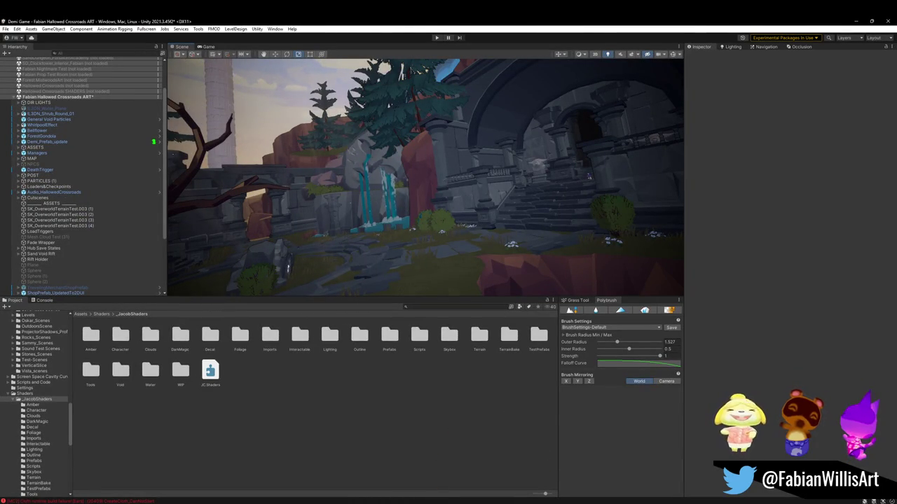
Step: Fetch and pull origin for the Demi-Game repository in GitHub Desktop, then return to Unity
left_click(542, 471)
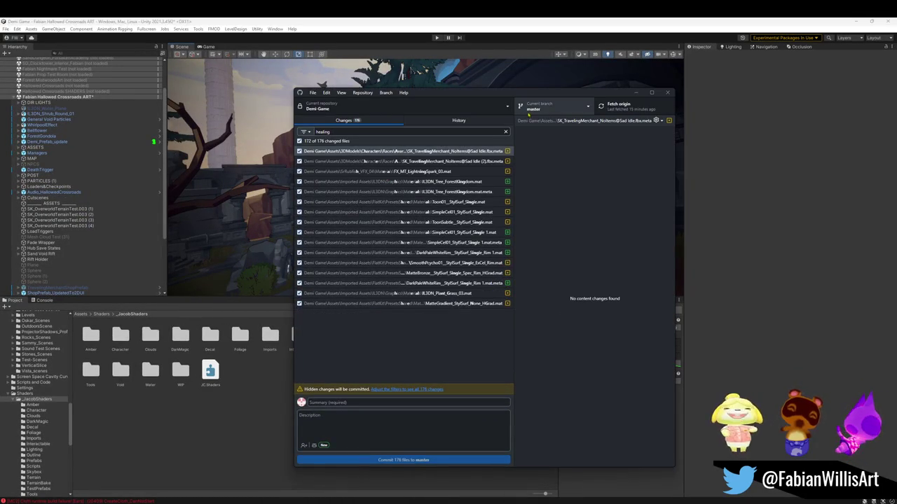
left_click(626, 106)
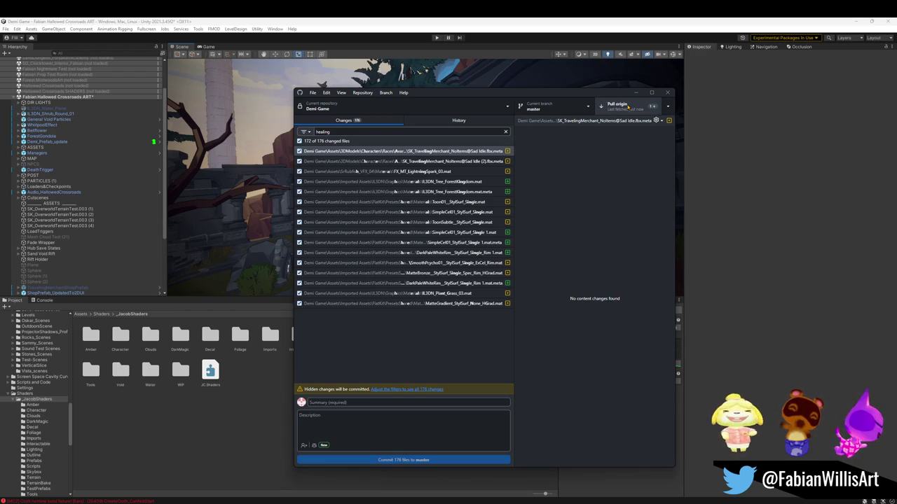
left_click(632, 110)
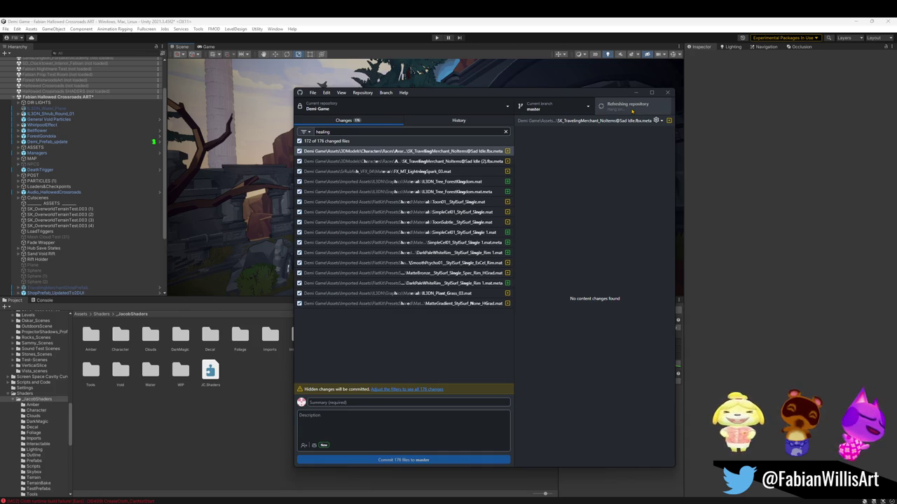
left_click(738, 241)
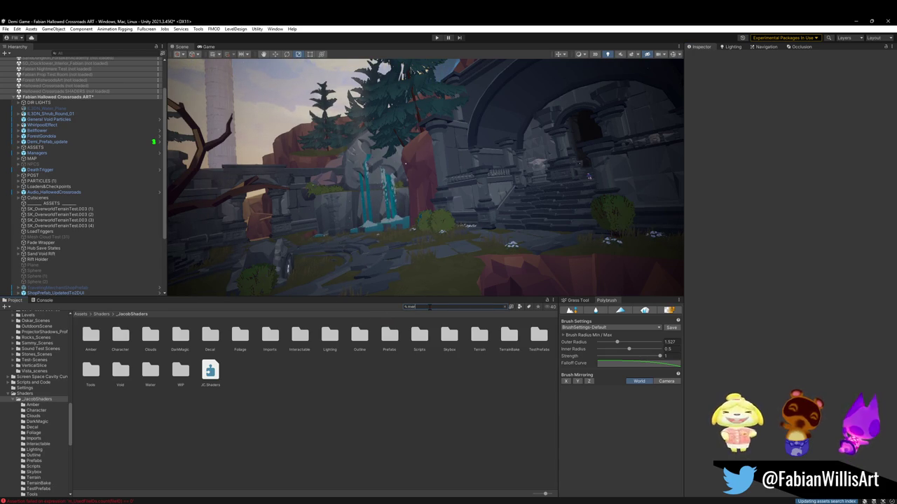
Step: Drag the Mergo character onto the courtyard grass and frame her in the Scene view
type("go")
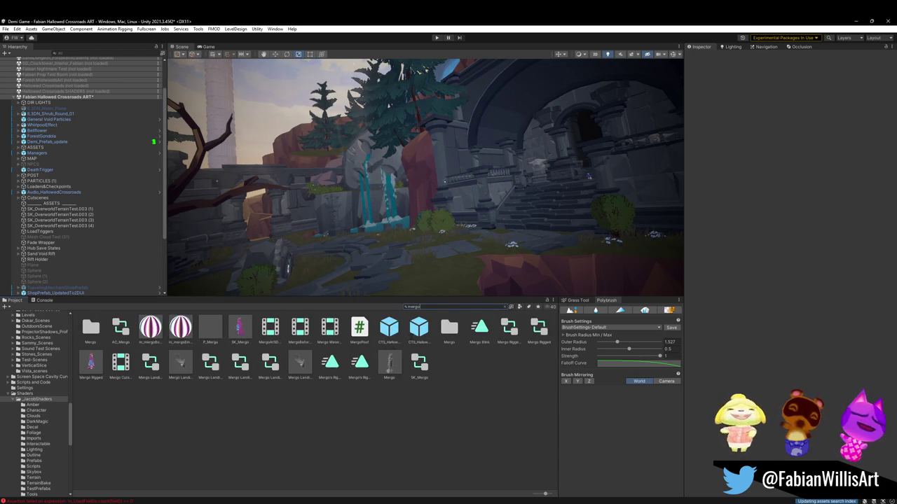
type("f")
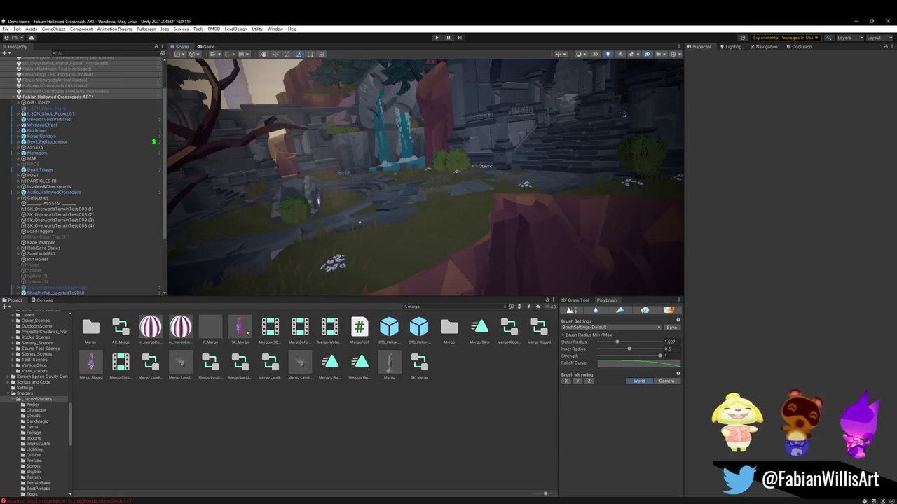
mouse_move(381, 254)
left_mouse_down()
mouse_move(404, 264)
mouse_move(488, 198)
mouse_move(420, 210)
left_mouse_up()
key("f")
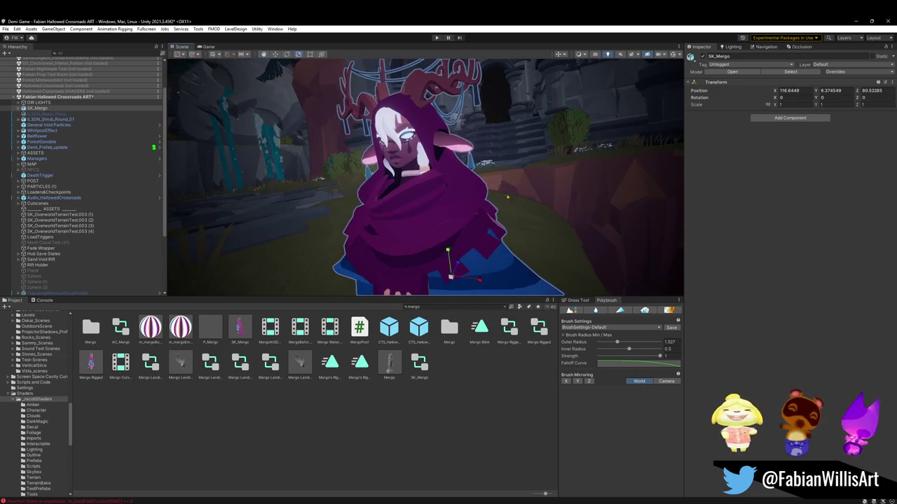
Step: Orbit close to inspect Mergo's face, then start the game playing
left_click(400, 441)
mouse_move(406, 266)
left_mouse_down("alt")
mouse_move(410, 230)
mouse_move(503, 208)
left_mouse_up("alt")
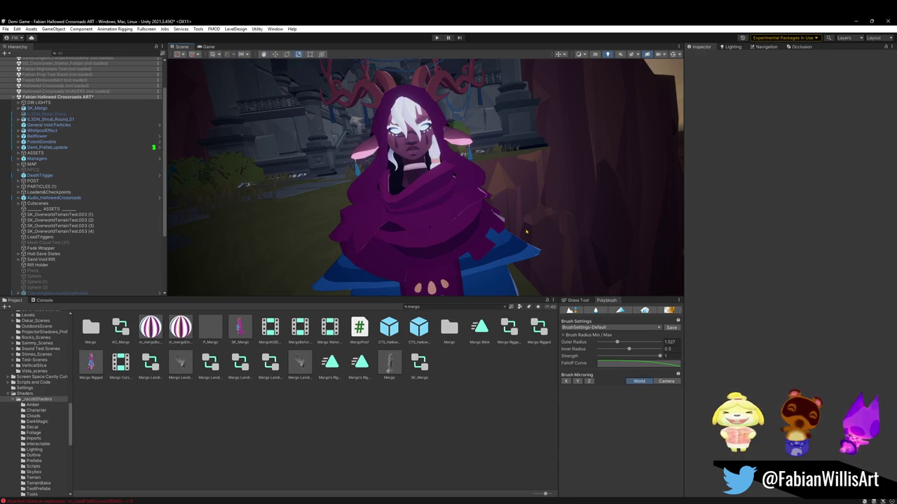
mouse_move(407, 206)
left_mouse_down("alt")
mouse_move(443, 197)
mouse_move(422, 199)
mouse_move(533, 237)
mouse_move(477, 227)
left_mouse_up("alt")
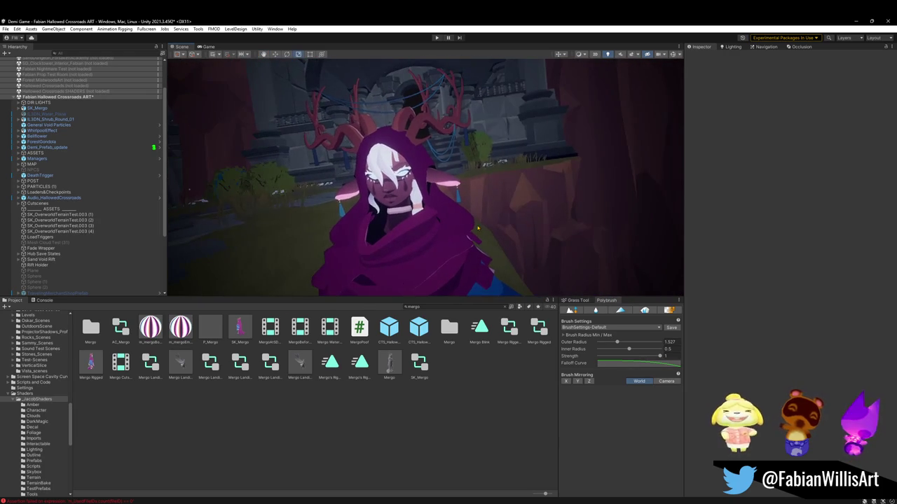
key("ctrl+p")
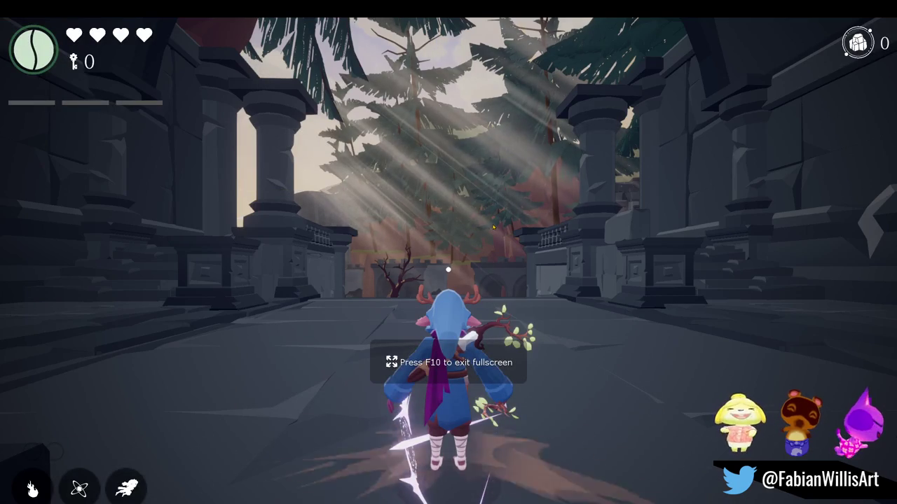
Step: Switch the running game to fullscreen with F11 to play-test the ruins
key("F11")
key("F11")
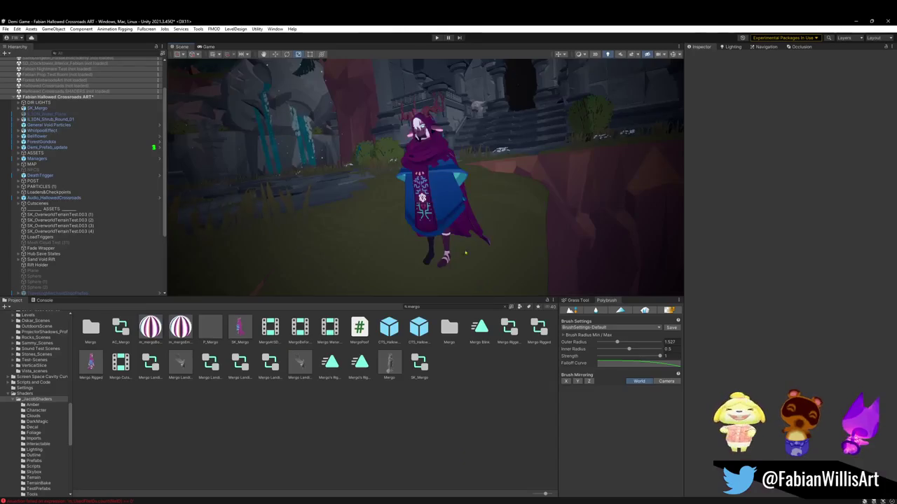
Step: Scale SK_Mergo to 2 on X, Y and Z, and drop a P_Mergo instance on the grass path
key("f")
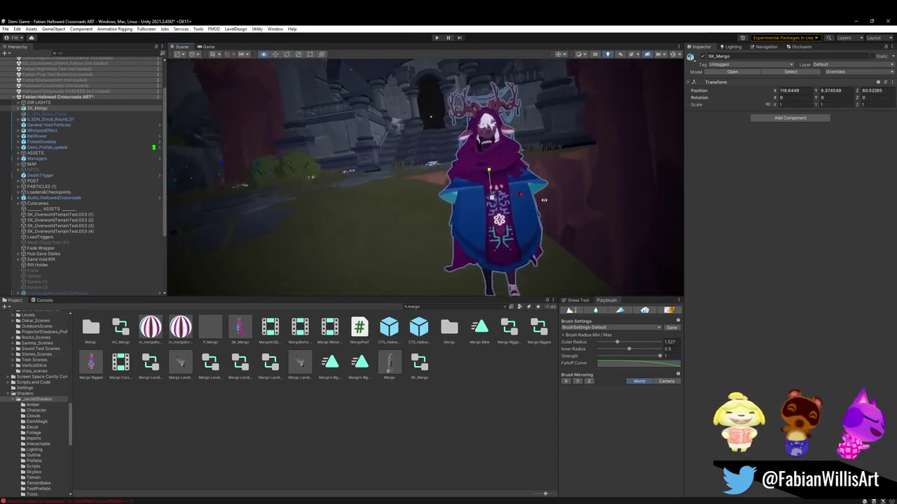
type("2")
key("Tab")
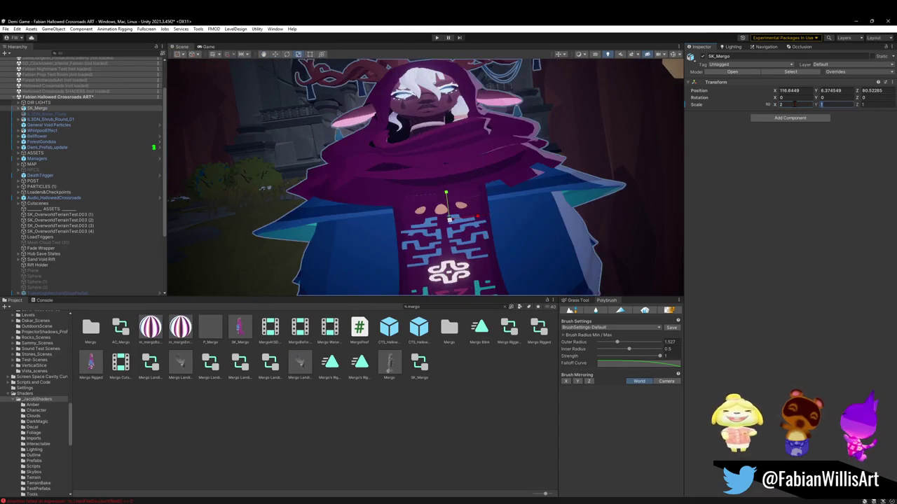
type("2")
key("Tab")
type("2")
mouse_move(420, 211)
left_mouse_down("alt")
mouse_move(395, 232)
mouse_move(346, 227)
mouse_move(236, 254)
left_mouse_up("alt")
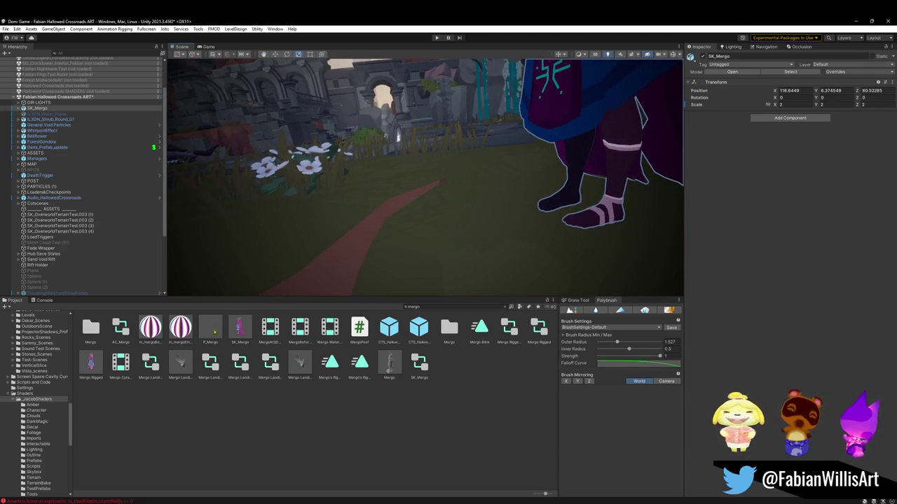
left_click_drag(211, 329, 421, 230)
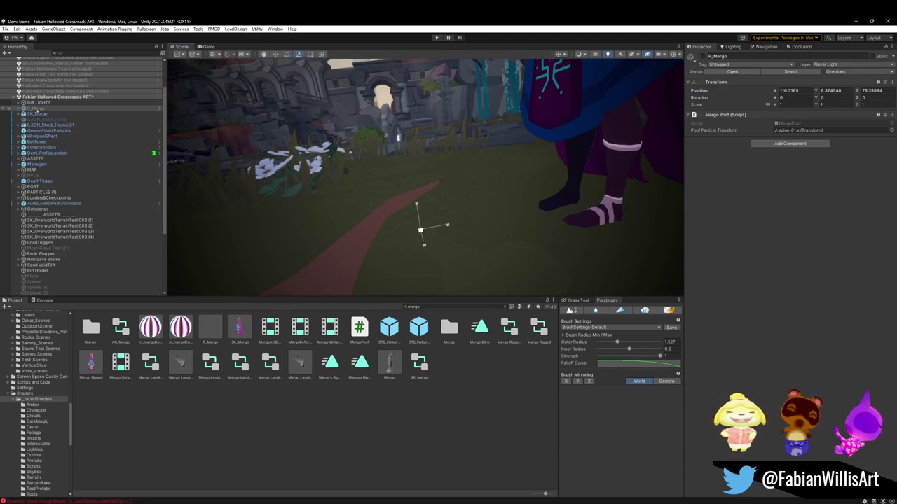
Step: Select P_Mergo, orbit to compare both Mergo characters, then delete the P_Mergo instance
left_click(48, 110)
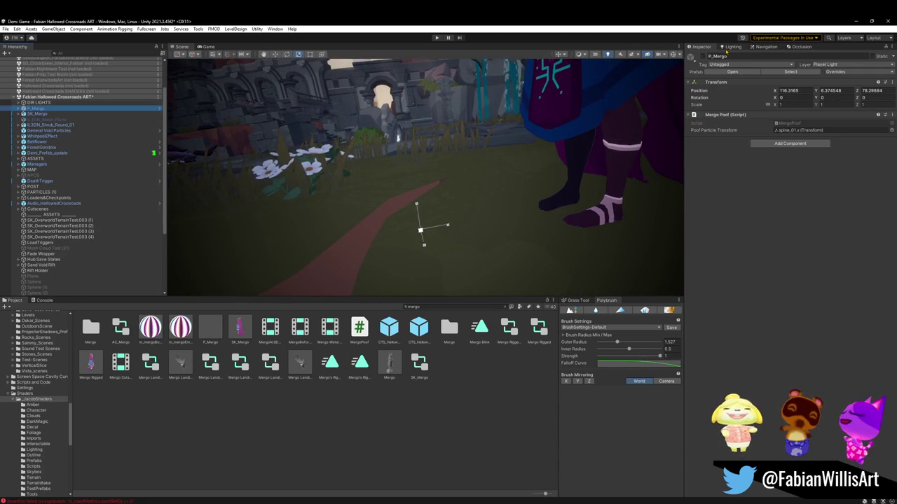
left_click_drag(449, 161, 536, 140, "alt")
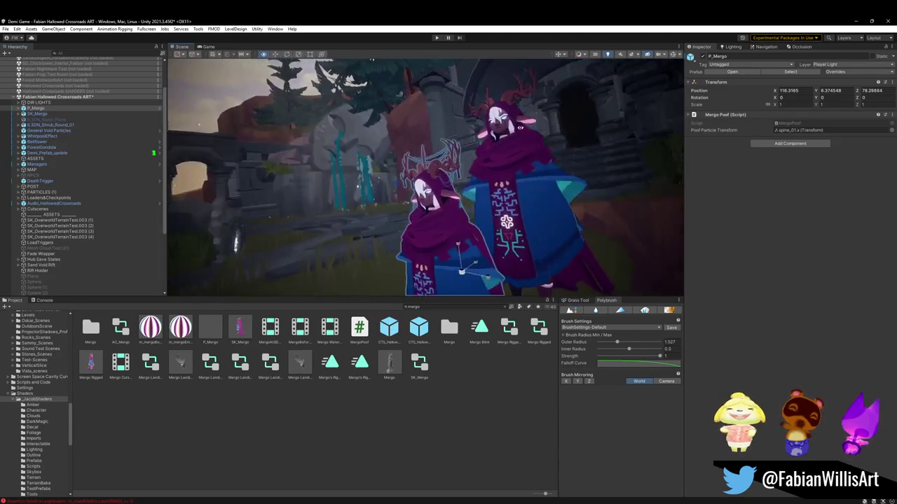
scroll(539, 144, "up", 5)
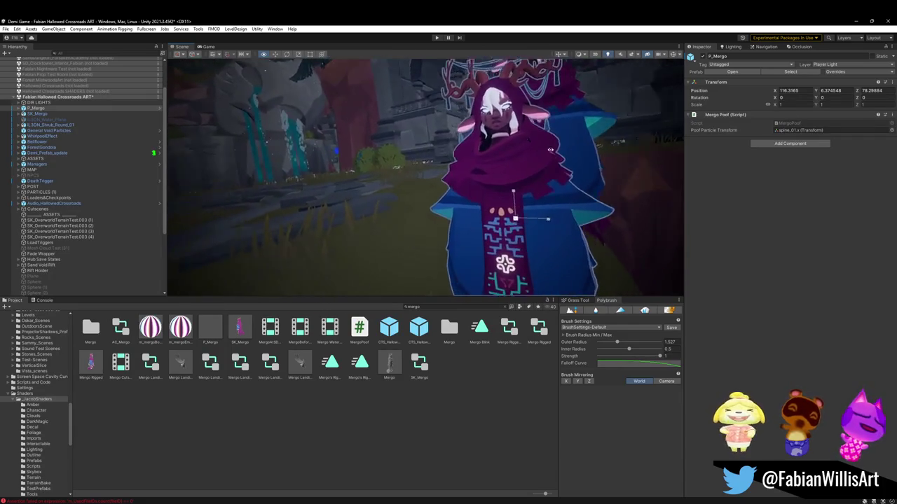
mouse_move(550, 150)
left_mouse_down("alt")
mouse_move(537, 143)
mouse_move(505, 161)
left_mouse_up("alt")
scroll(537, 143, "down", 5)
scroll(471, 190, "up", 3)
scroll(471, 190, "up", 2)
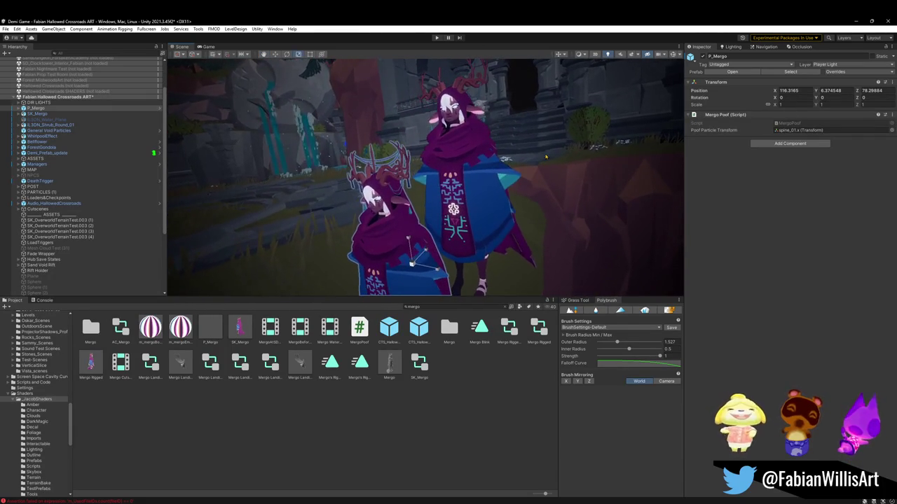
right_click_drag(471, 190, 431, 179)
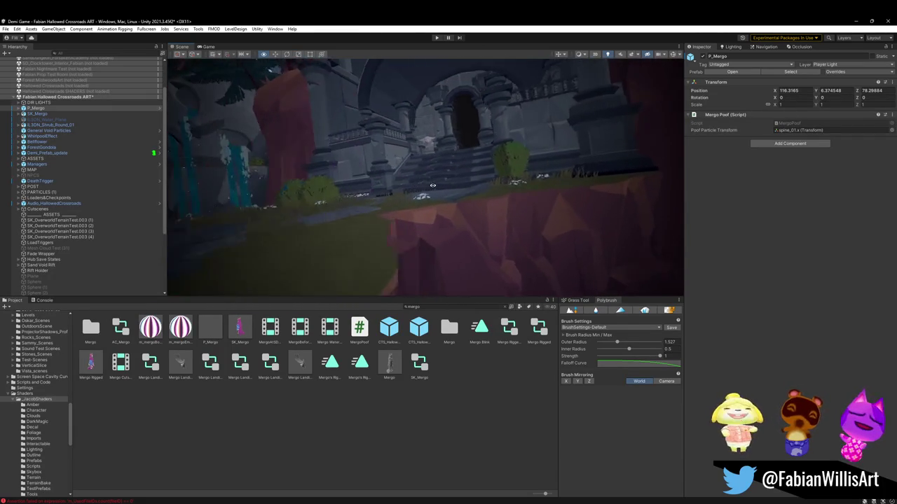
key("f")
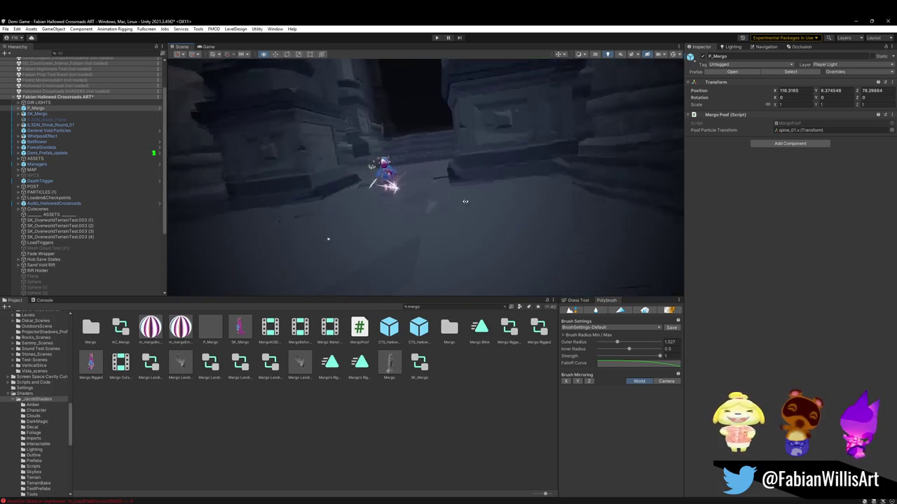
mouse_move(441, 284)
right_mouse_down()
mouse_move(427, 185)
mouse_move(443, 184)
right_mouse_up()
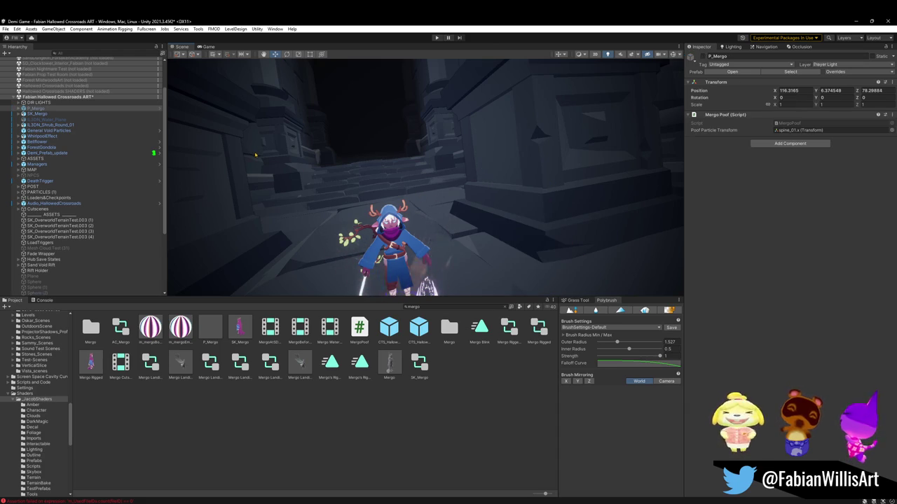
key("Delete")
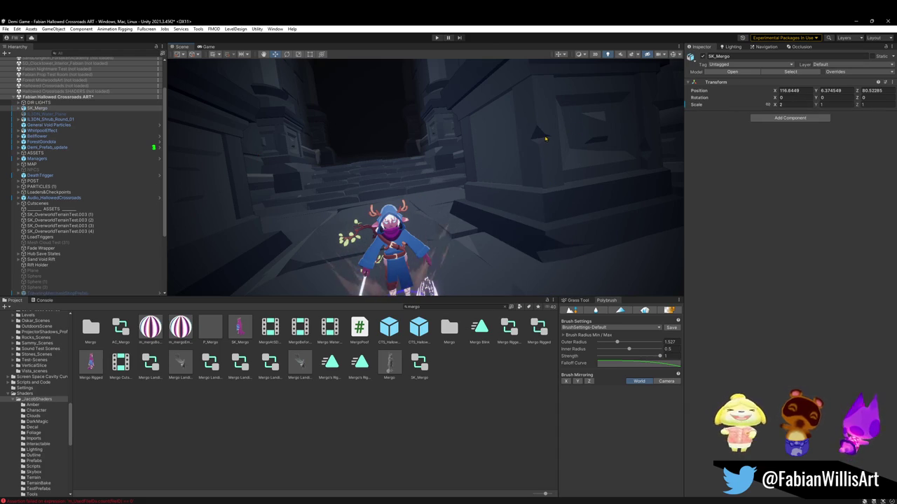
Step: Frame SK_Mergo and move her Cube body mesh onto the Player Light layer
right_click_drag(546, 138, 449, 193)
key("f")
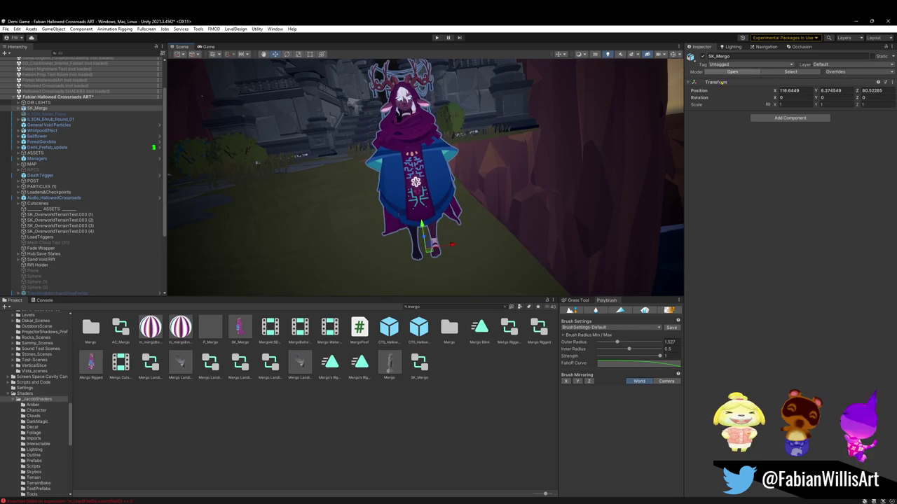
left_click(417, 161)
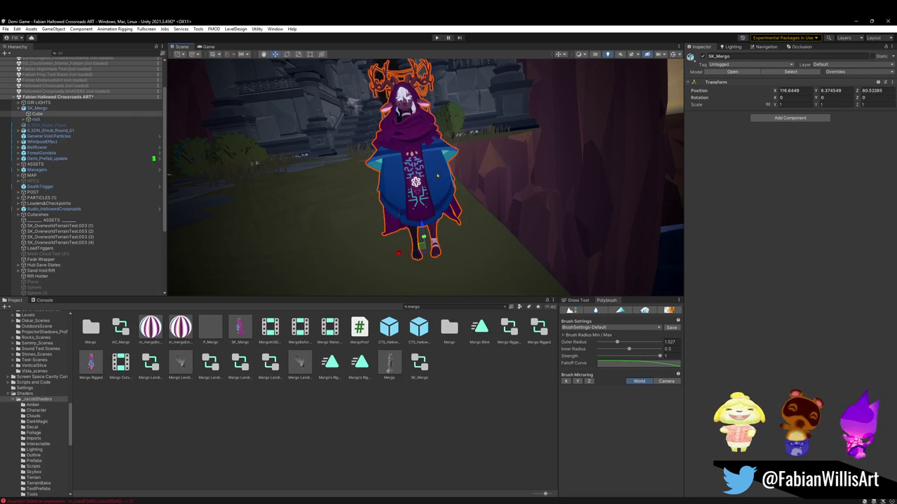
left_click(848, 65)
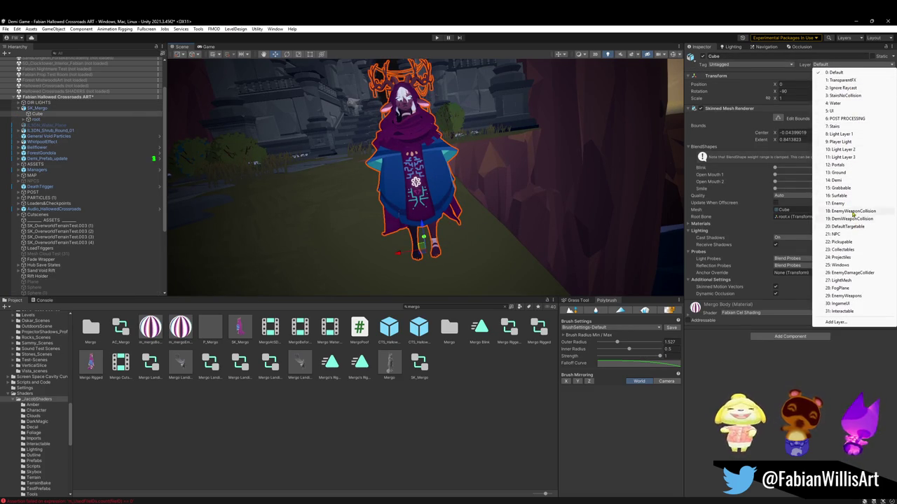
left_click(852, 142)
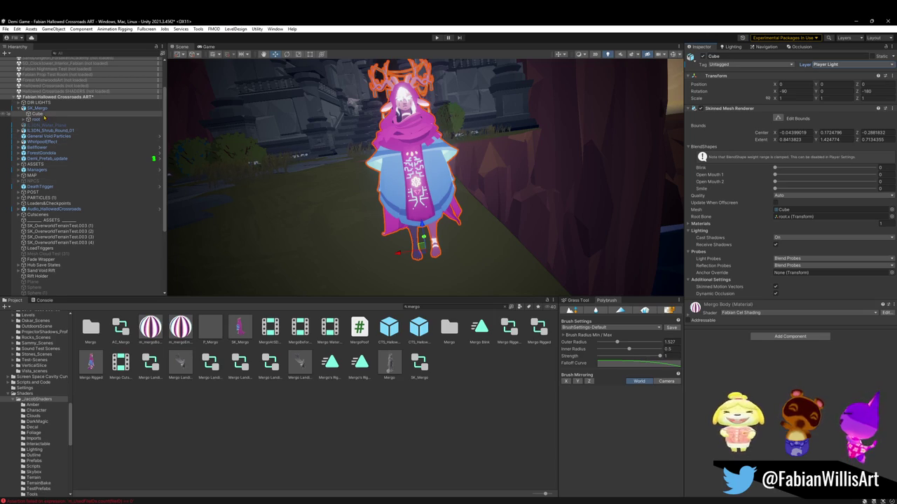
Step: Darken the Mergo Body material colour to deep purple, then deselect and view the whole character
scroll(337, 201, "up", 1)
scroll(336, 201, "up", 2)
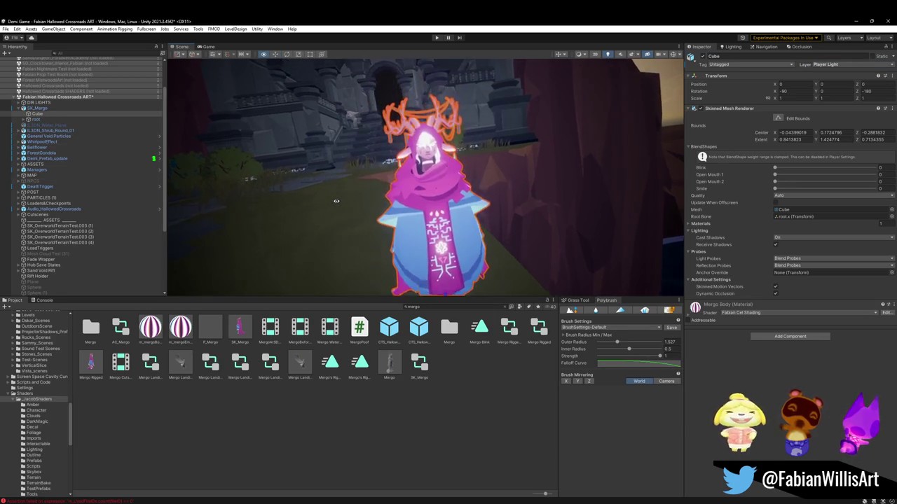
scroll(337, 201, "up", 2)
scroll(336, 201, "up", 2)
scroll(337, 201, "down", 3)
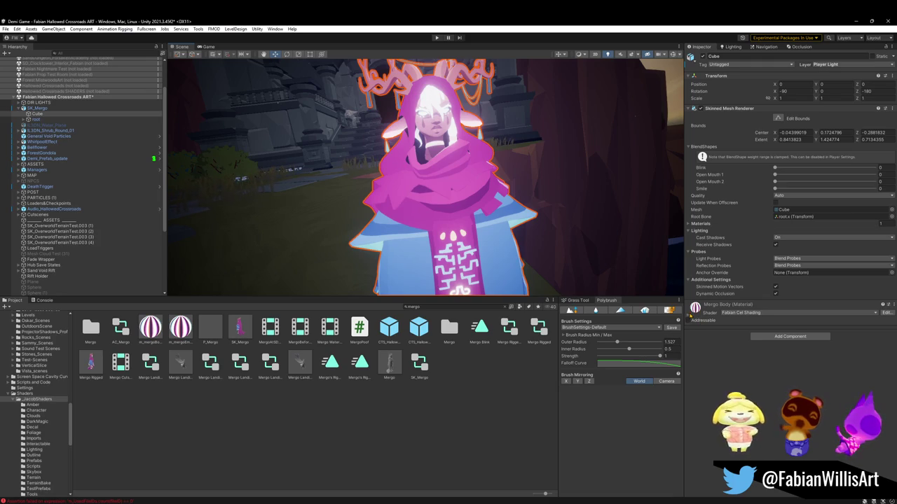
left_click(689, 316)
left_click_drag(882, 402, 881, 414)
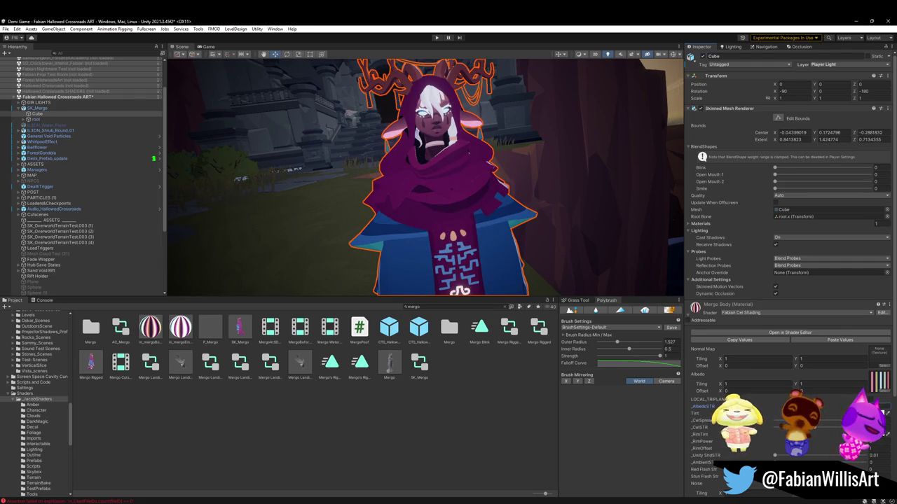
left_click(278, 260)
mouse_move(278, 260)
left_mouse_down("alt")
mouse_move(422, 283)
mouse_move(519, 221)
mouse_move(494, 185)
left_mouse_up("alt")
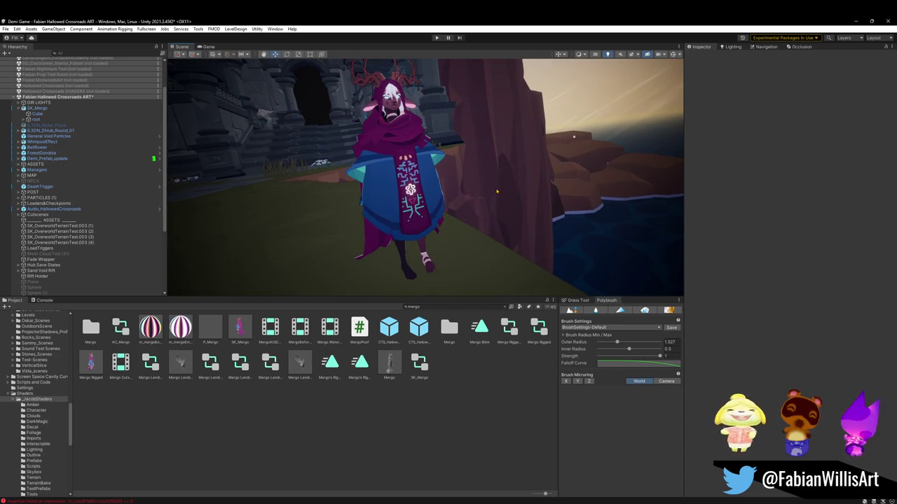
Step: Fly the Scene camera in close to the player character's robe among the ruin walls
mouse_move(491, 193)
right_mouse_down()
mouse_move(532, 101)
mouse_move(561, 102)
mouse_move(468, 131)
mouse_move(433, 189)
mouse_move(426, 173)
right_mouse_up()
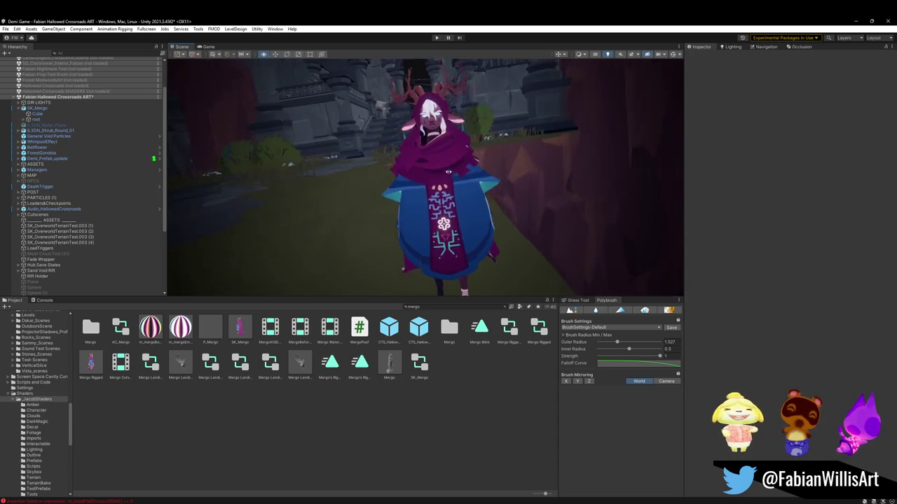
mouse_move(424, 173)
right_mouse_down()
mouse_move(451, 150)
mouse_move(434, 177)
right_mouse_up()
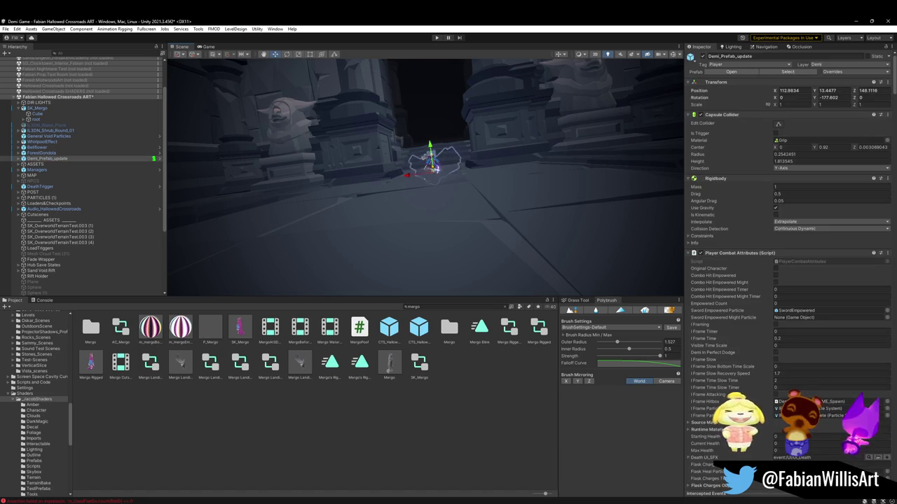
Step: Select the character's body mesh, then select and frame the cloaked figure's mesh
right_click_drag(434, 171, 456, 153)
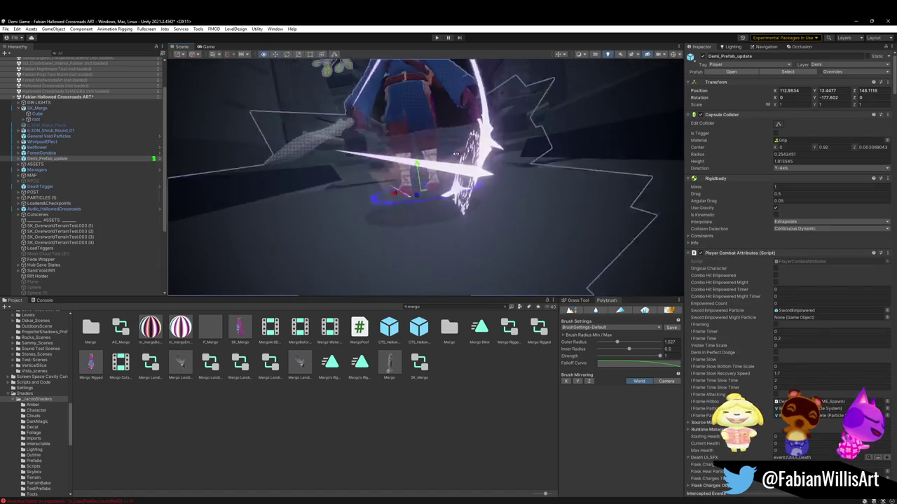
left_click(456, 153)
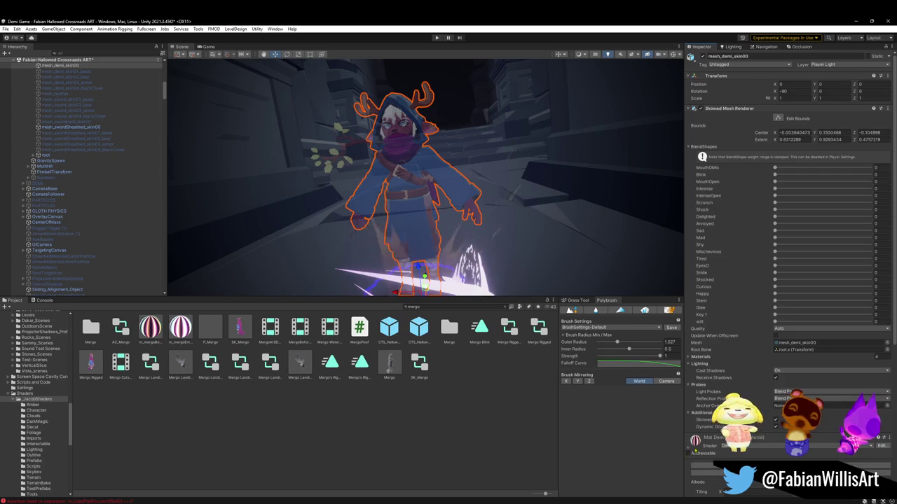
scroll(710, 359, "down", 5)
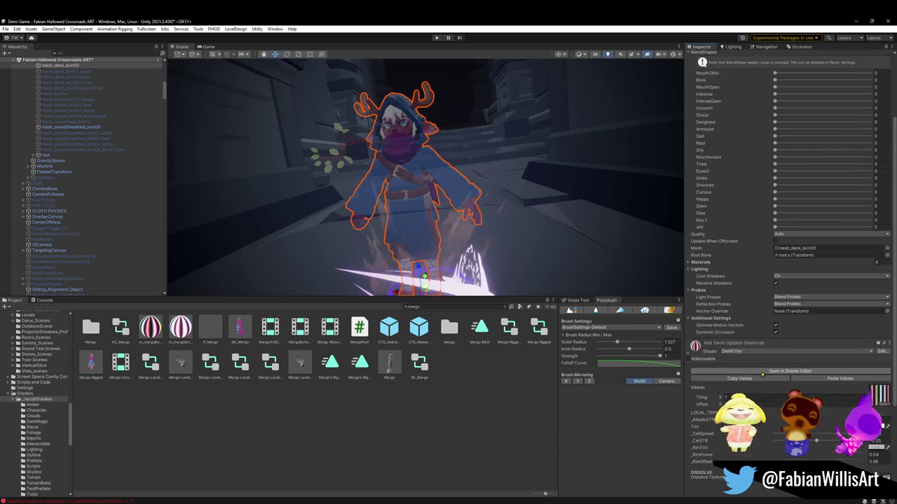
left_click(535, 234)
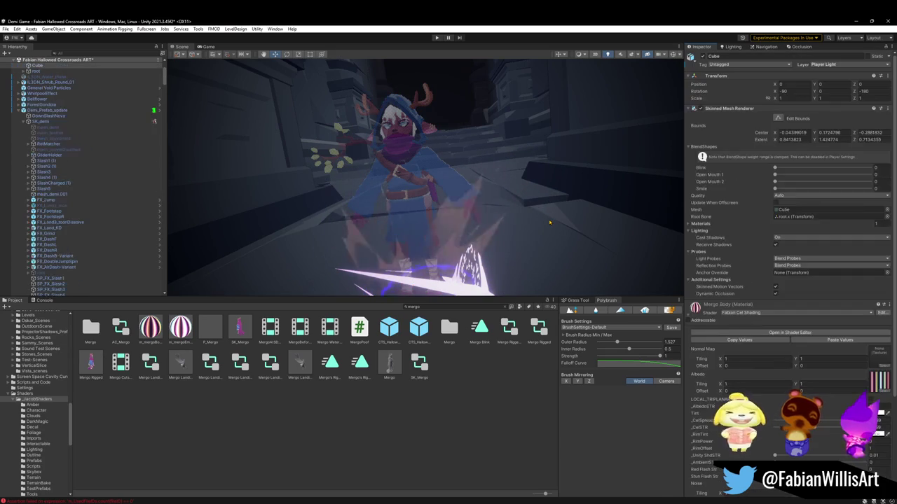
key("f")
Step: Orbit in close around to the cloaked figure's front, then enter Play mode
left_click_drag(549, 223, 502, 191, "alt")
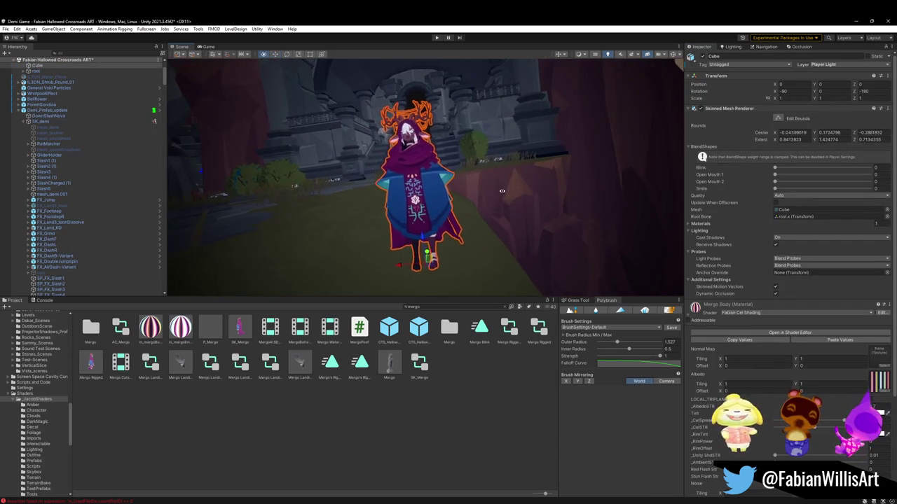
scroll(502, 190, "up", 2)
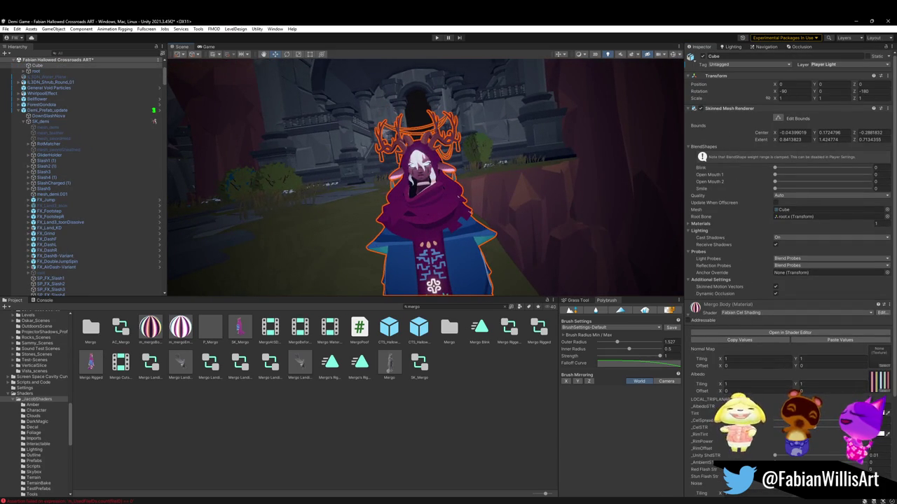
mouse_move(502, 191)
right_mouse_down()
mouse_move(410, 239)
mouse_move(493, 219)
mouse_move(318, 204)
mouse_move(390, 203)
right_mouse_up()
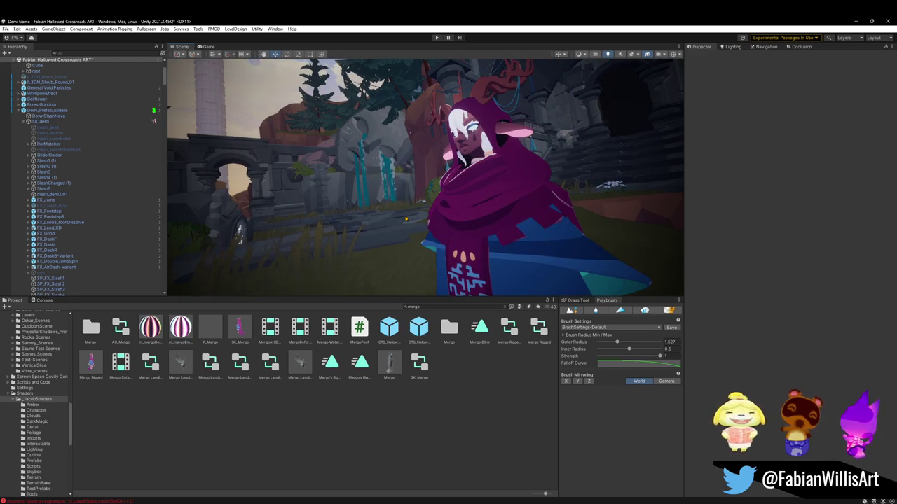
right_click_drag(297, 224, 407, 238)
right_click_drag(455, 271, 455, 268)
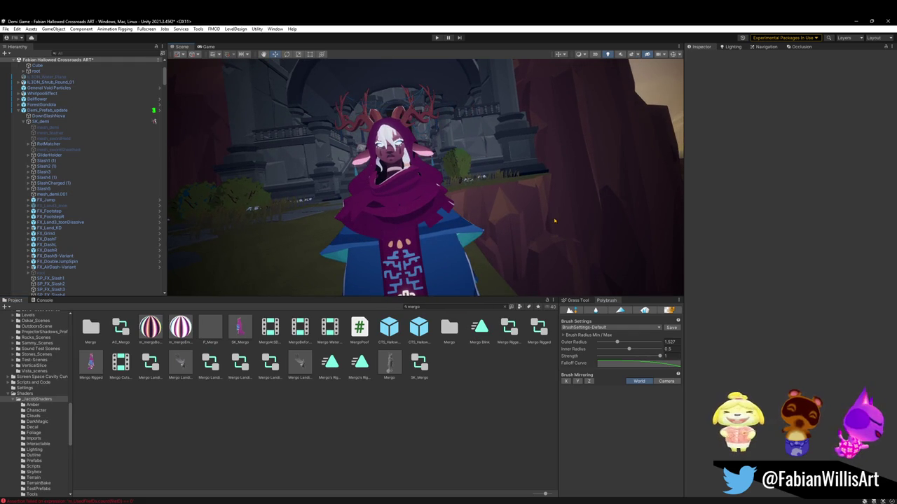
left_click(435, 38)
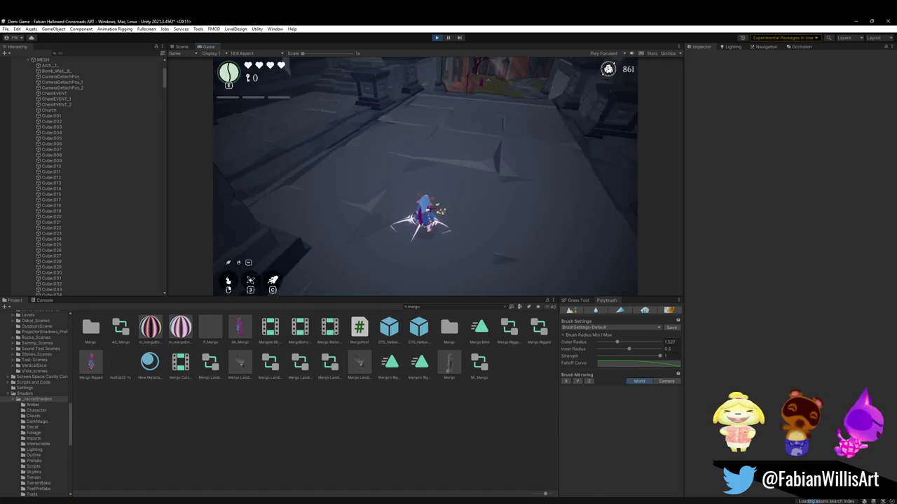
Step: Maximize the game with F10 and run toward the ruins archway swinging the weapon
key("super")
key("super")
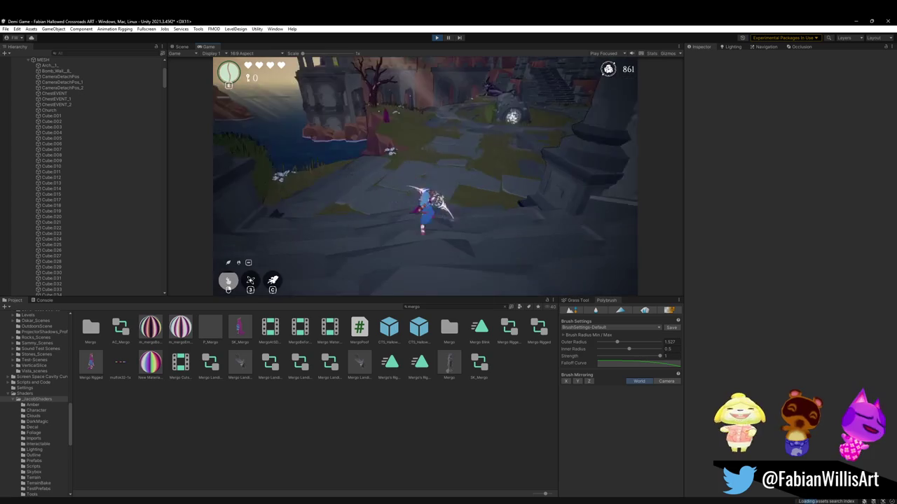
key("super")
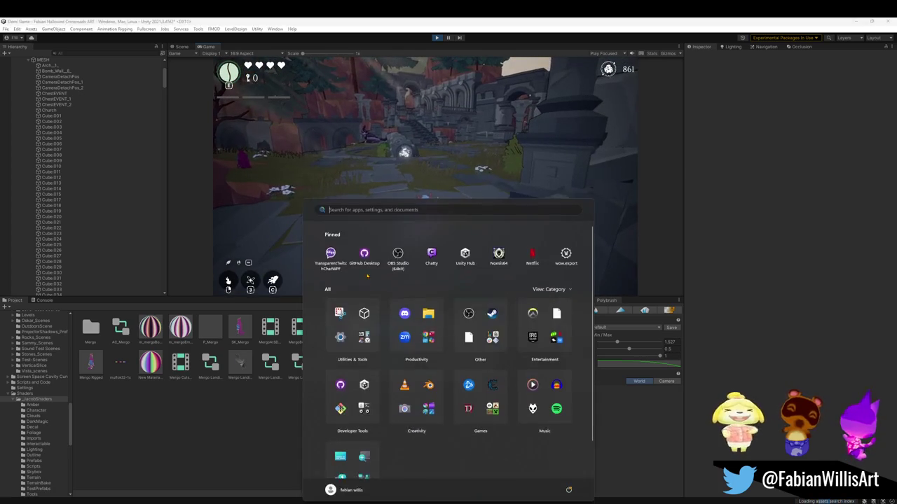
key("super")
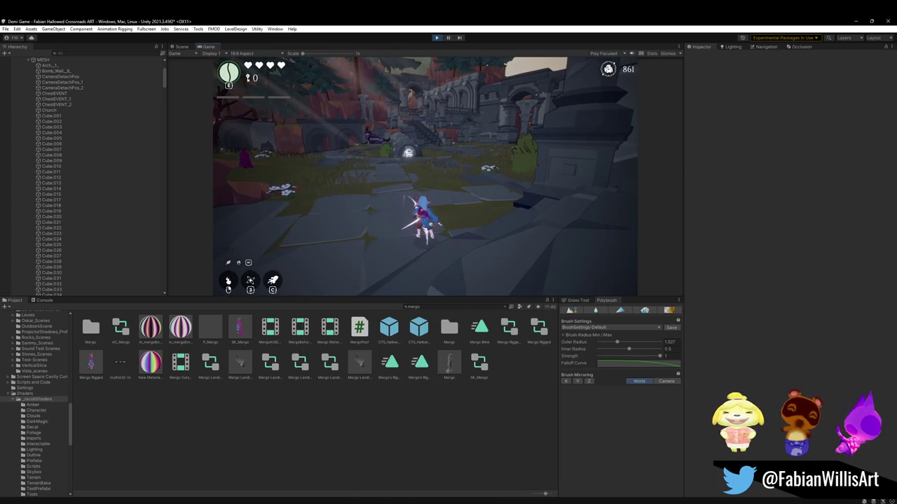
key("F10")
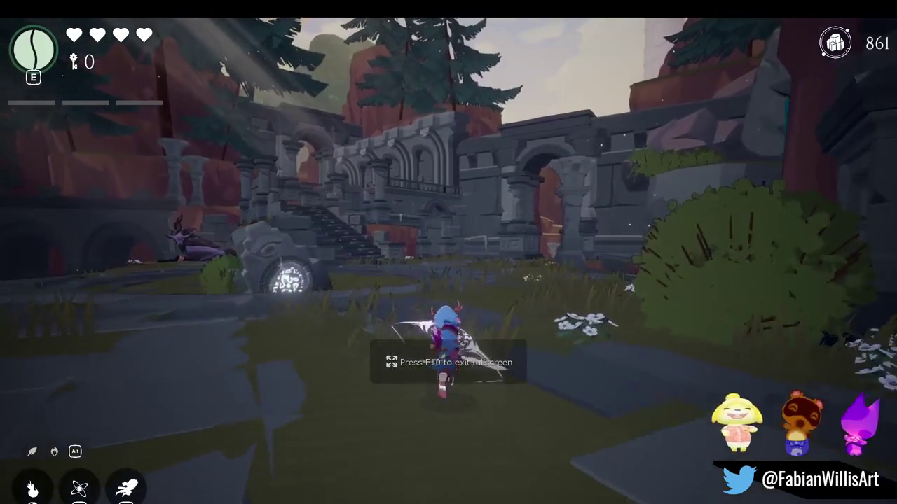
left_click(449, 274)
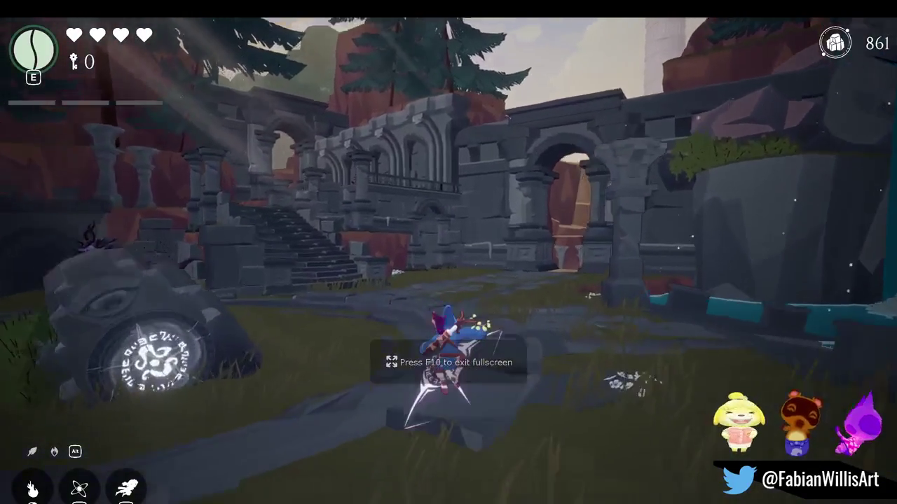
left_click(448, 273)
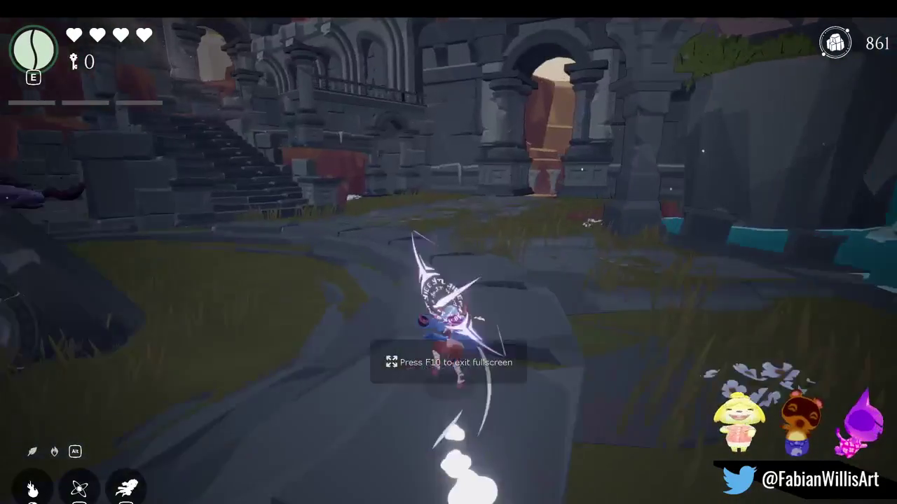
left_click(448, 273)
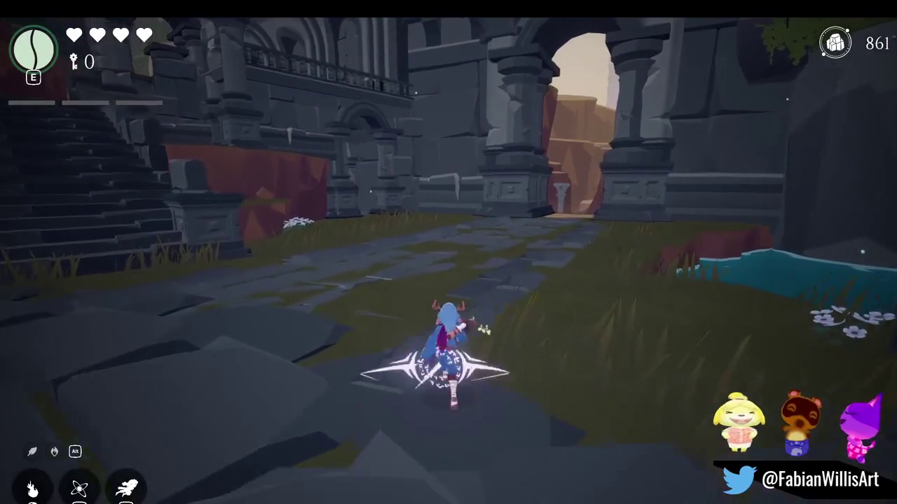
left_click(448, 273)
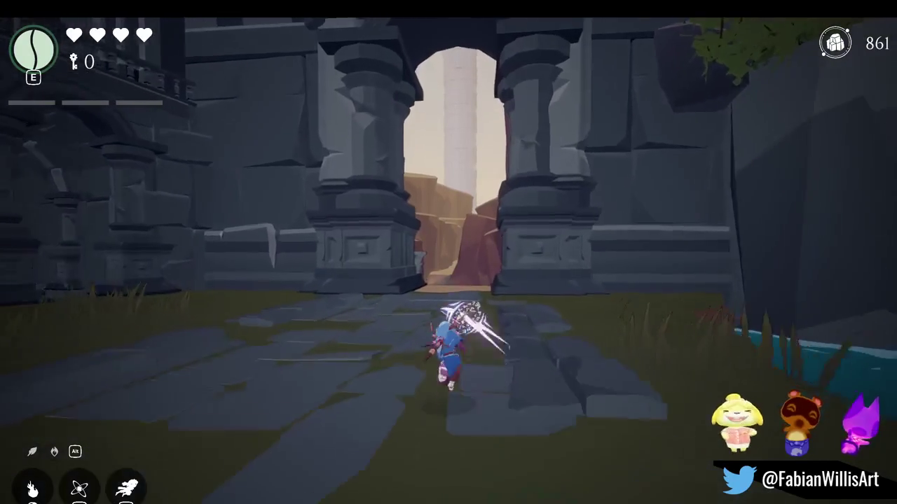
left_click(448, 274)
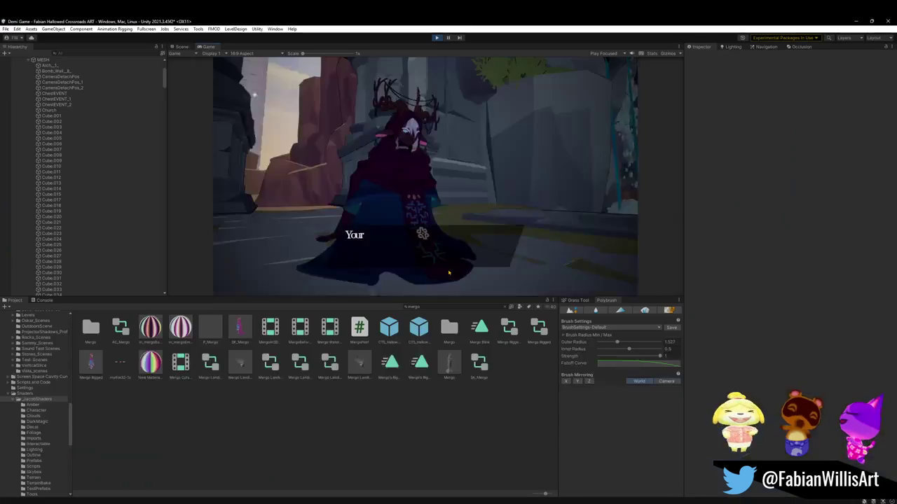
Step: Return to the Scene tab and pull the view back to survey the ruins
key("super")
key("super")
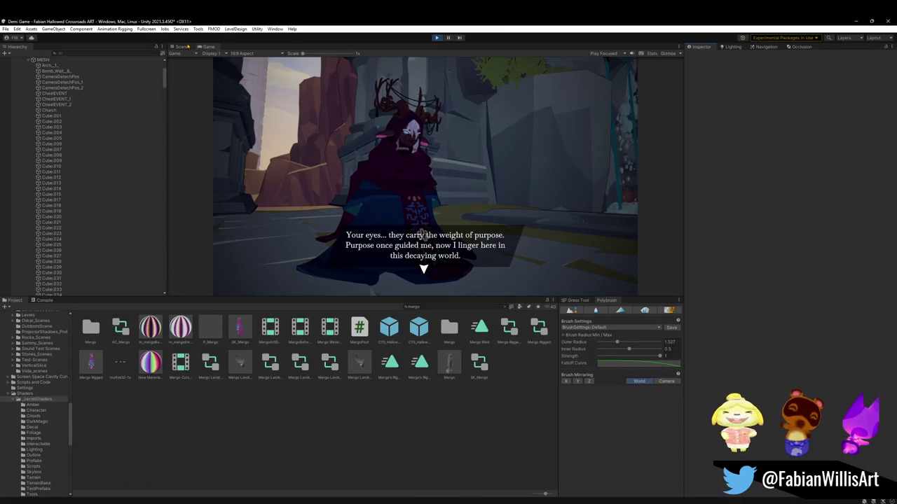
left_click(183, 46)
mouse_move(382, 187)
right_mouse_down()
mouse_move(252, 198)
mouse_move(274, 206)
mouse_move(298, 161)
right_mouse_up()
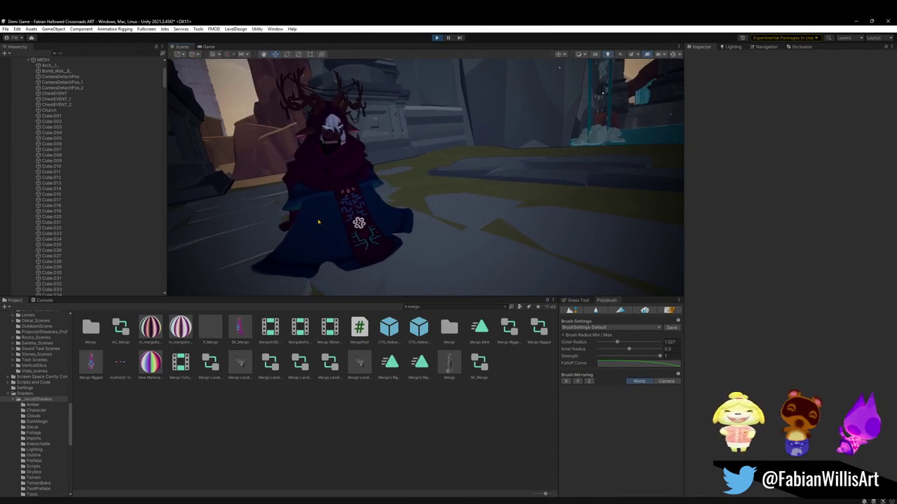
Step: Put the cloaked character's Cube mesh on the Player Light layer, then reselect it
left_click(301, 147)
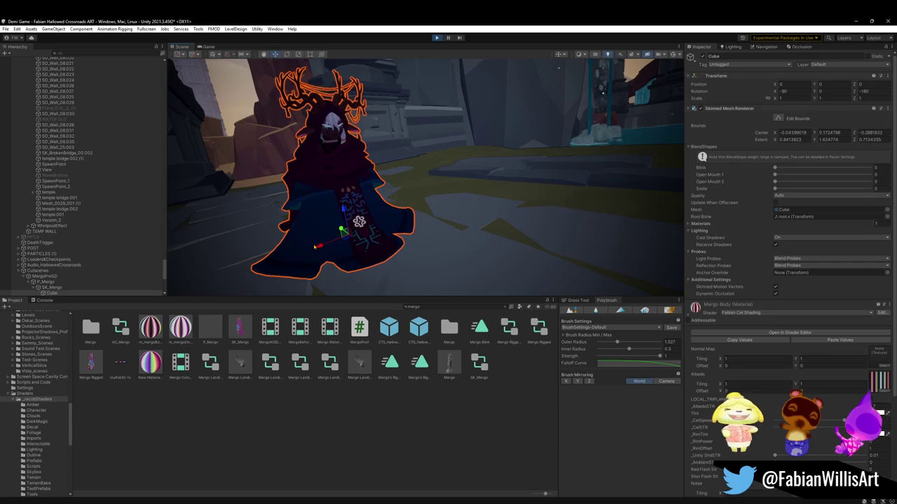
left_click(840, 66)
left_click(847, 143)
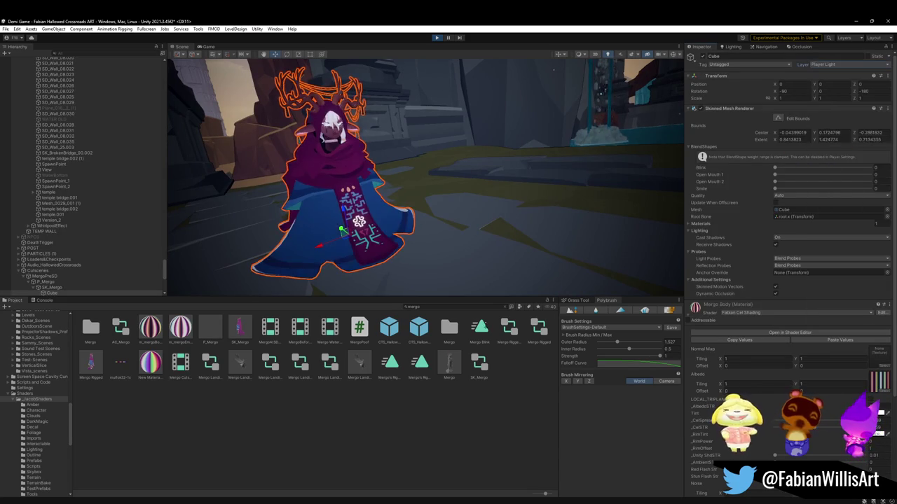
left_click(373, 432)
left_click(305, 231)
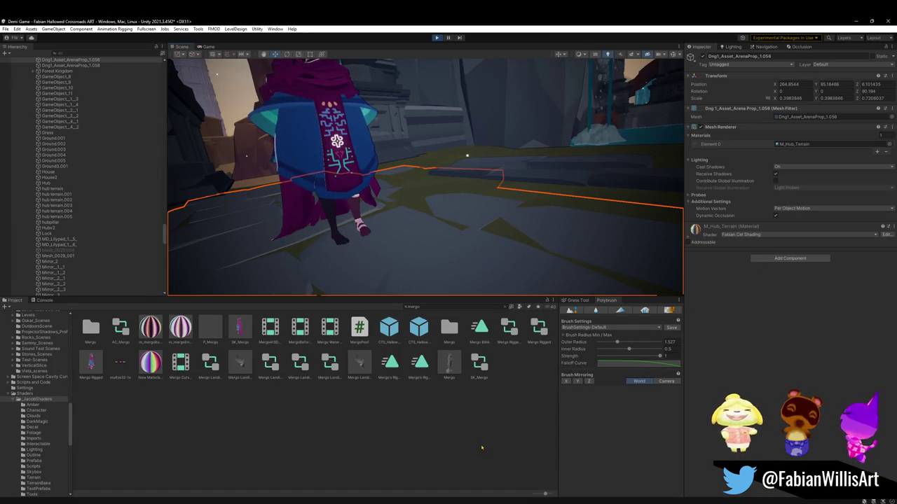
Step: Bring the running game into the editor's main view and make it fill the screen
left_click(449, 140)
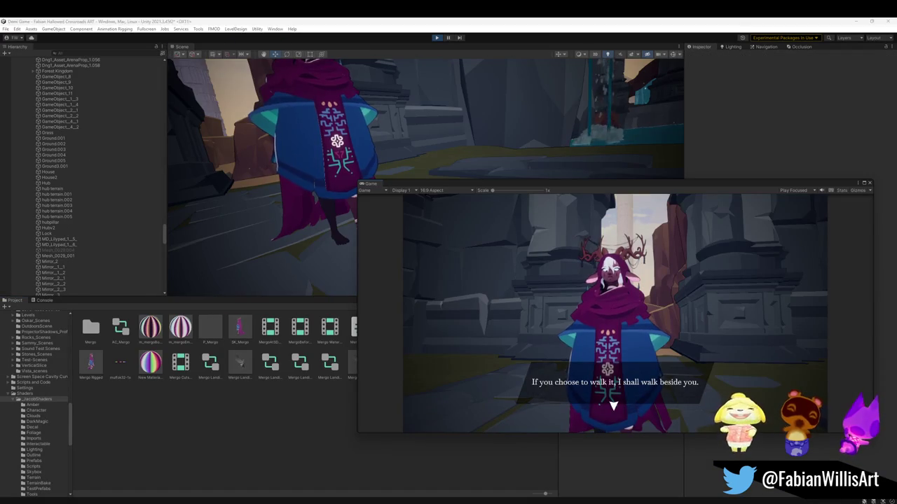
key("super")
key("Escape")
left_click(226, 51)
key("ctrl+2")
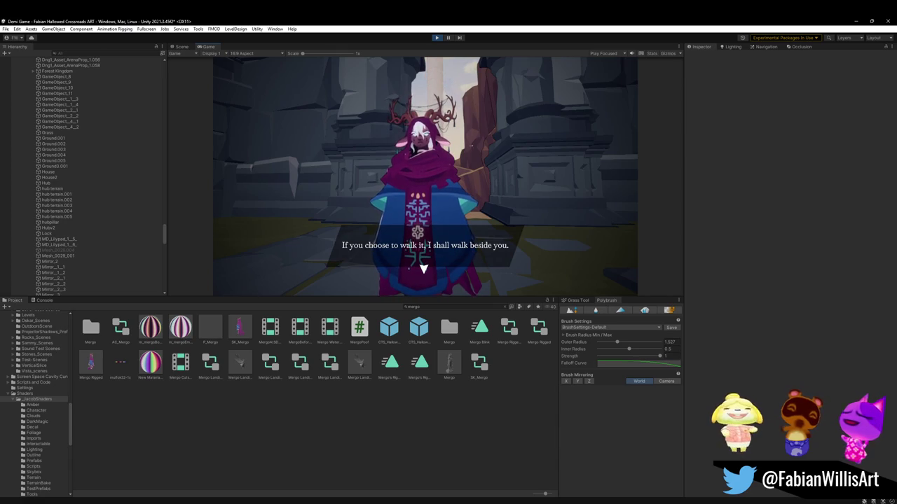
key("F10")
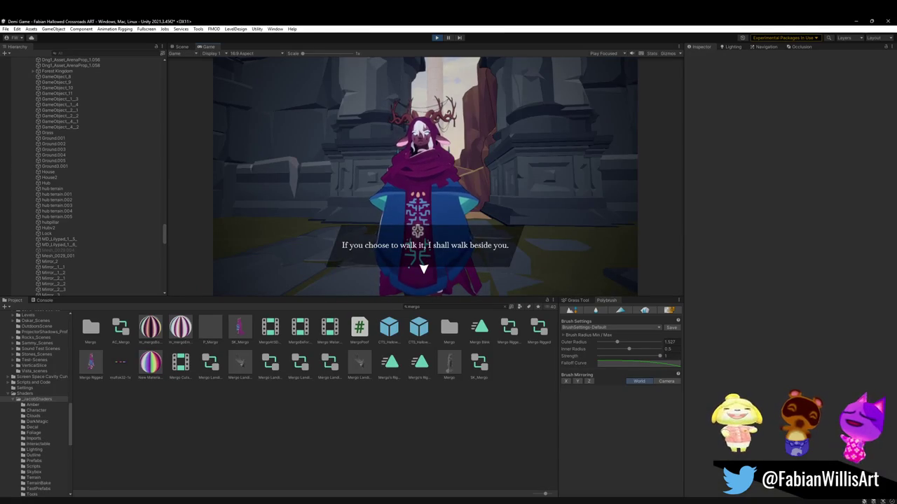
Step: Stop play mode and start the game again
key("super")
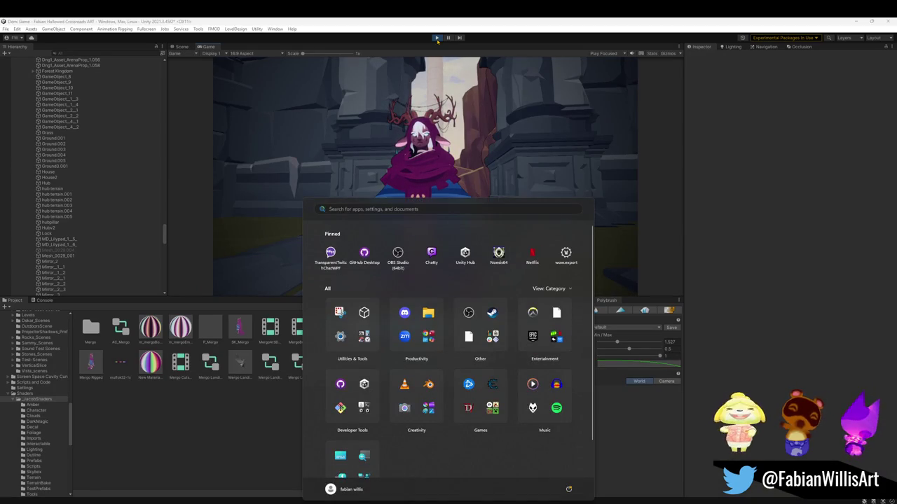
key("super")
left_click(437, 38)
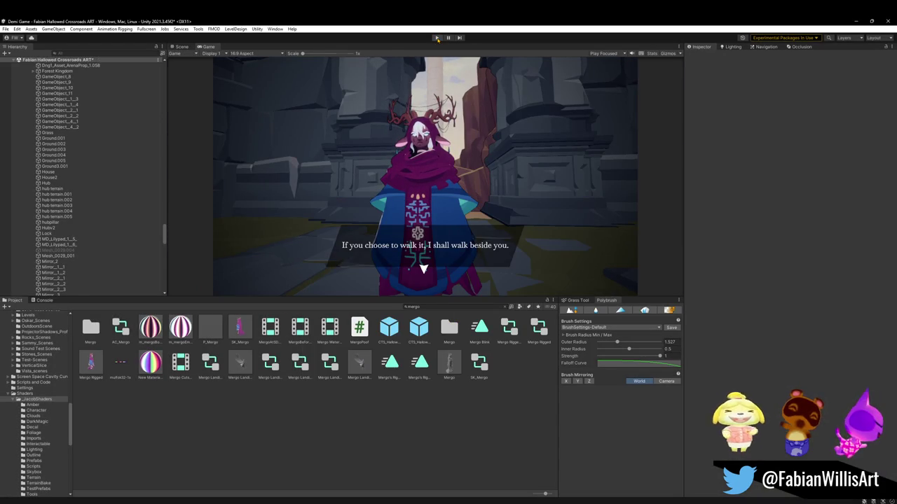
left_click(437, 37)
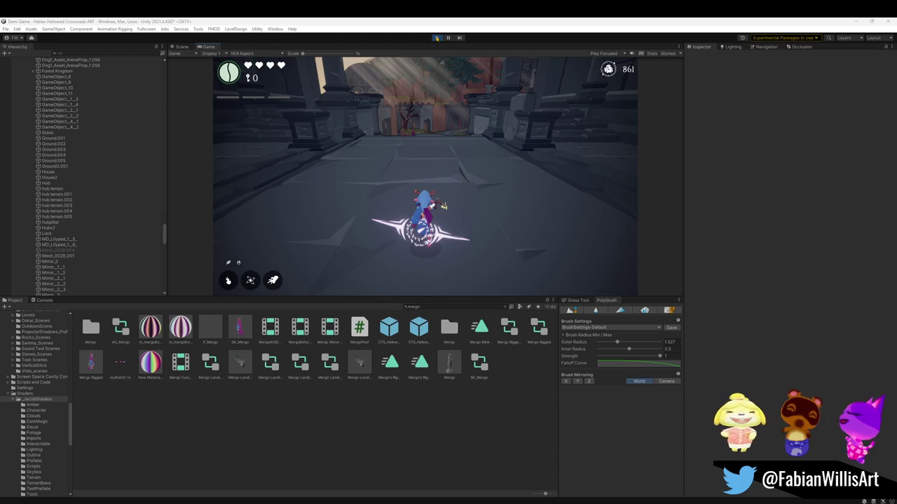
Step: Run the character fullscreen through the ruins to the robed NPC, pause, and return to the Scene view
left_click(203, 48)
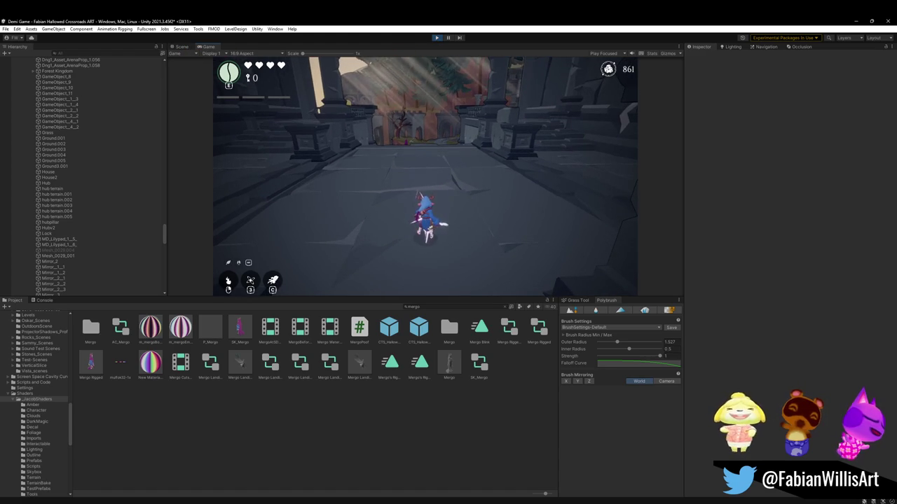
key("F10")
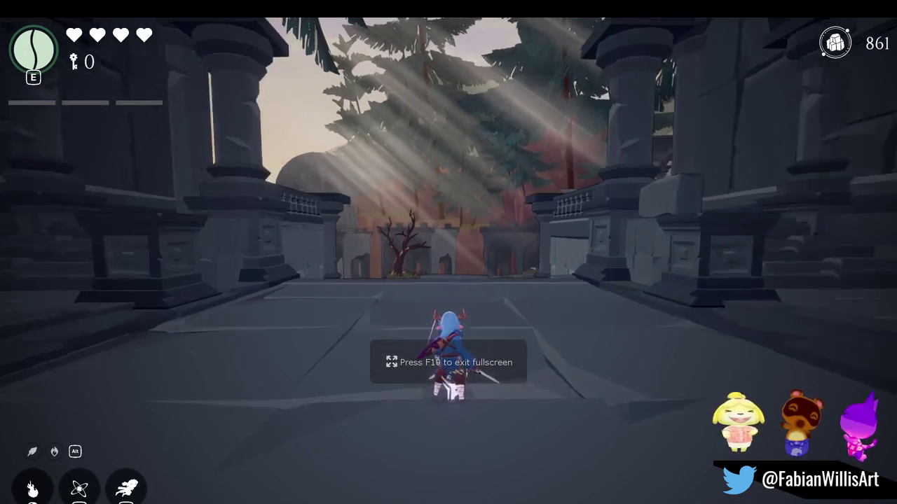
key("w")
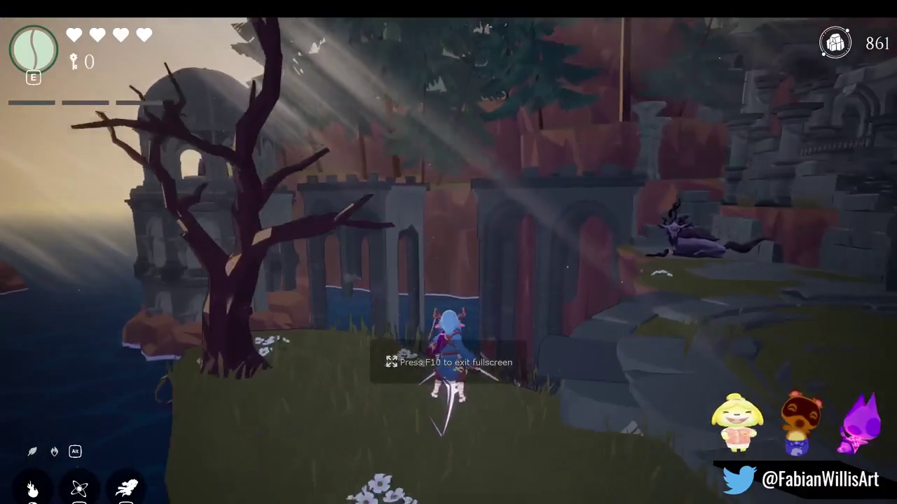
key("w")
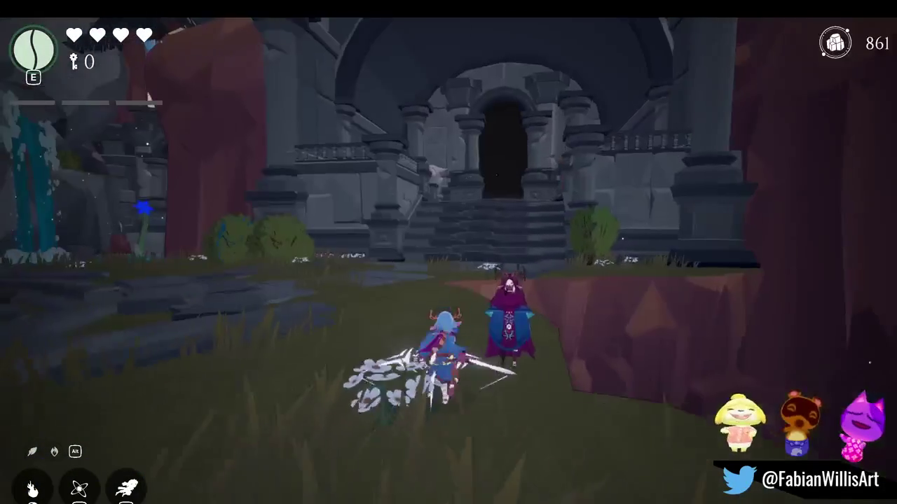
key("w")
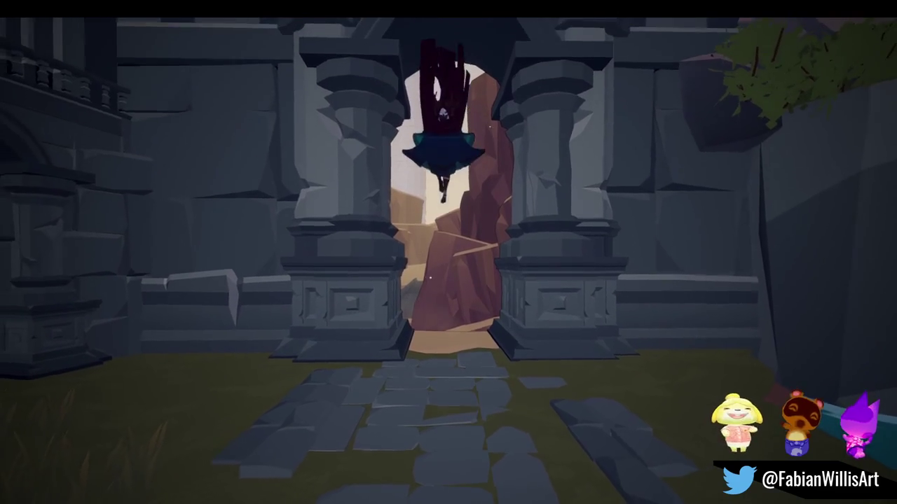
key("Escape")
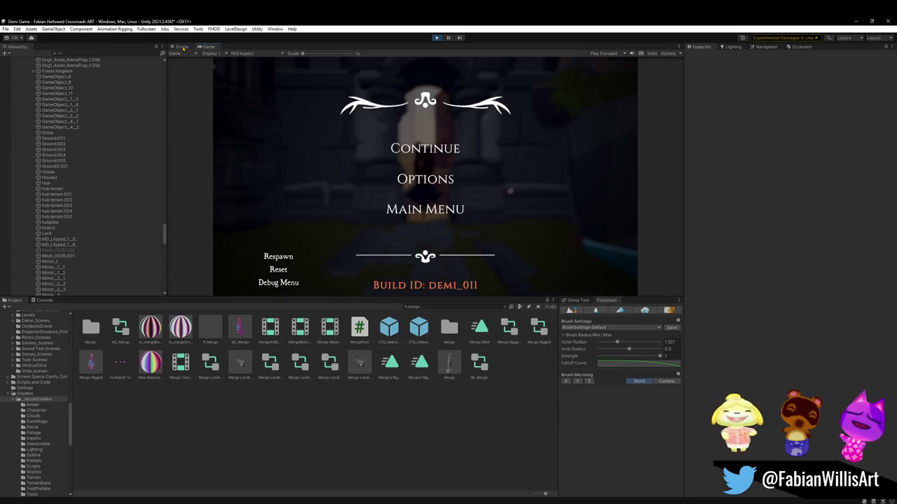
left_click(182, 47)
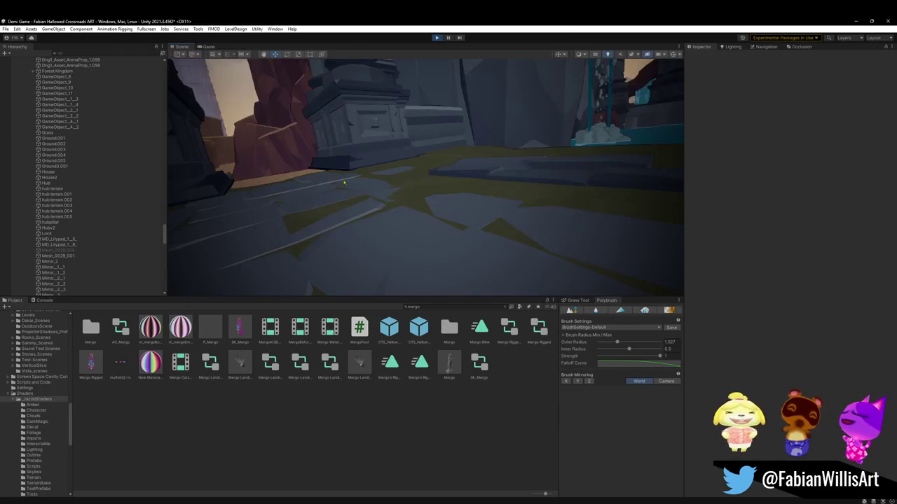
Step: Select the Mergo character's Cube mesh and set its Layer to Player Light
left_click(395, 131)
mouse_move(395, 132)
left_mouse_down("alt")
mouse_move(463, 178)
mouse_move(500, 171)
left_mouse_up("alt")
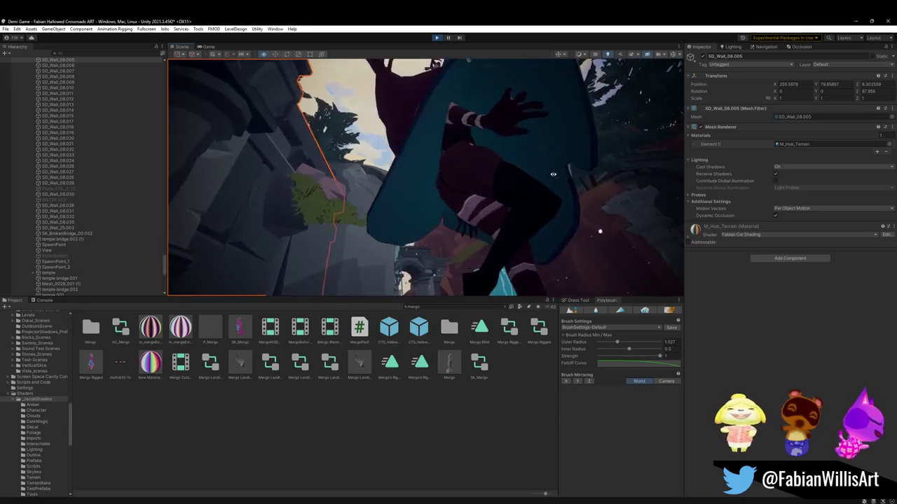
left_click(500, 171)
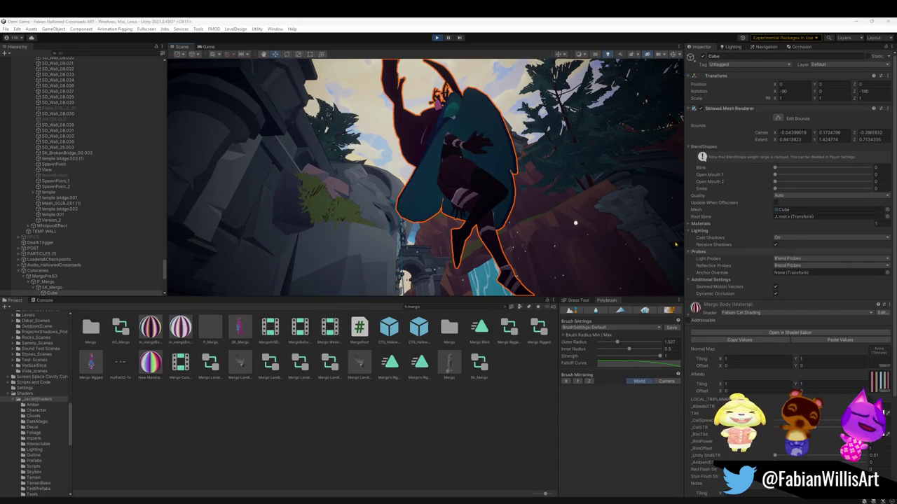
left_click_drag(575, 223, 545, 201, "alt")
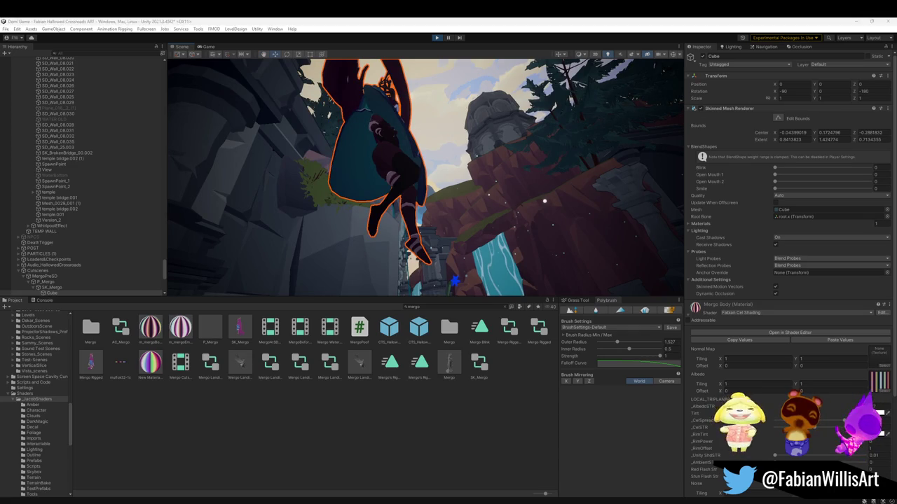
left_click_drag(545, 201, 575, 153, "alt")
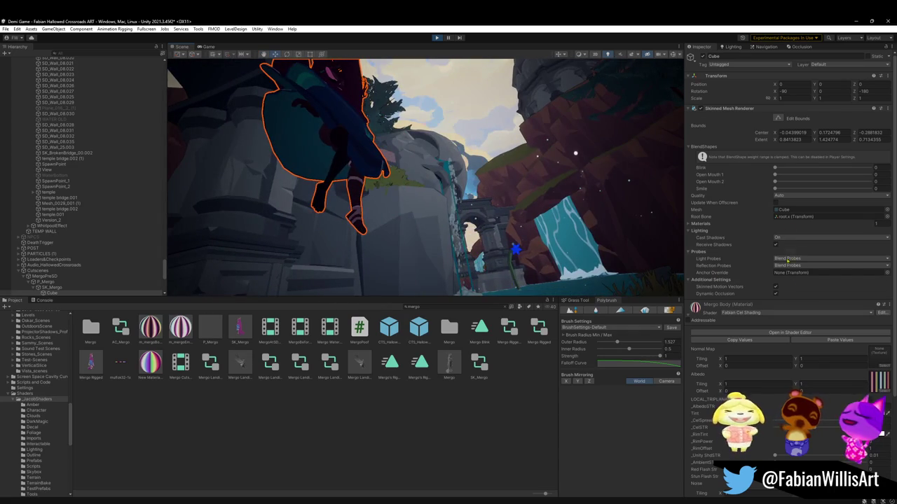
left_click(837, 64)
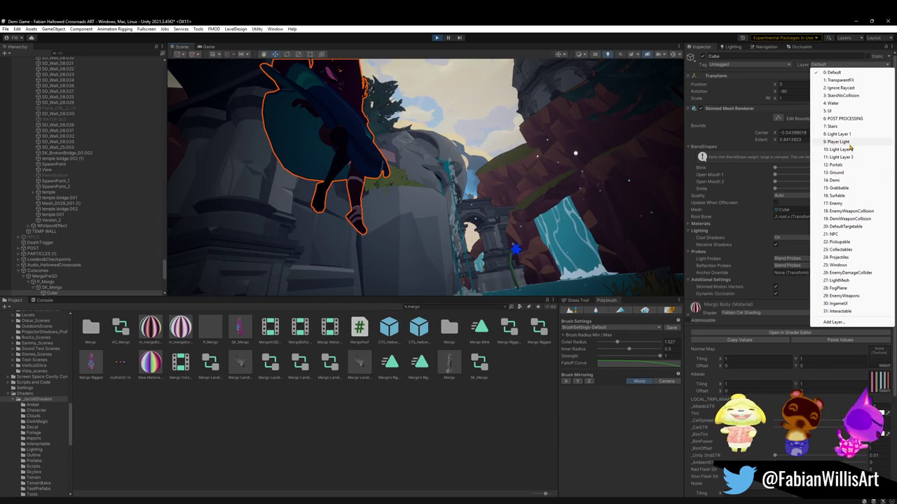
left_click(841, 141)
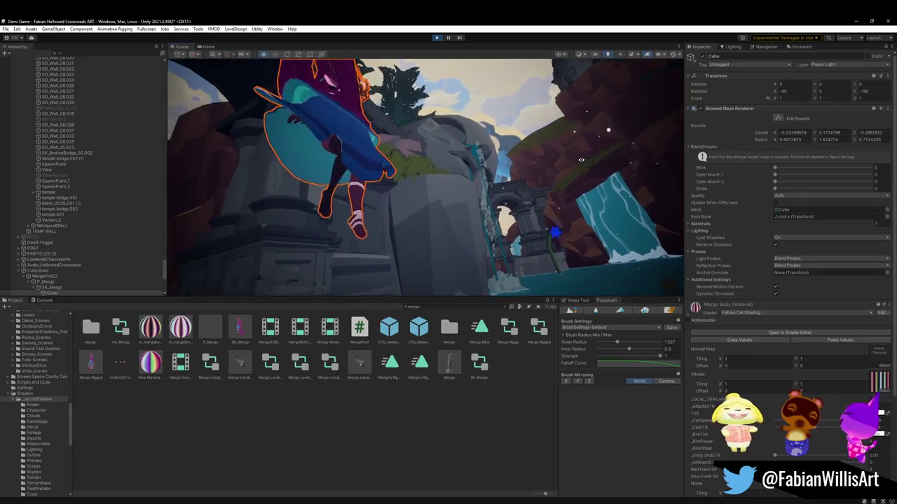
Step: Reframe the Scene view on the arch and character, then bring up the Game view
mouse_move(574, 164)
left_mouse_down("alt")
mouse_move(475, 180)
mouse_move(395, 169)
mouse_move(477, 162)
left_mouse_up("alt")
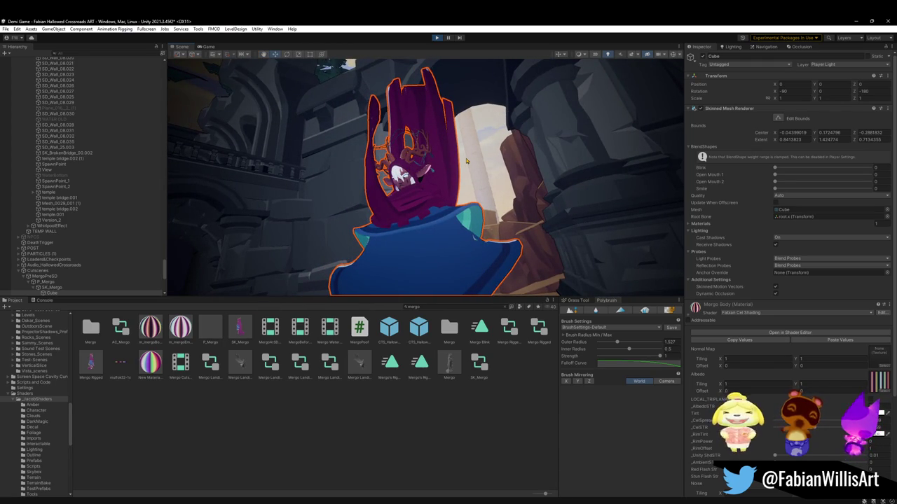
scroll(439, 103, "down", 3)
scroll(440, 103, "down", 3)
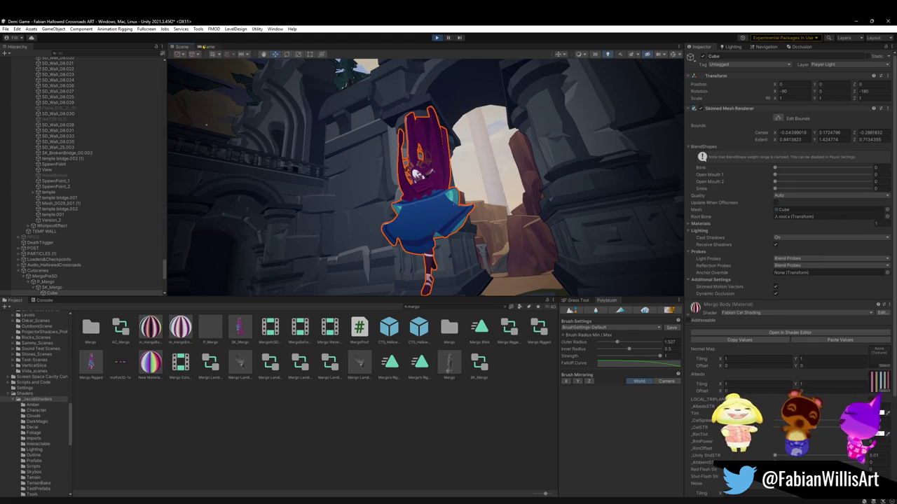
left_click_drag(206, 125, 479, 172, "alt")
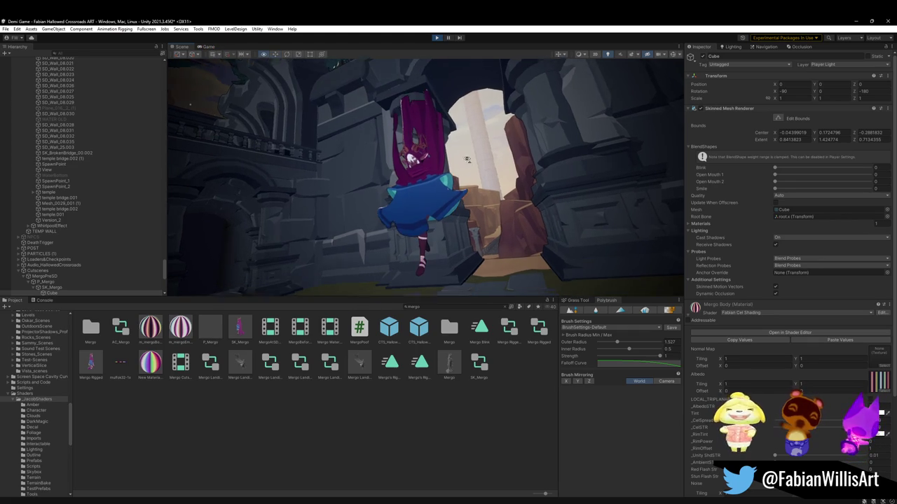
left_click_drag(479, 171, 496, 157, "alt")
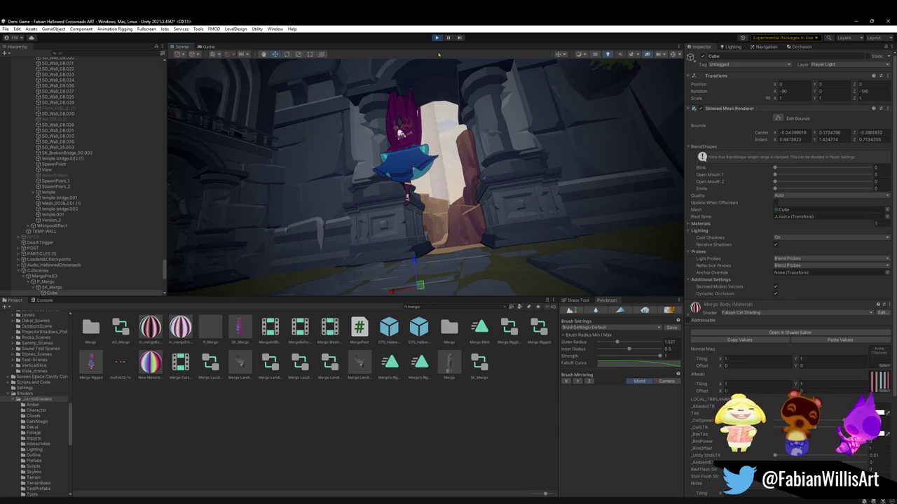
left_click(208, 47)
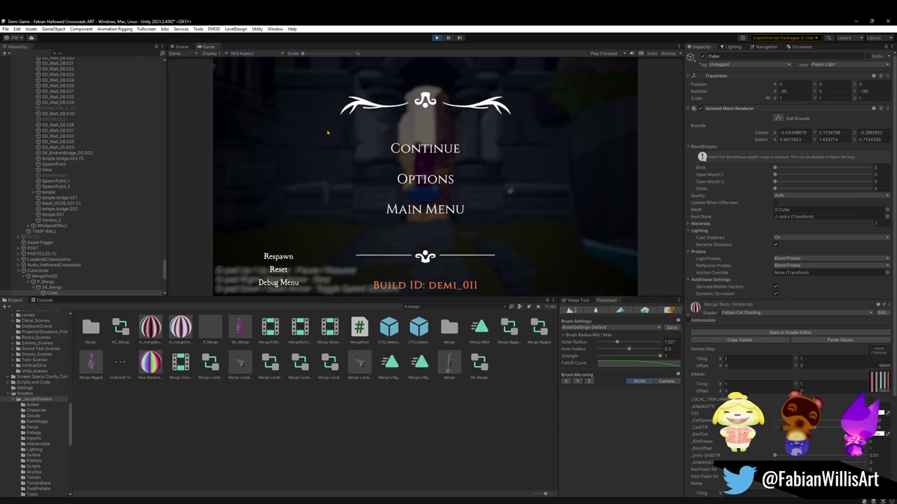
Step: Continue the paused game to watch Mergo, then return to the Scene view
left_click(425, 148)
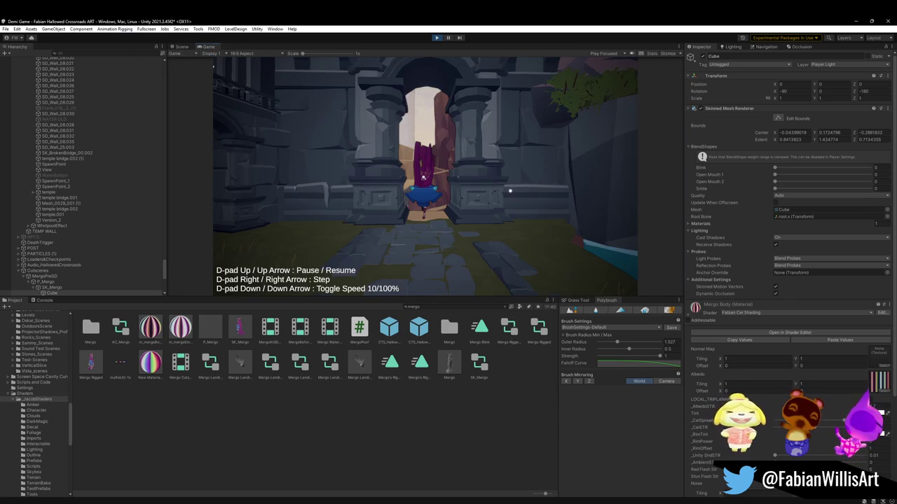
key("super")
key("Escape")
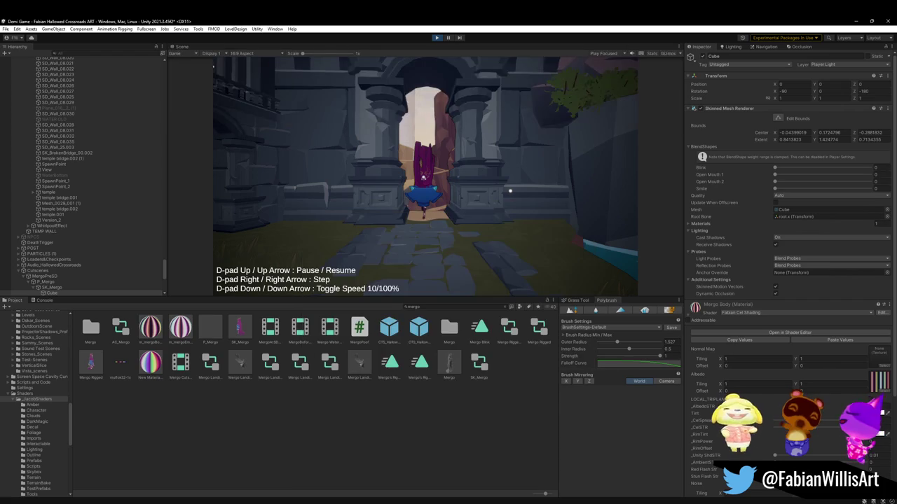
key("ctrl+1")
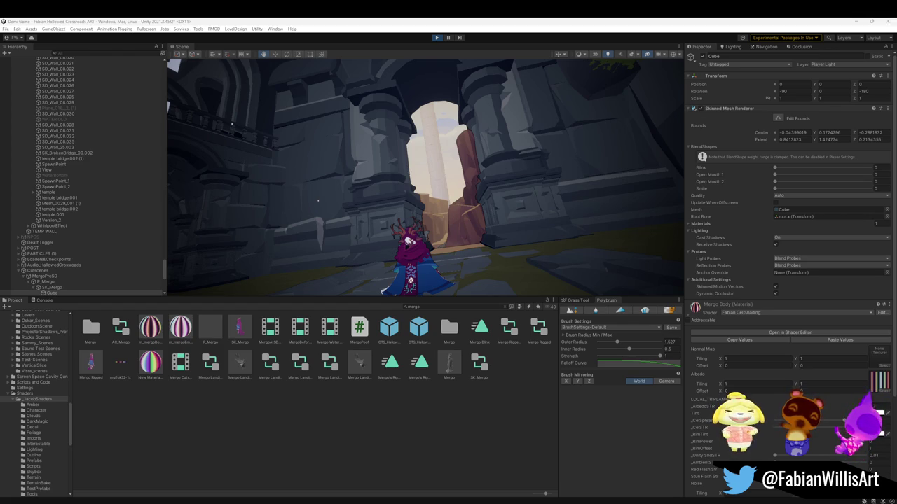
key("super")
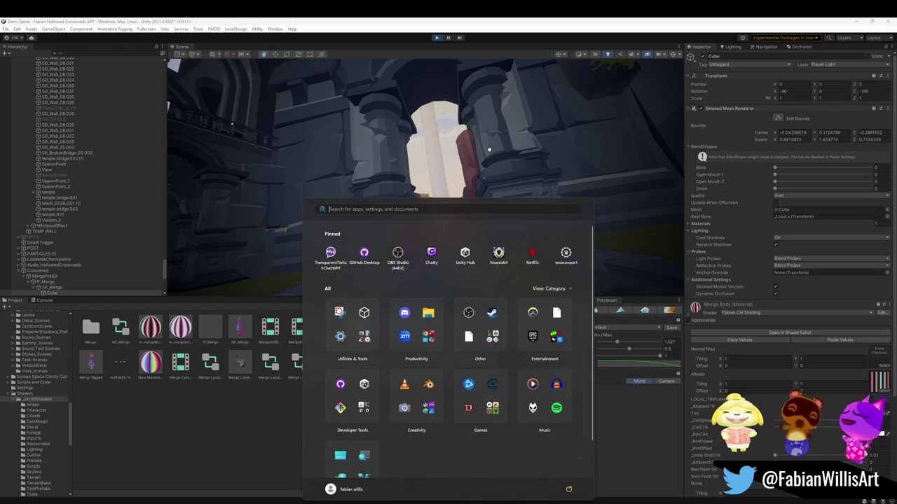
Step: Stop and re-enter Play mode so the Cube's layer resets to Default
left_click(436, 38)
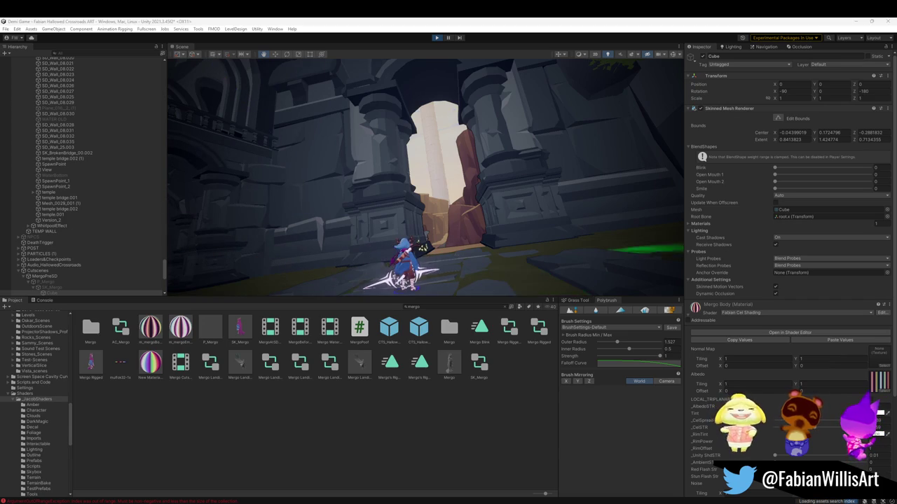
key("super")
key("Escape")
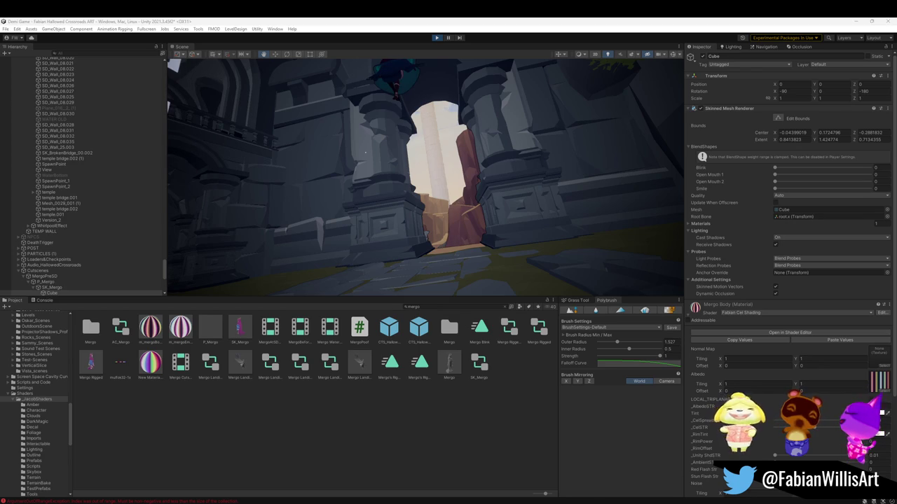
key("super")
key("super")
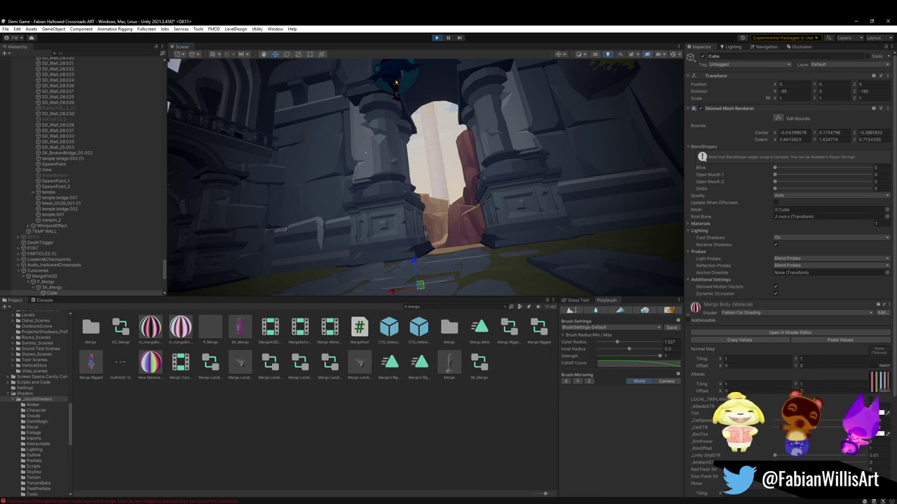
Step: Set the Mergo Cube's Layer back to Player Light
left_click(842, 65)
left_click(862, 145)
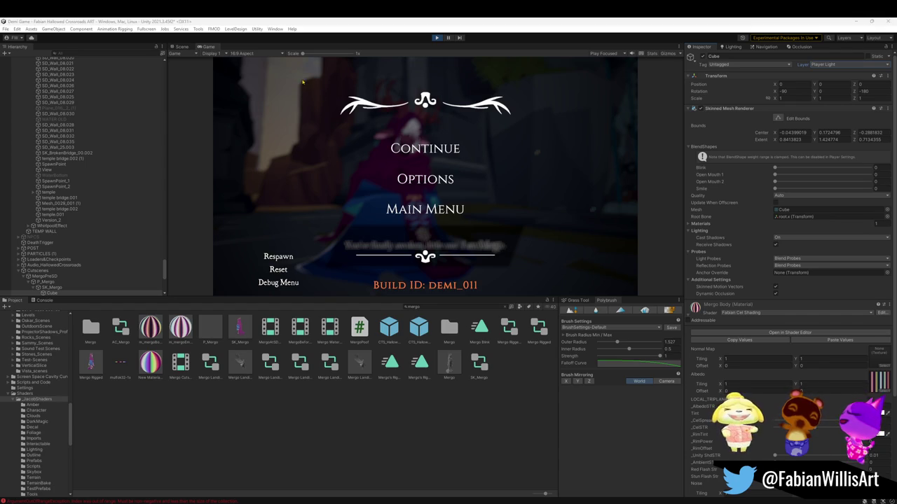
Step: Resume the game, step through Mergo's dialogue lines, and exit fullscreen back to the editor
key("F10")
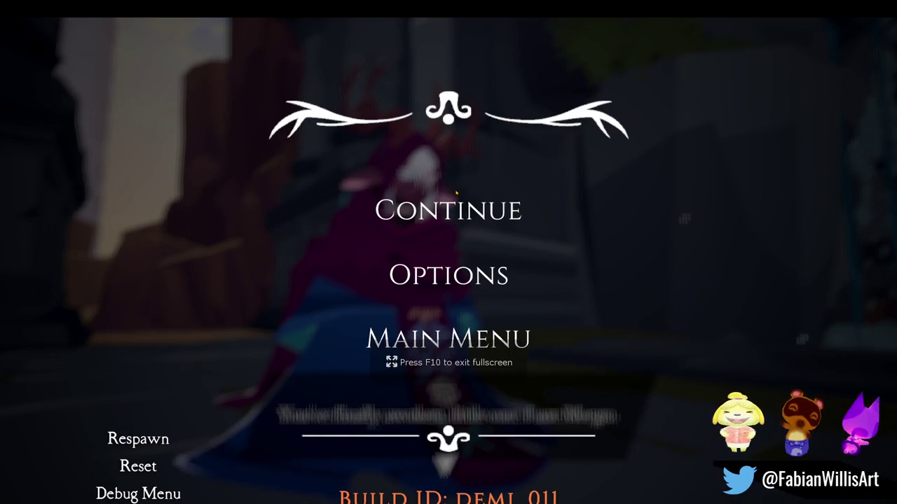
left_click(448, 209)
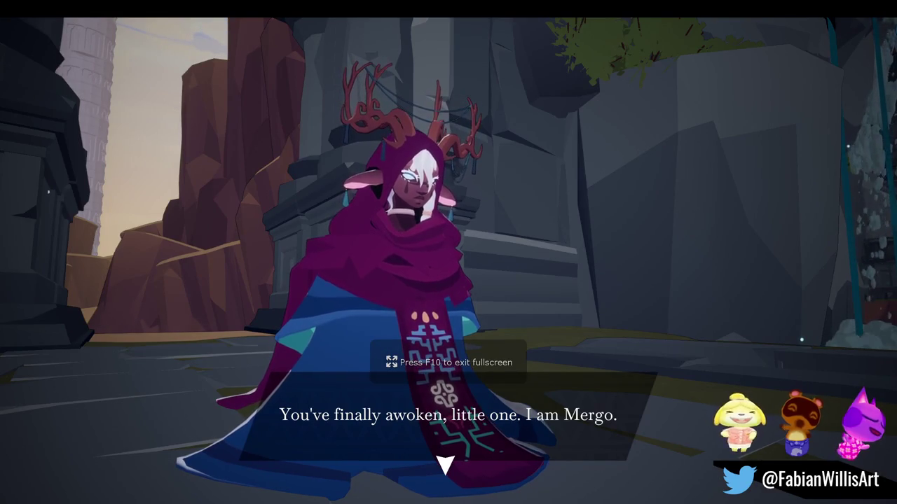
key("F10")
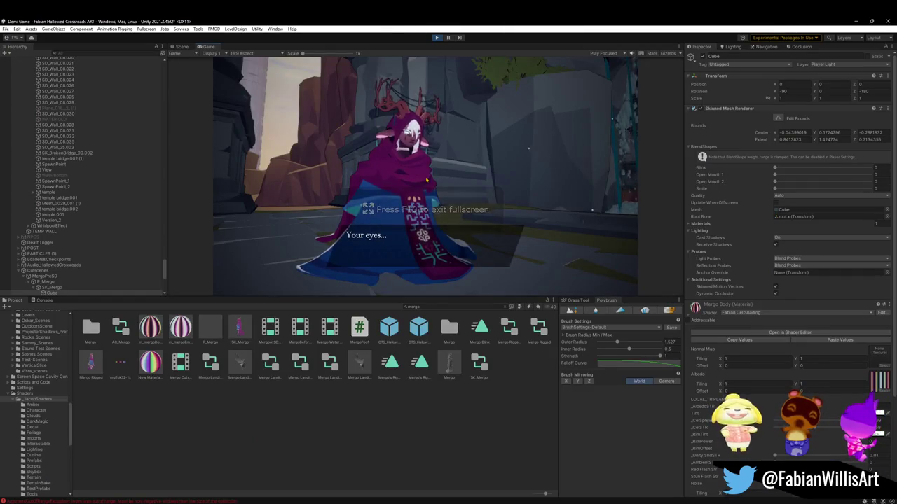
key("F10")
key("F10")
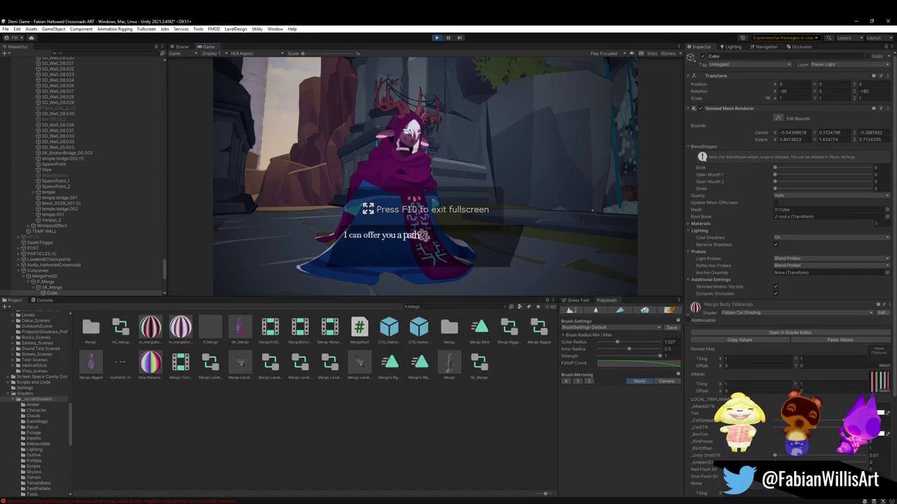
key("F10")
key("F10")
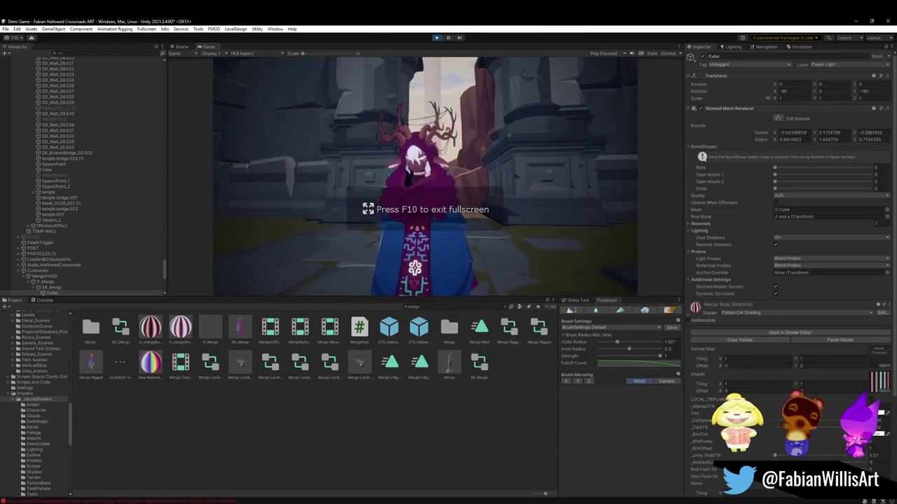
key("F10")
key("F10")
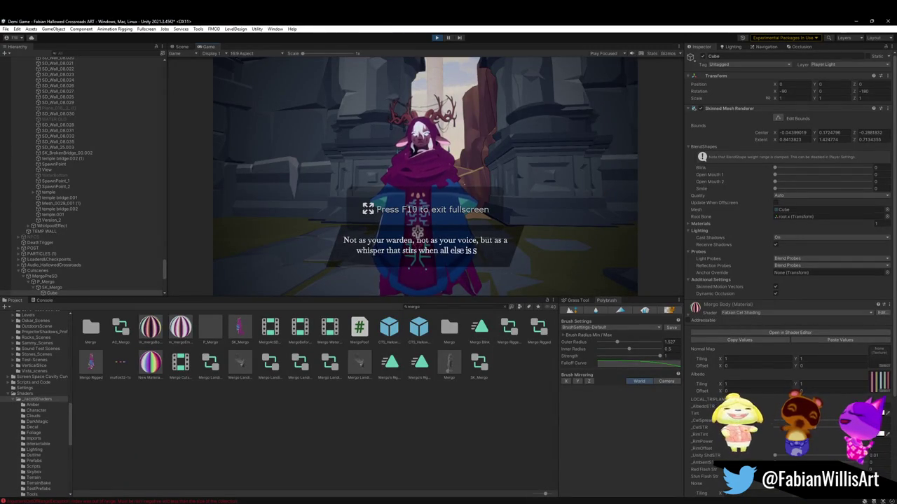
key("F10")
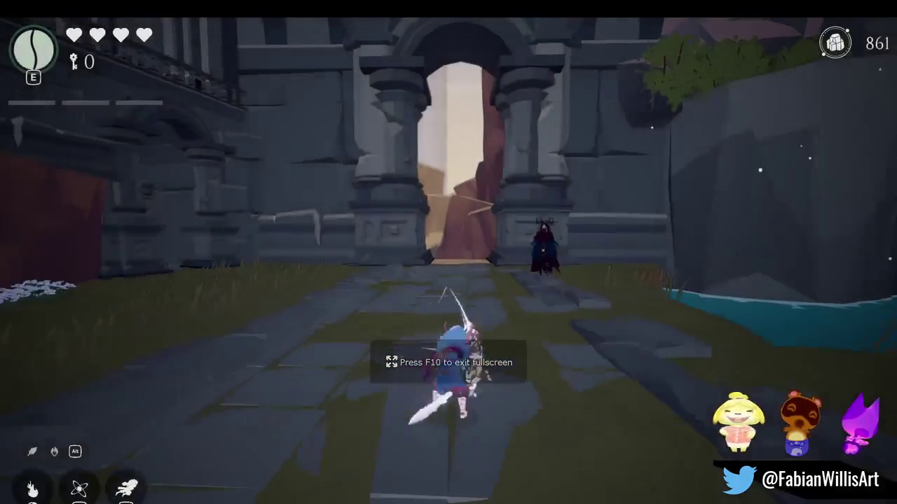
key("F10")
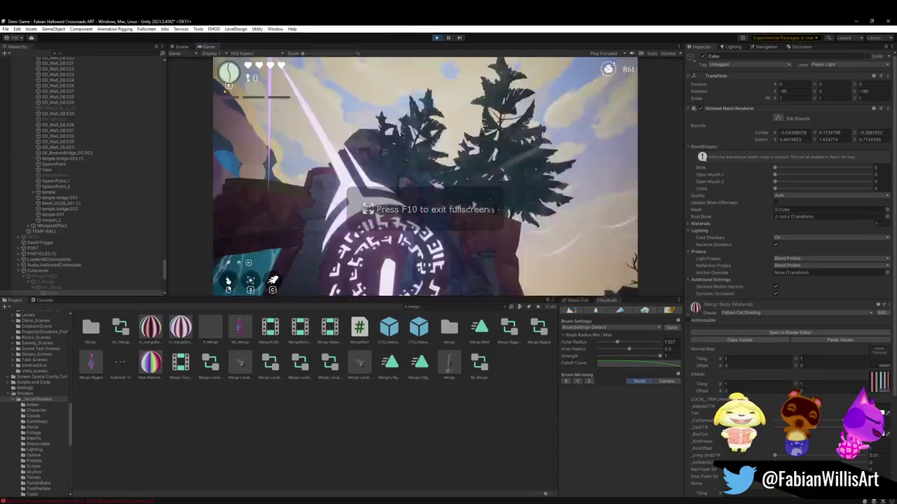
key("super")
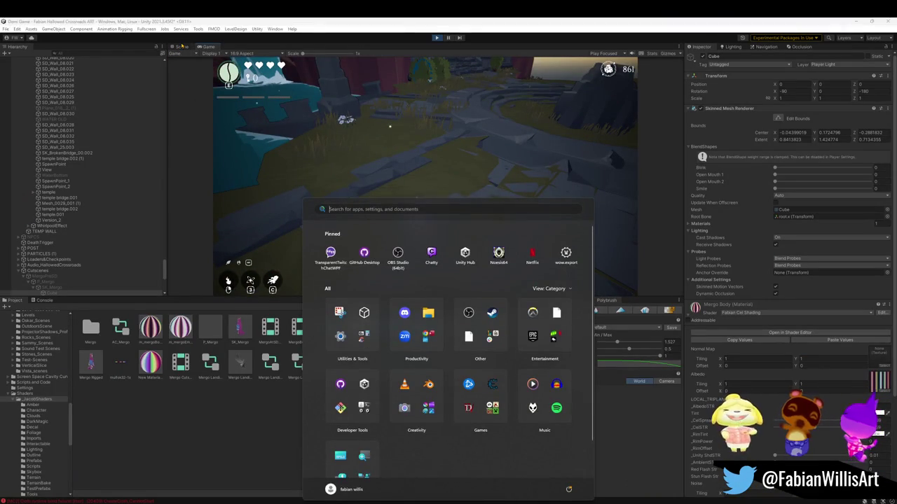
key("Escape")
Step: Show the arch in the Scene view and put the Cube mesh on the Player Light layer
left_click(181, 48)
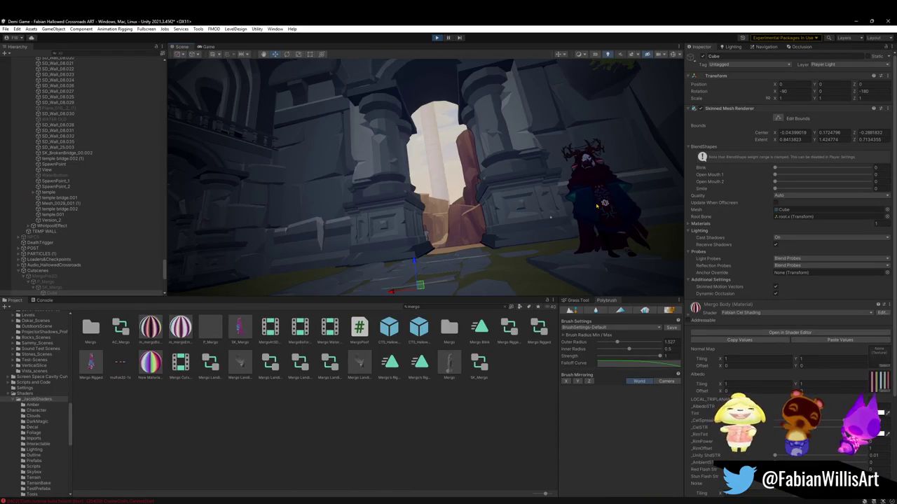
left_click(849, 65)
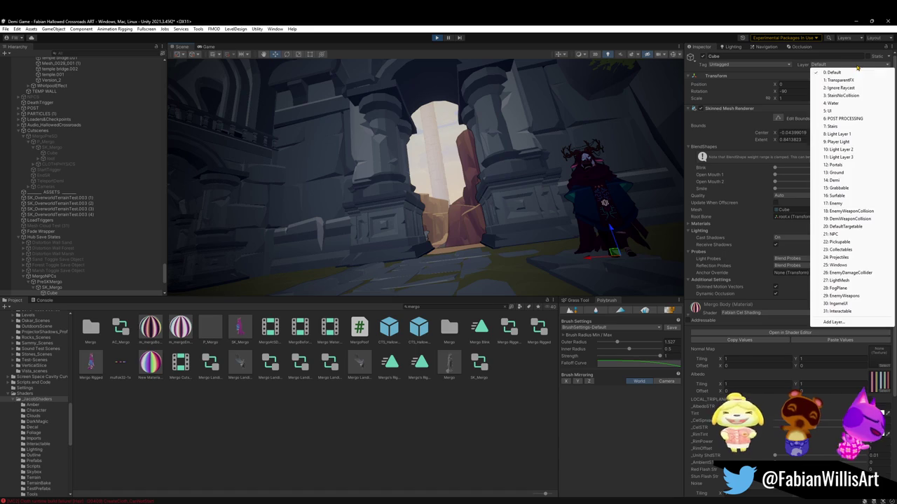
left_click(847, 146)
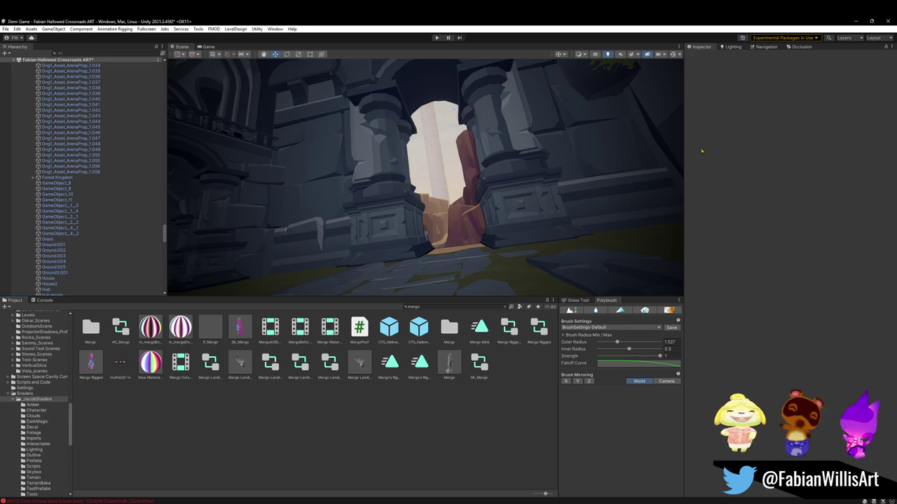
mouse_move(322, 493)
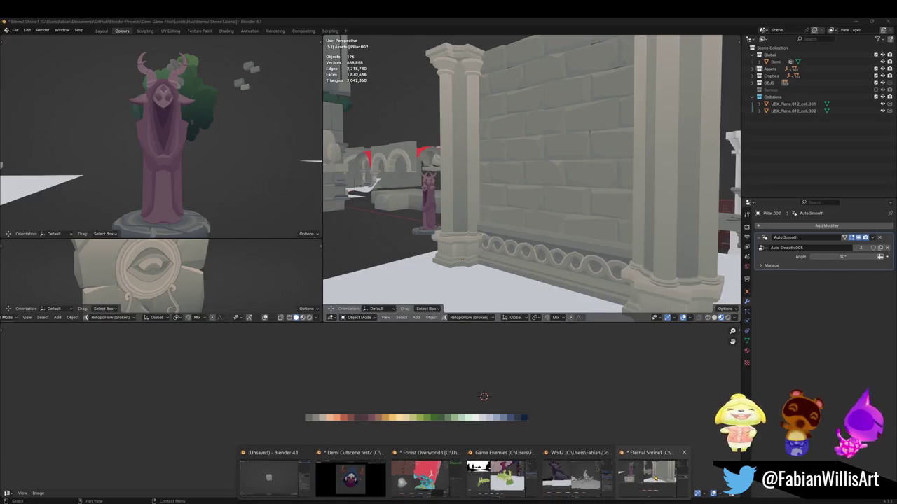
left_click(501, 477)
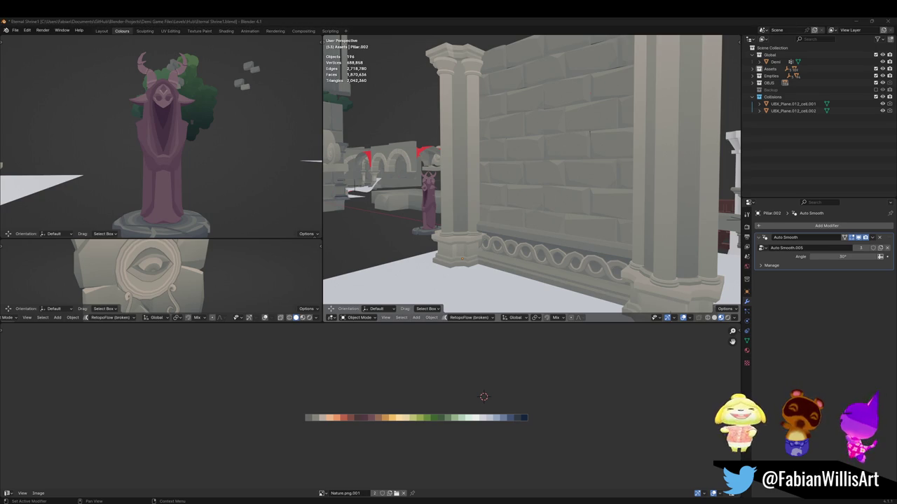
Step: Duplicate the wall piece, raise the copy above the wall, and save the file
scroll(522, 207, "down", 4)
middle_click_drag(522, 207, 521, 215)
scroll(522, 207, "up", 3)
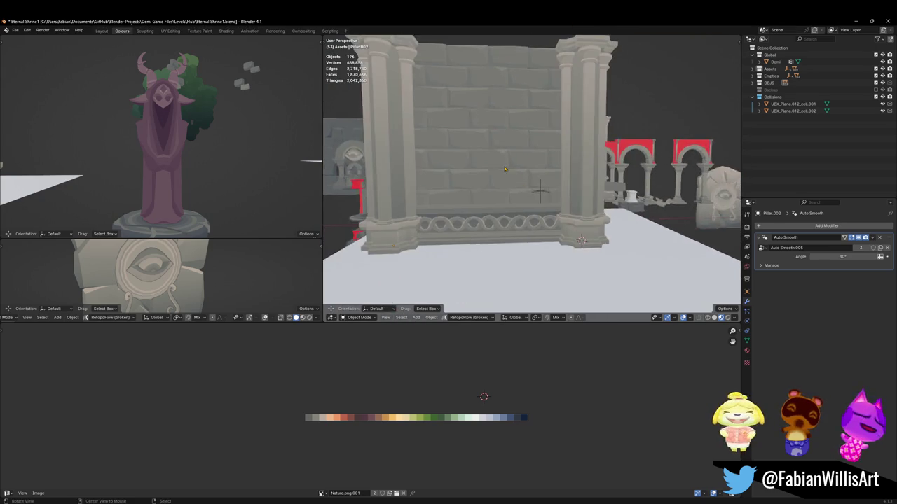
key("ctrl+s")
key("shift+a")
key("g")
key("z")
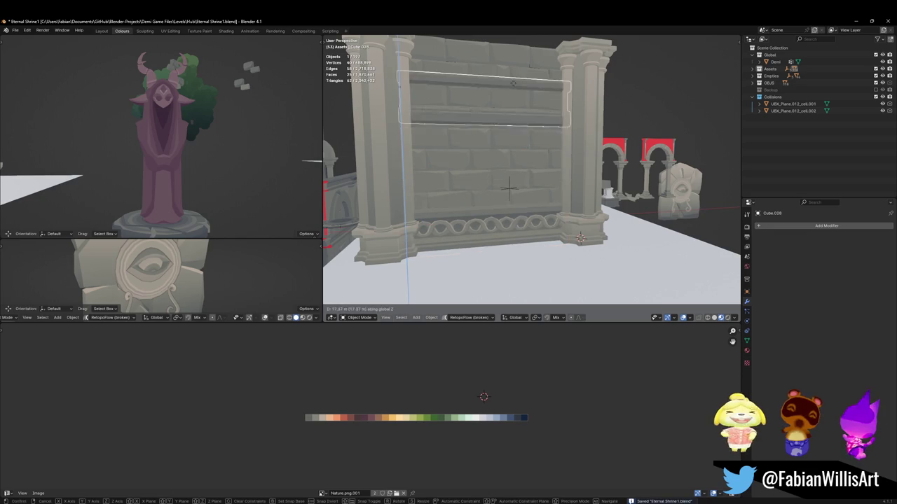
left_click(509, 188)
mouse_move(510, 188)
middle_mouse_down()
mouse_move(512, 109)
mouse_move(489, 130)
mouse_move(495, 120)
mouse_move(515, 192)
middle_mouse_up()
key("g")
key("y")
key("Escape")
key("alt+a")
key("ctrl+s")
Step: Move the top beam beside the pillars and lengthen it by moving its end vertices along Y
left_click(490, 98)
key("g")
left_click(453, 218)
key("Tab")
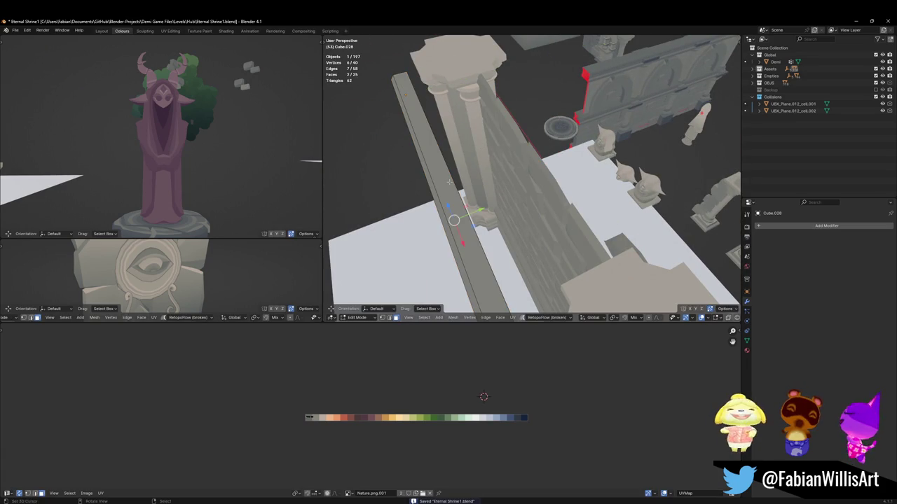
left_click(452, 187)
mouse_move(452, 187)
middle_mouse_down()
mouse_move(462, 164)
mouse_move(460, 176)
middle_mouse_up()
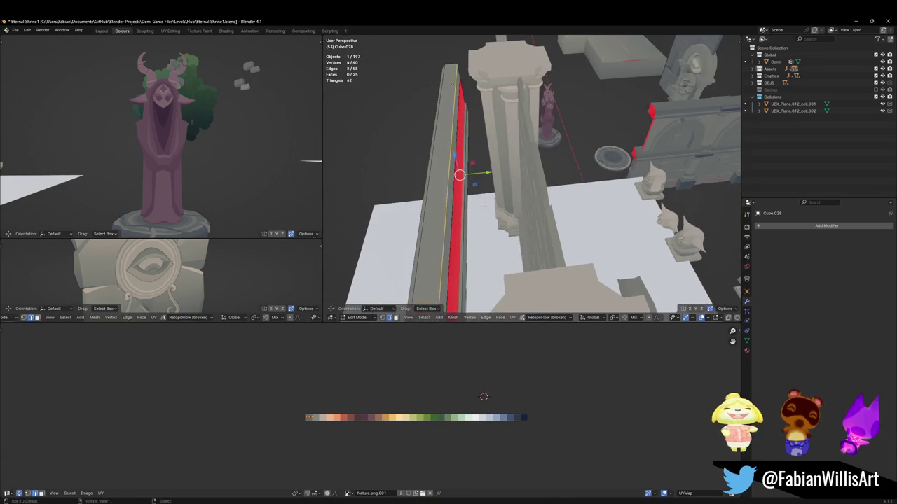
key("g")
key("y")
left_click(539, 196)
mouse_move(539, 196)
middle_mouse_down()
mouse_move(560, 142)
mouse_move(561, 171)
middle_mouse_up()
Step: Raise the beam onto the wall, widen it along X across both pillars, and seat it on the pillar tops
key("alt+a")
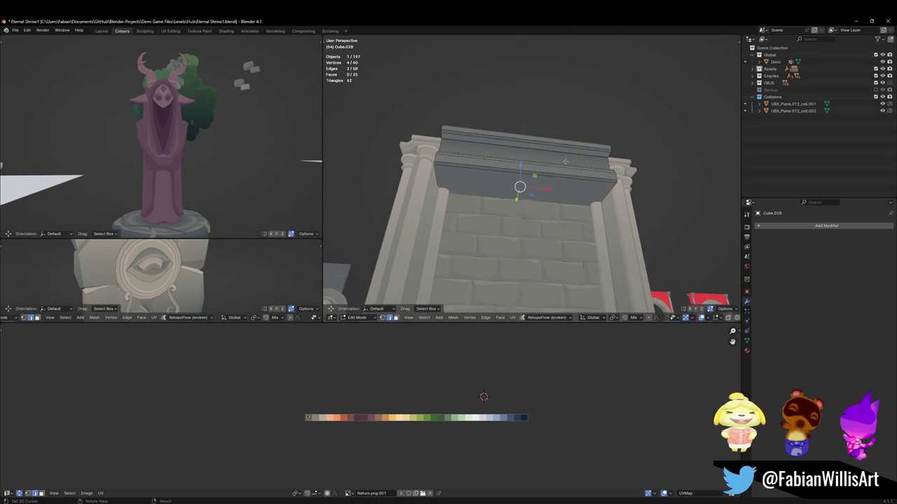
key("a")
key("g")
key("z")
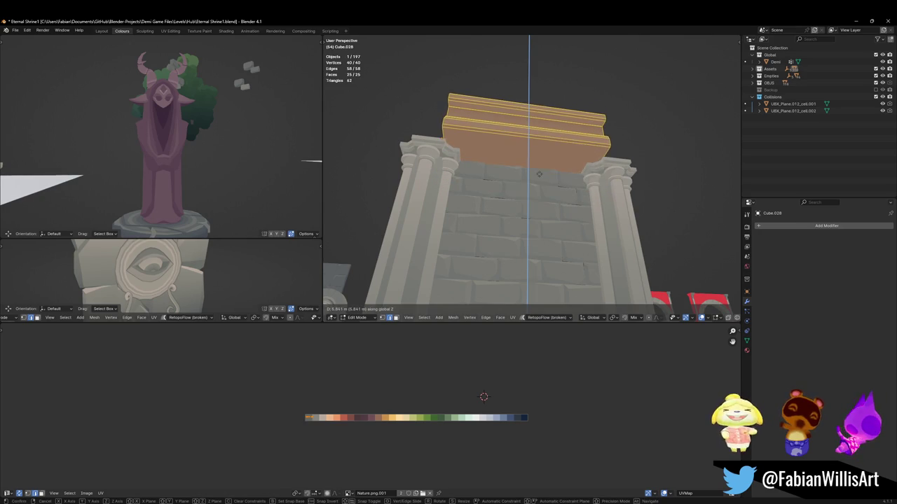
left_click(527, 134)
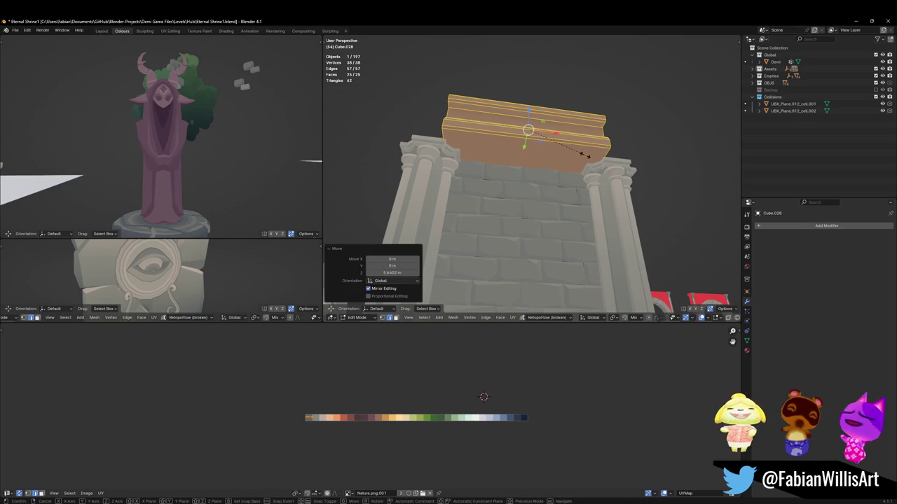
key("s")
key("x")
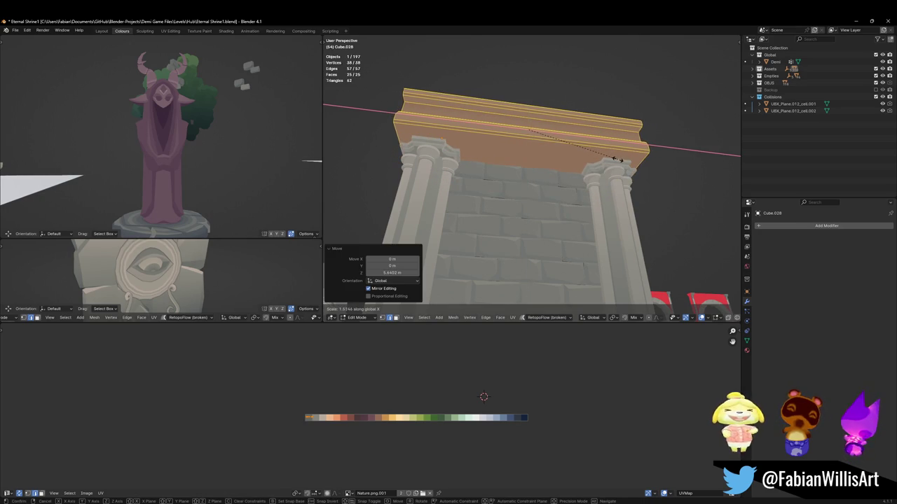
left_click(617, 160)
middle_click_drag(616, 160, 576, 172)
key("g")
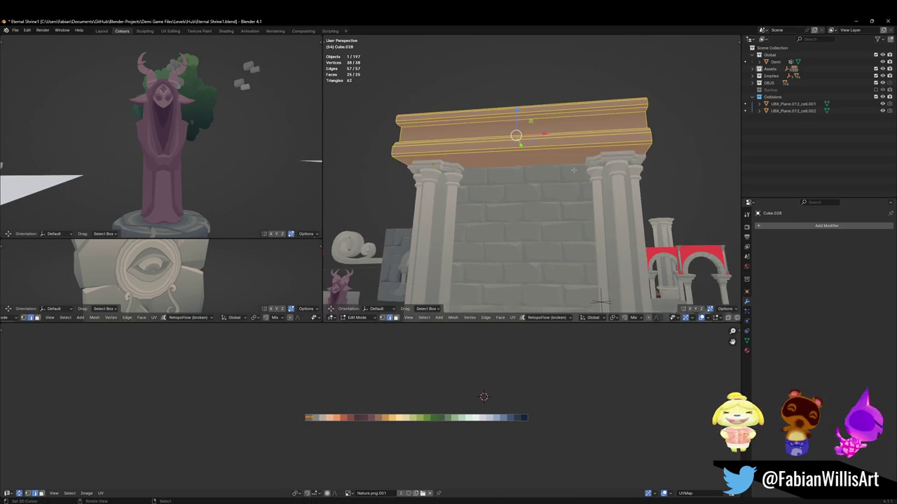
key("z")
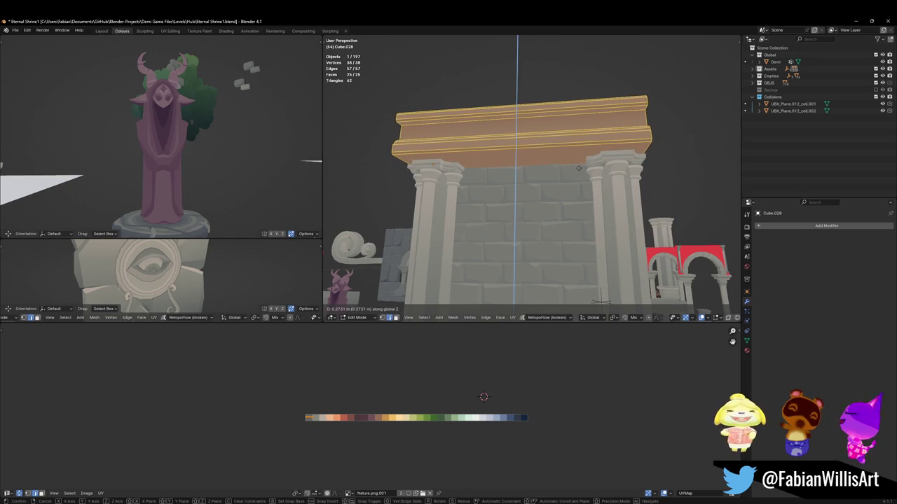
left_click(578, 170)
key("alt+a")
Step: Select a connected cornice part and duplicate its faces downward into a band
scroll(552, 184, "up", 4)
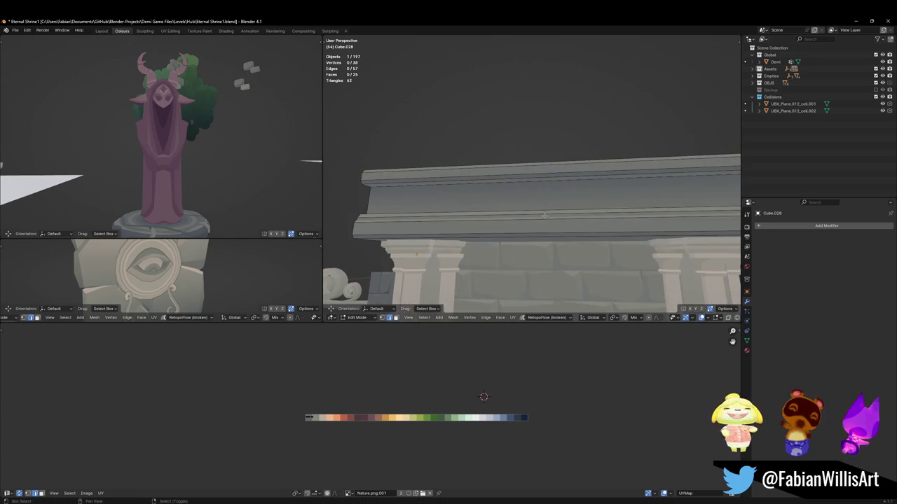
middle_click_drag(552, 184, 461, 178)
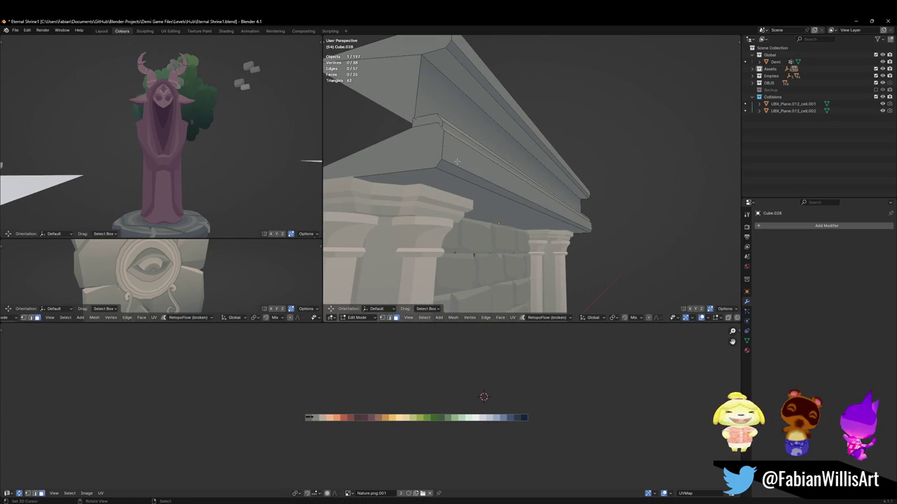
key("l")
middle_click_drag(510, 161, 555, 182)
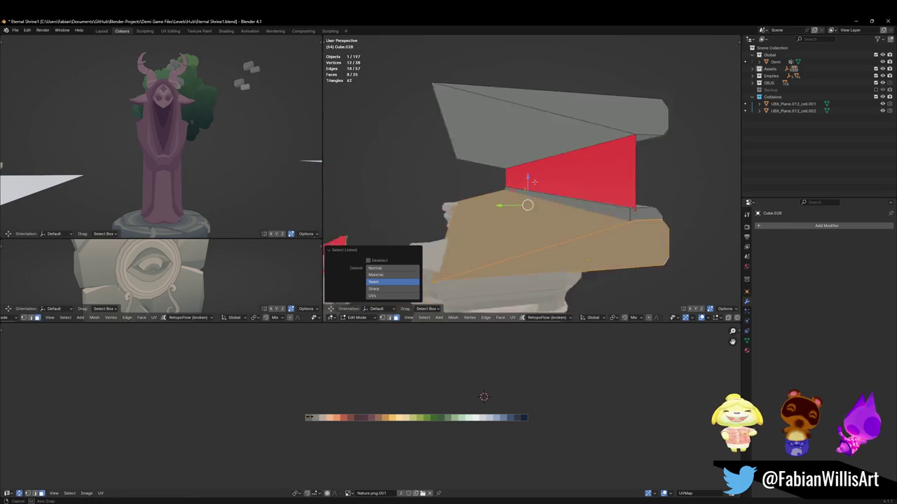
mouse_move(555, 182)
middle_mouse_down()
mouse_move(546, 179)
mouse_move(582, 207)
middle_mouse_up()
key("shift+d")
key("z")
left_click(545, 179)
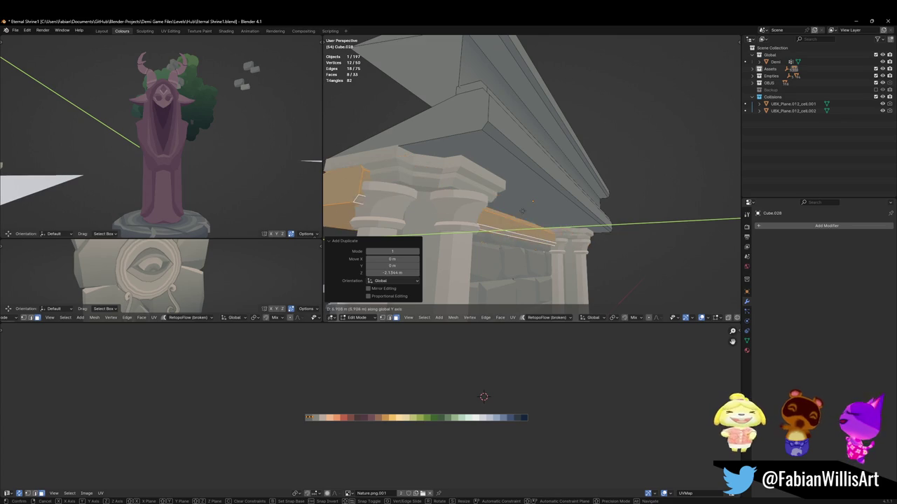
left_click(543, 213)
Step: Tuck the copied band just under the cornice, adjusting its height and depth
key("Escape")
mouse_move(579, 216)
middle_mouse_down()
mouse_move(549, 226)
mouse_move(574, 215)
middle_mouse_up()
key("g")
key("z")
left_click(549, 227)
key("g")
key("y")
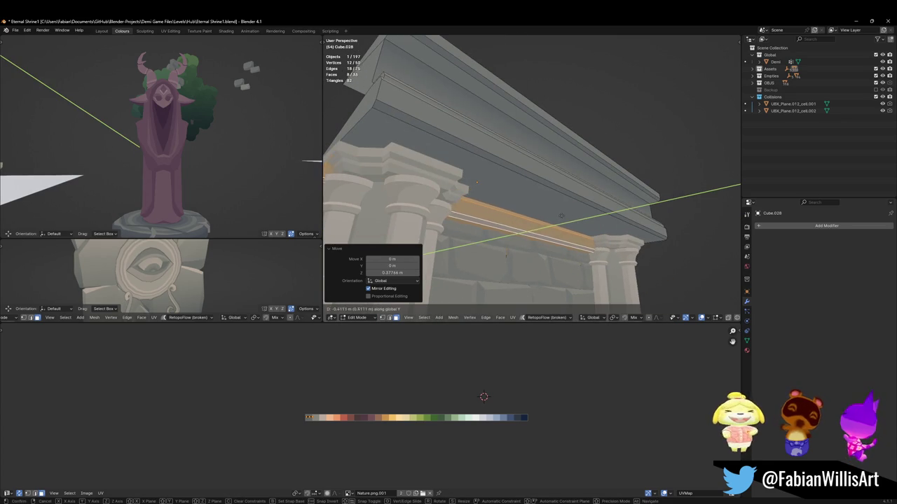
key("Escape")
key("alt+a")
middle_click_drag(573, 215, 581, 214)
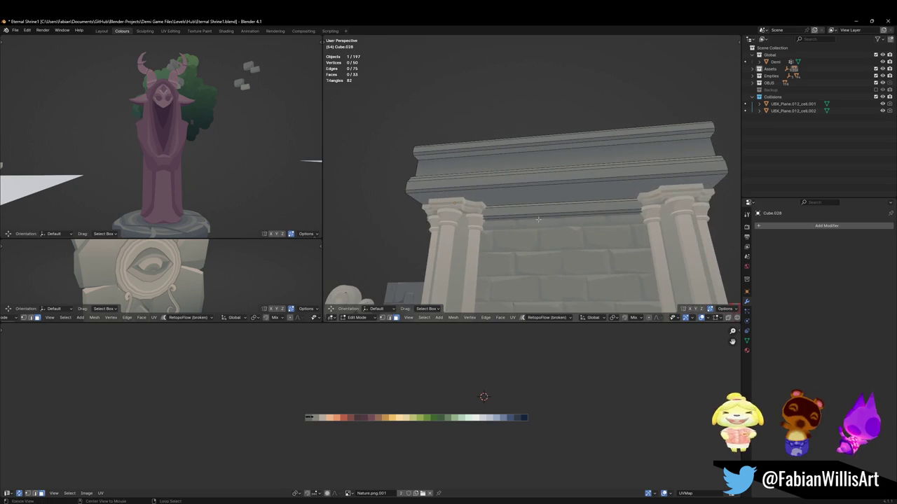
Step: Raise the edge loop under the beam vertically
left_click(582, 213, "alt")
key("g")
key("z")
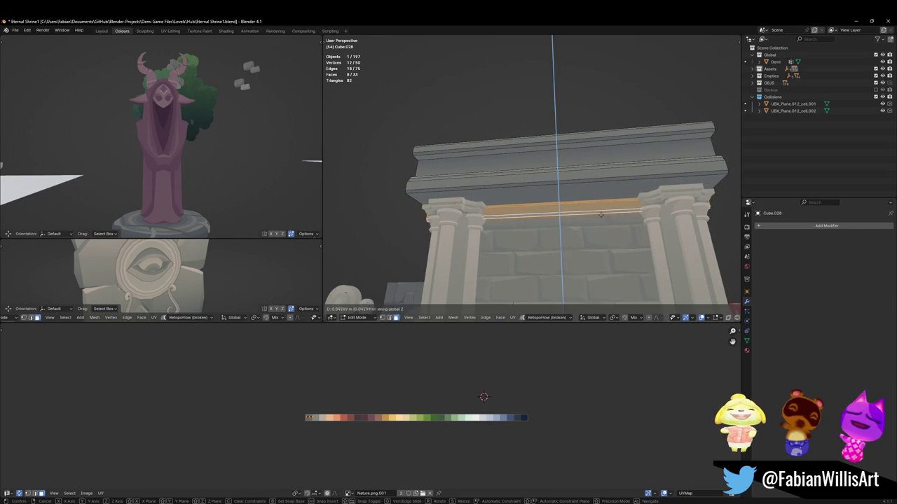
left_click(601, 211)
key("alt+a")
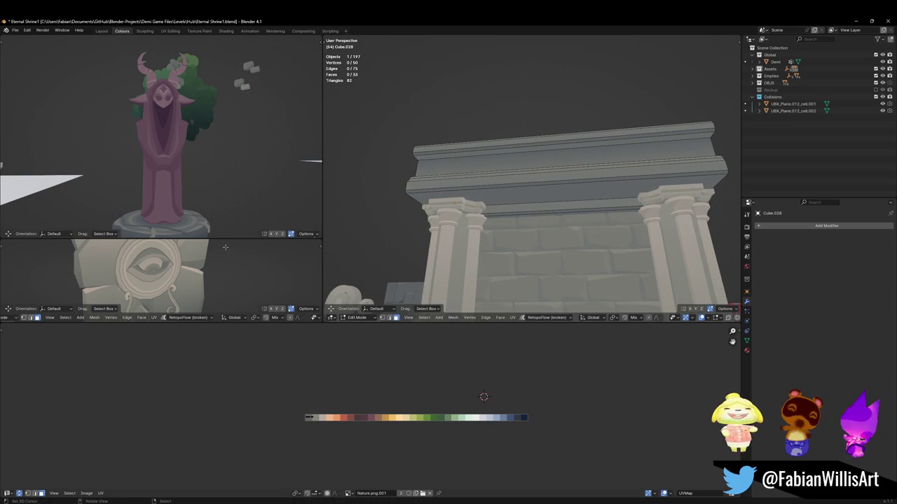
Step: Frame the finished beam, leave Edit Mode, and save the shrine file
key("a")
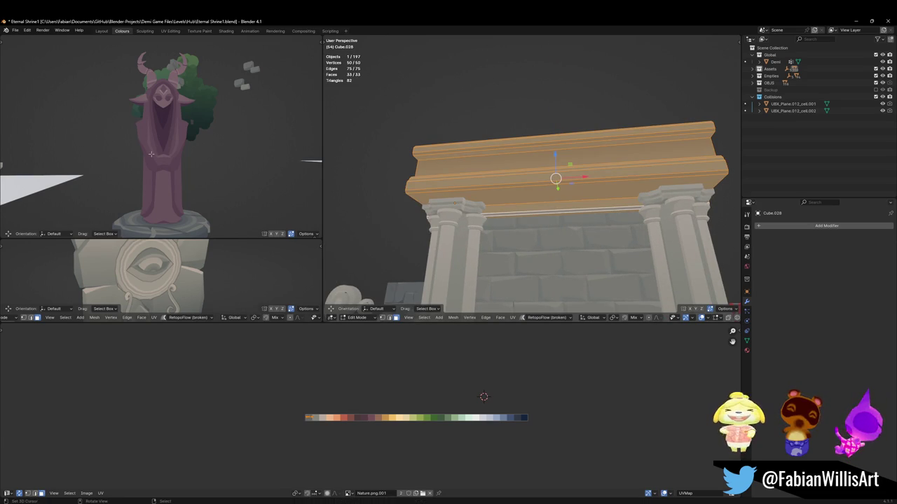
key("KP_Decimal")
mouse_move(154, 155)
middle_mouse_down()
mouse_move(208, 137)
mouse_move(176, 117)
middle_mouse_up()
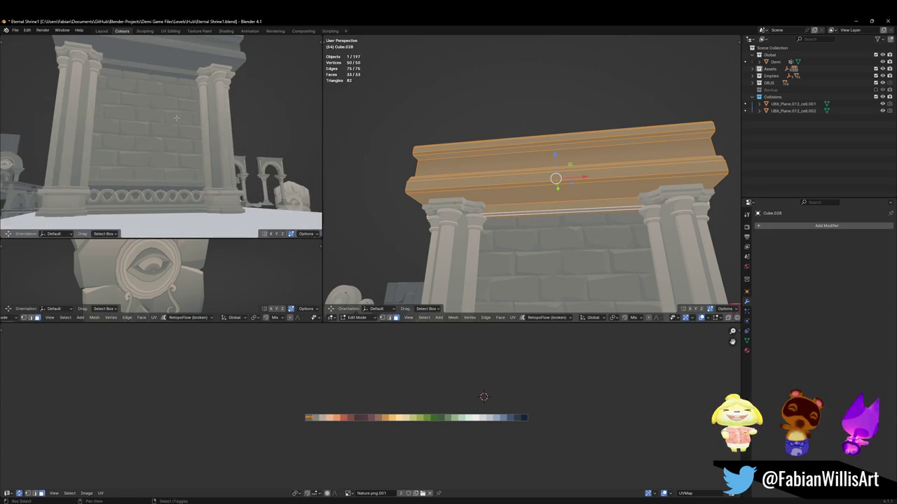
key("Tab")
scroll(553, 224, "down", 3)
key("ctrl+s")
middle_click_drag(553, 225, 544, 194)
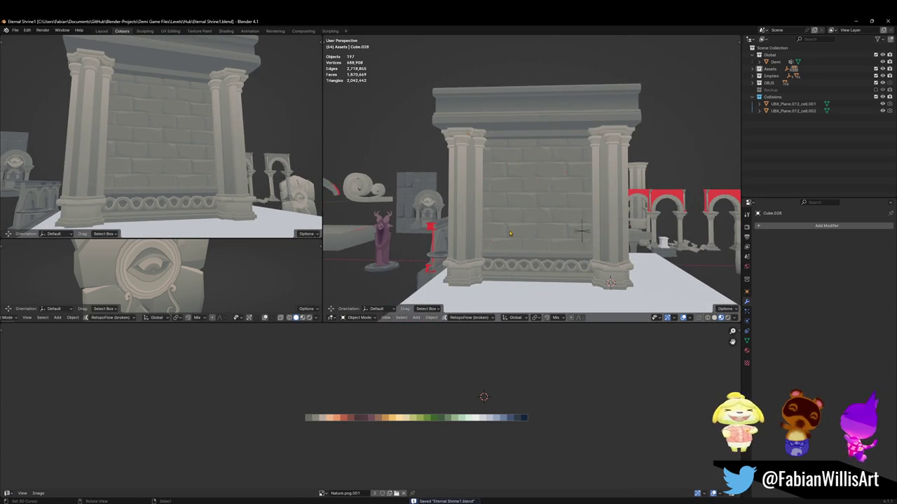
scroll(509, 230, "up", 2)
scroll(510, 230, "up", 1)
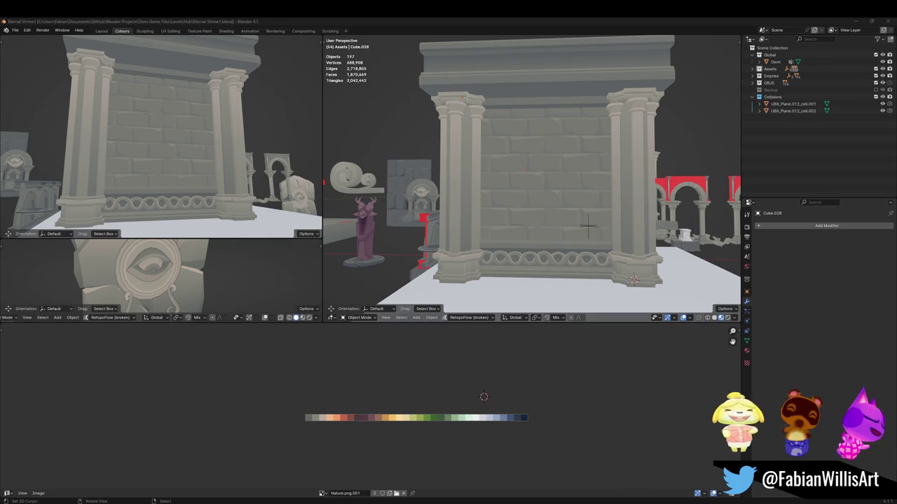
mouse_move(536, 135)
middle_mouse_down()
mouse_move(531, 197)
mouse_move(502, 143)
middle_mouse_up()
Step: Save the shrine file and open the eye-arch wall panel SD_Wall_08.004 for mesh editing
key("ctrl+s")
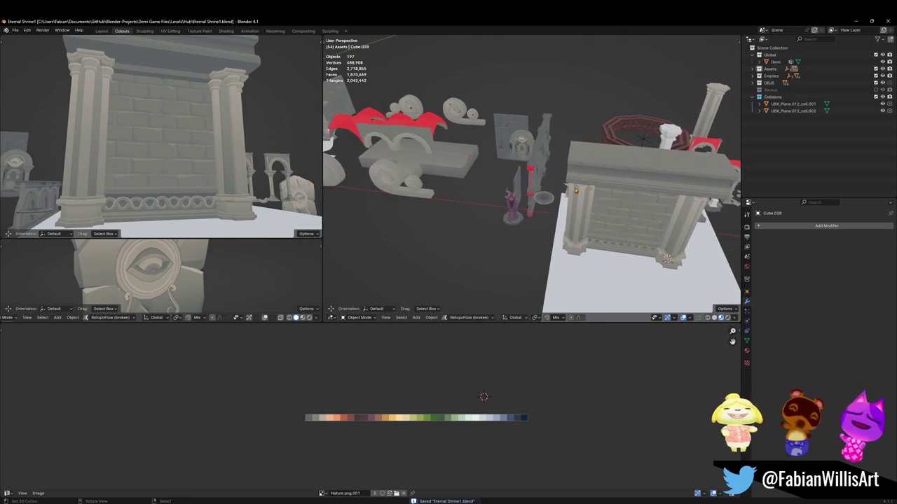
scroll(502, 142, "up", 3)
scroll(522, 158, "up", 3)
left_click(542, 173)
key("Tab")
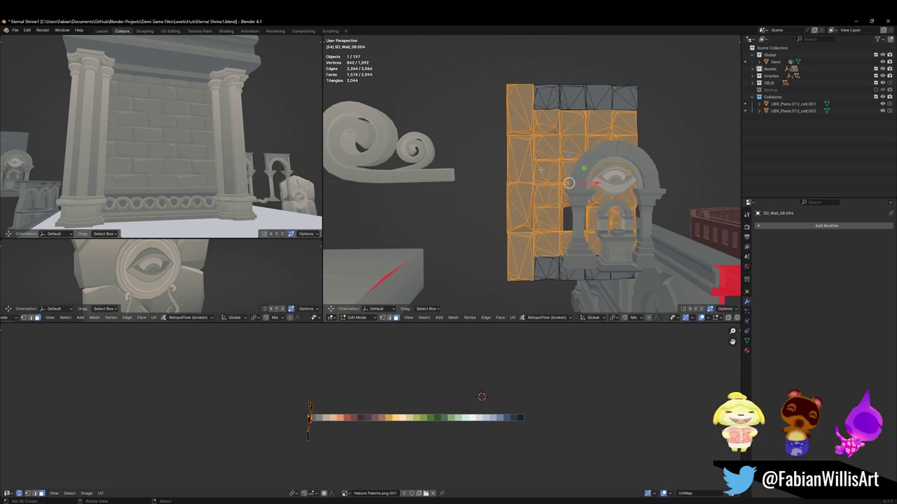
scroll(541, 169, "down", 2)
scroll(541, 169, "down", 3)
scroll(543, 171, "down", 2)
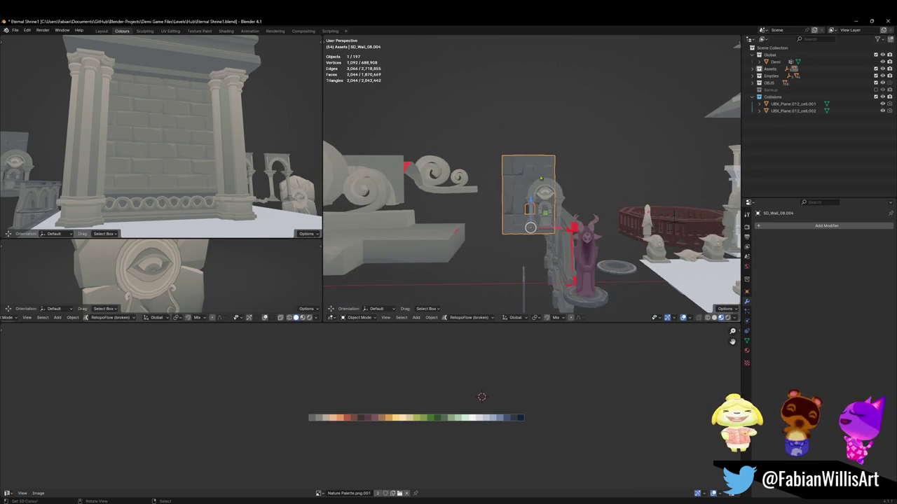
scroll(546, 173, "down", 1)
scroll(527, 194, "up", 5)
Step: Select a block of seam-linked brick faces on the wall panel and duplicate it in place
key("alt+a")
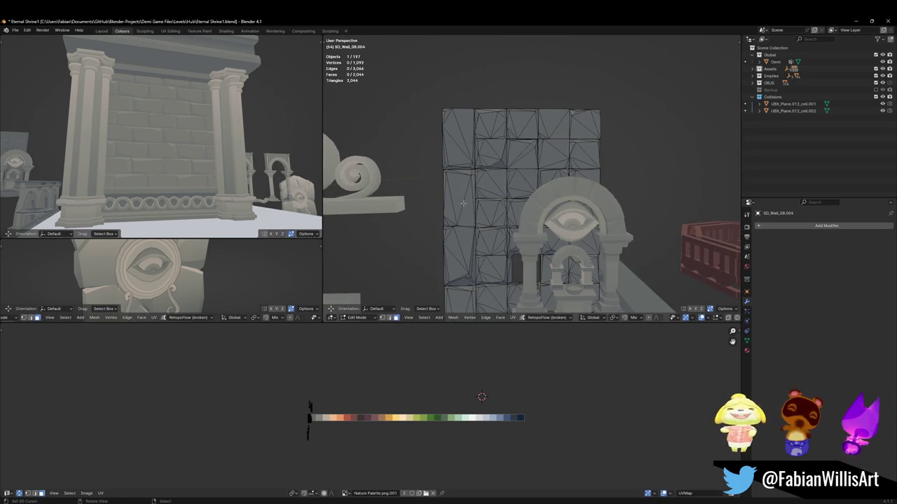
key("l")
key("l")
key("l")
key("l")
key("l")
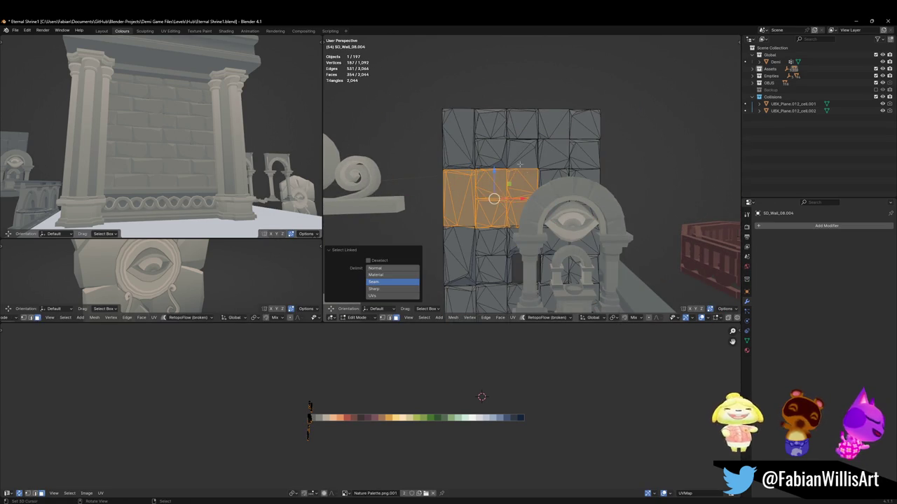
key("l")
key("l")
key("l")
key("l")
key("l")
key("l")
key("l")
key("l")
key("l")
key("l")
key("l")
middle_click_drag(620, 143, 491, 221)
key("l")
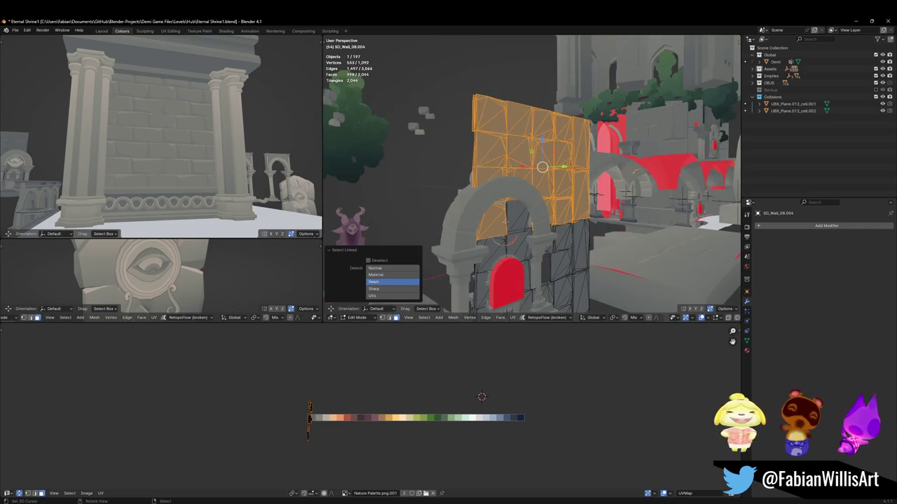
key("l")
key("g")
right_click(535, 182)
middle_click_drag(534, 175, 533, 161)
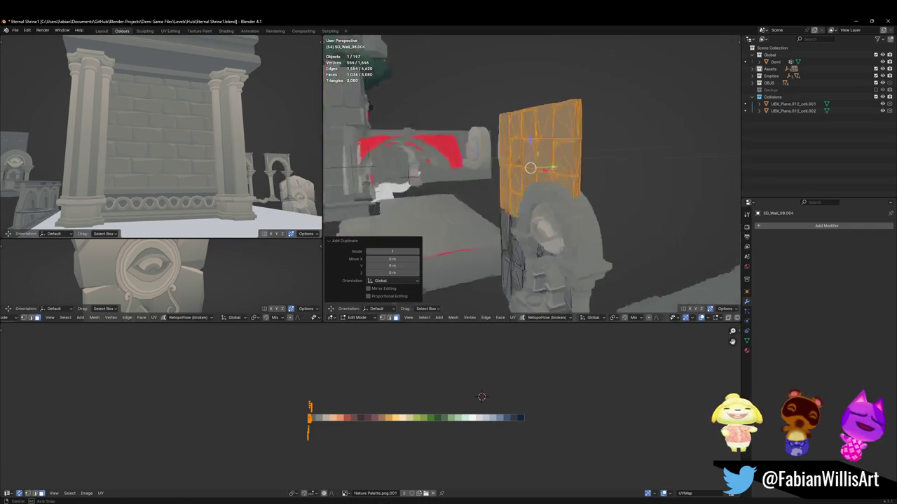
Step: Separate the copied bricks into SD_Wall_08.015 and set its origin to geometry
key("p")
left_click(553, 167)
key("Tab")
left_click(562, 169)
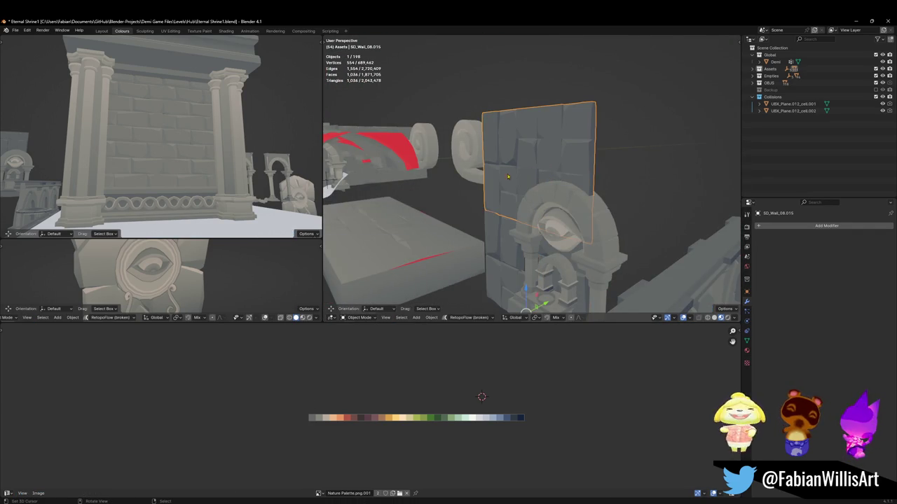
key("KP_Decimal")
key("q")
left_click(510, 180)
middle_click_drag(511, 180, 628, 133)
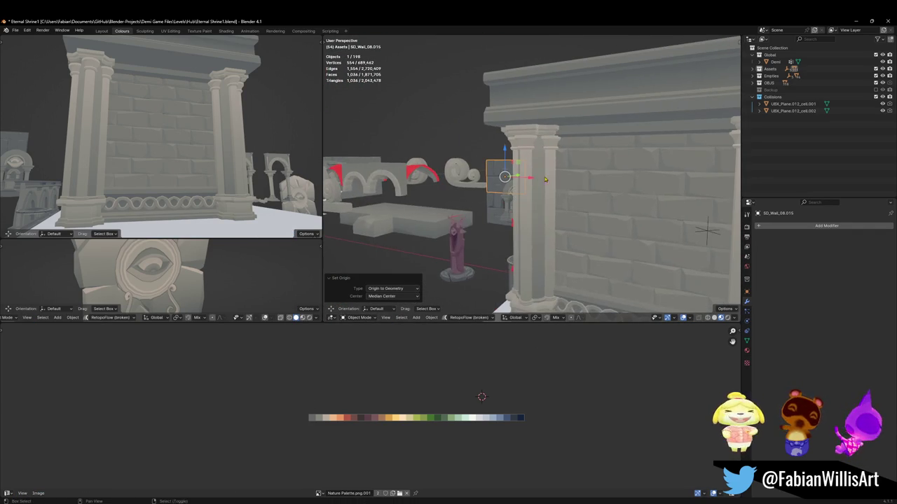
Step: Snap the brick piece to the 3D cursor and rotate it 90° about X
key("shift+s")
left_click(627, 95)
key("KP_Decimal")
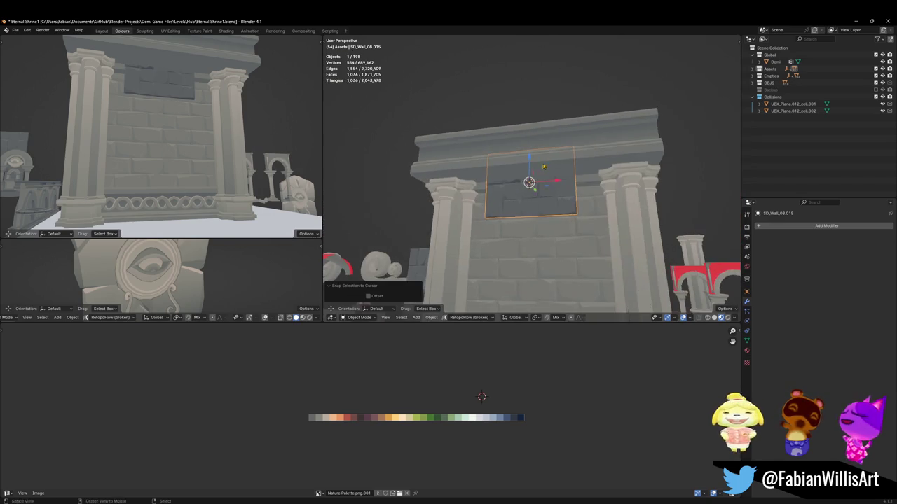
type("rx90")
key("Return")
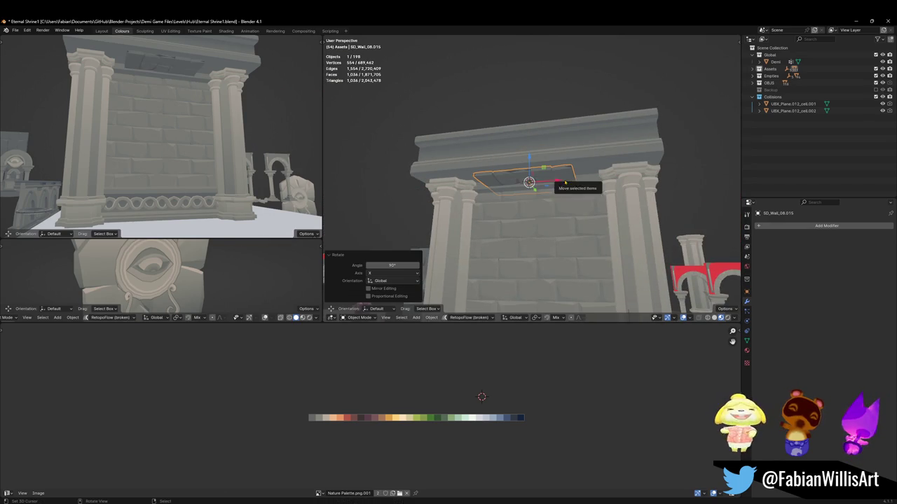
middle_click_drag(564, 180, 563, 187)
Step: Raise the piece 0.72 m, scale it to 1.321, and slide it 1.55 m along Y under the cornice
key("g")
key("z")
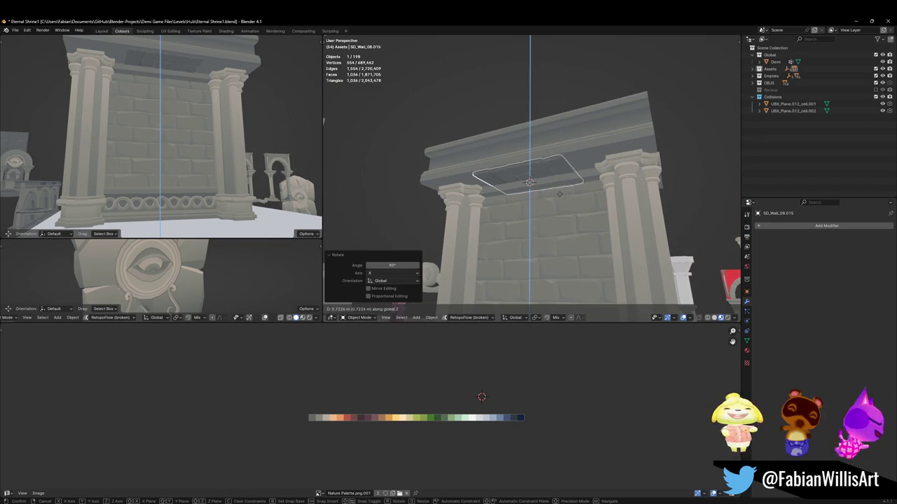
left_click(571, 179)
key("s")
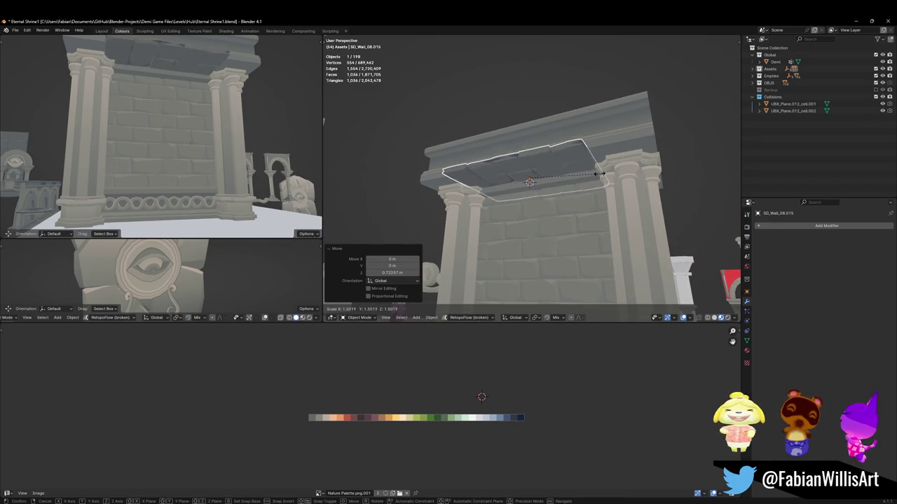
left_click(585, 165)
middle_click_drag(582, 166, 587, 187)
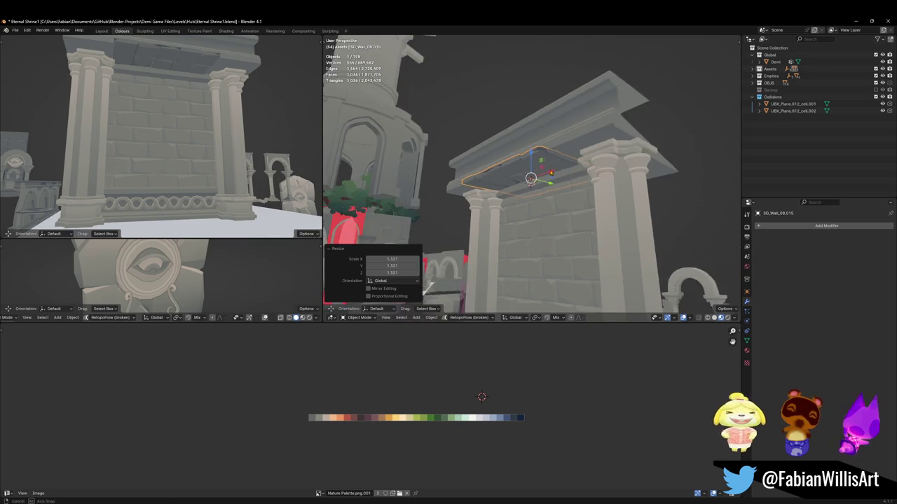
key("g")
key("y")
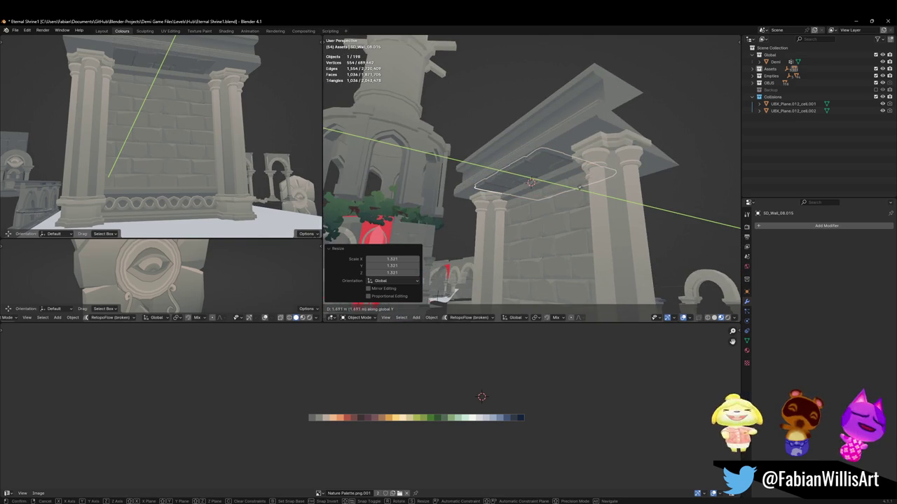
left_click(571, 187)
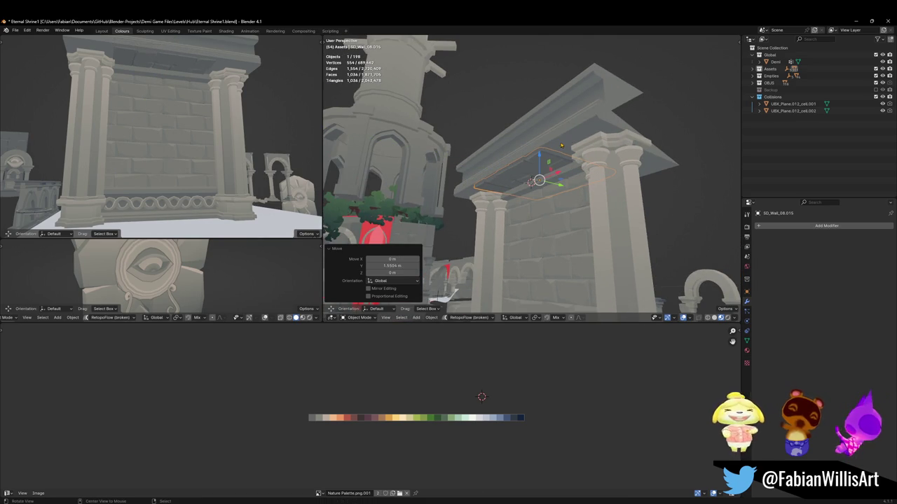
Step: Select the cornice beam Cube.028 and pick one of its edges in Edit Mode
left_click(564, 143)
middle_click_drag(564, 143, 561, 174)
key("Tab")
scroll(567, 148, "up", 3)
left_click(571, 150)
left_click(560, 172)
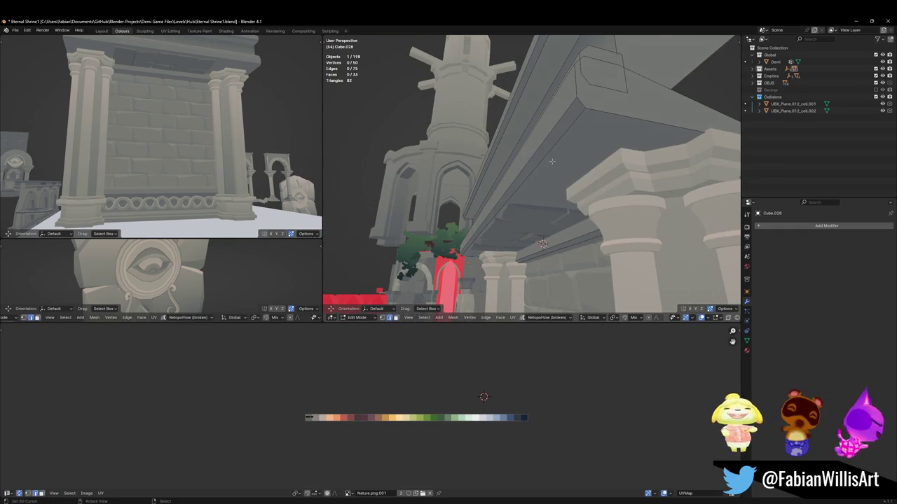
Step: Extrude the beam's lower edge straight down along Z into a deeper band, sliding it into place
key("g")
key("g")
left_click(568, 167)
key("e")
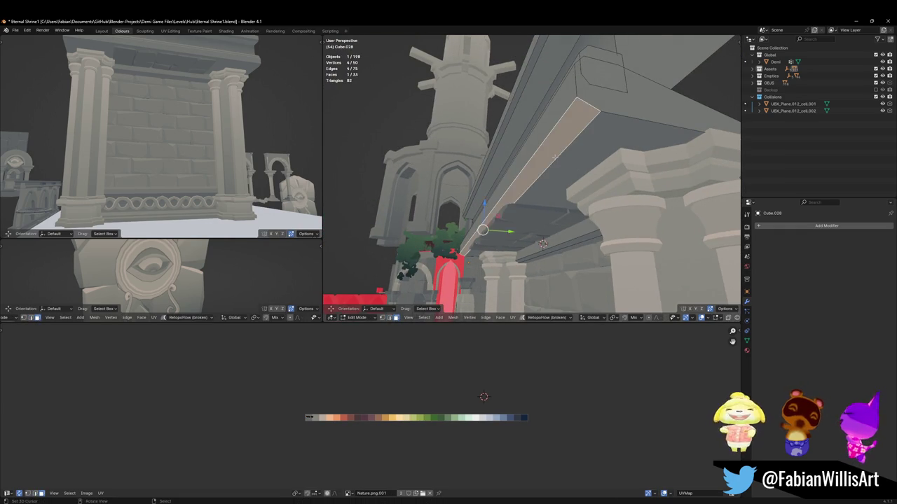
key("z")
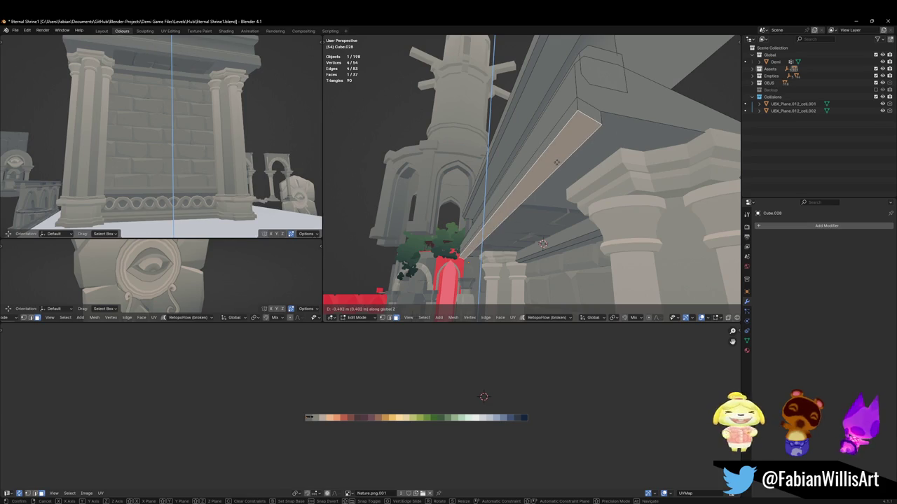
left_click(555, 160)
middle_click_drag(556, 159, 555, 153)
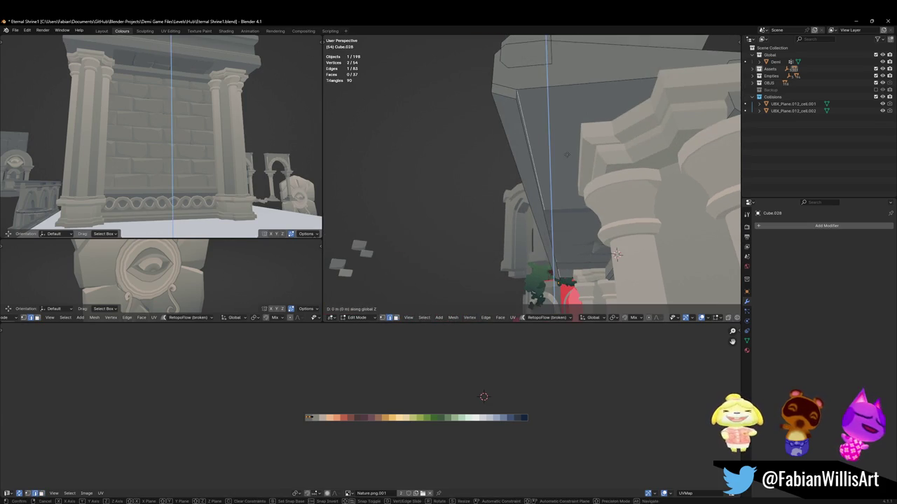
key("g")
key("g")
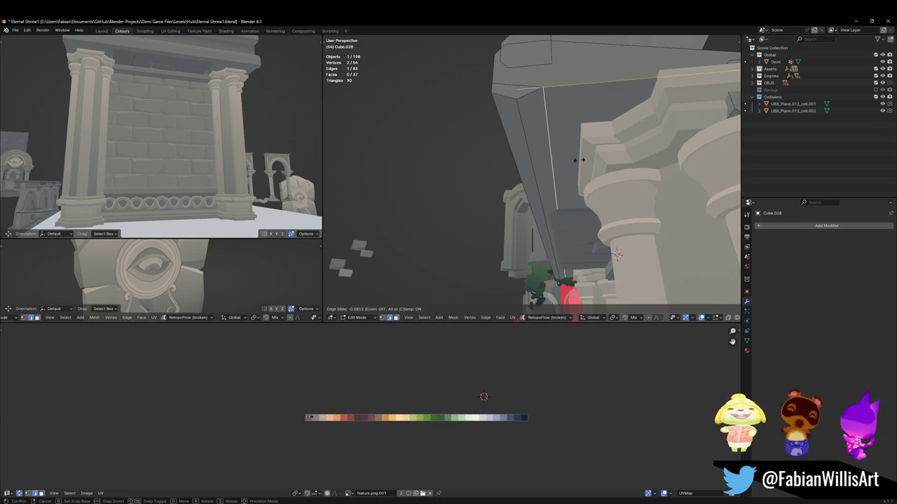
left_click(578, 160)
mouse_move(172, 63)
middle_mouse_down()
mouse_move(139, 144)
mouse_move(175, 161)
middle_mouse_up()
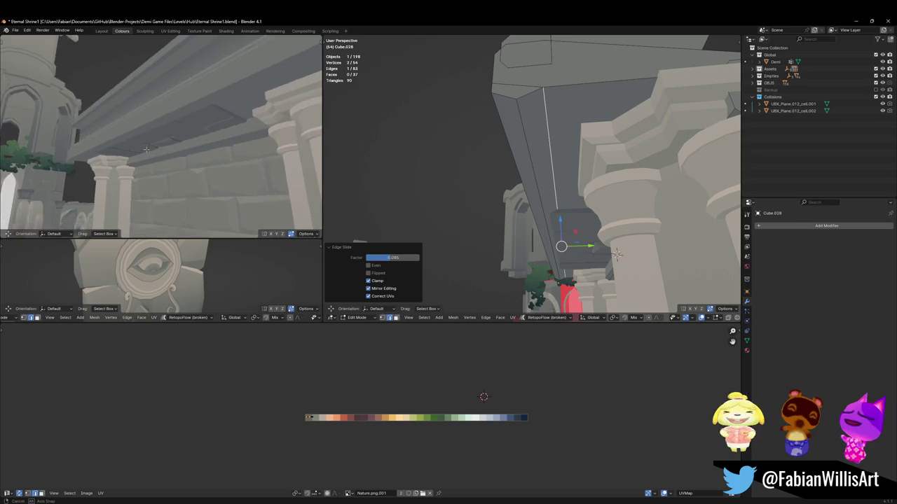
key("Tab")
middle_click_drag(448, 210, 484, 234)
Step: Shift all of SD_Wall_08.015's UVs sideways along X on the palette texture
left_click(483, 233)
key("Tab")
key("a")
key("g")
key("x")
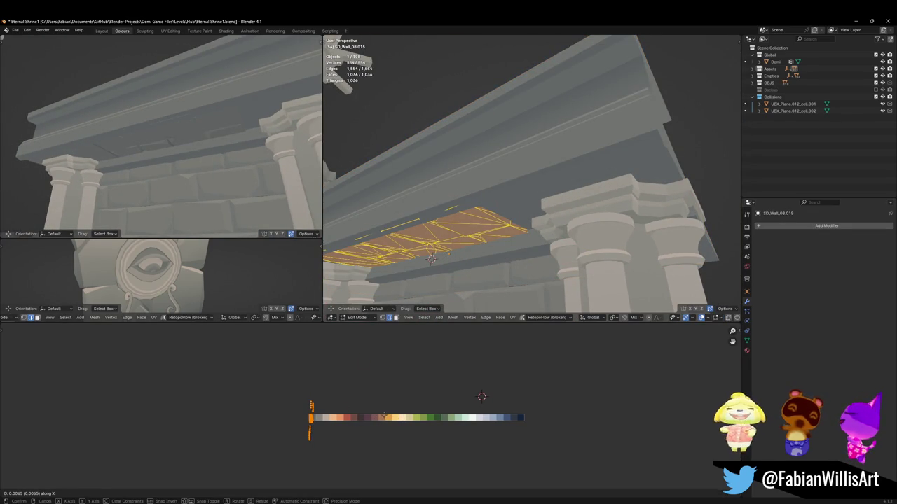
left_click(384, 416)
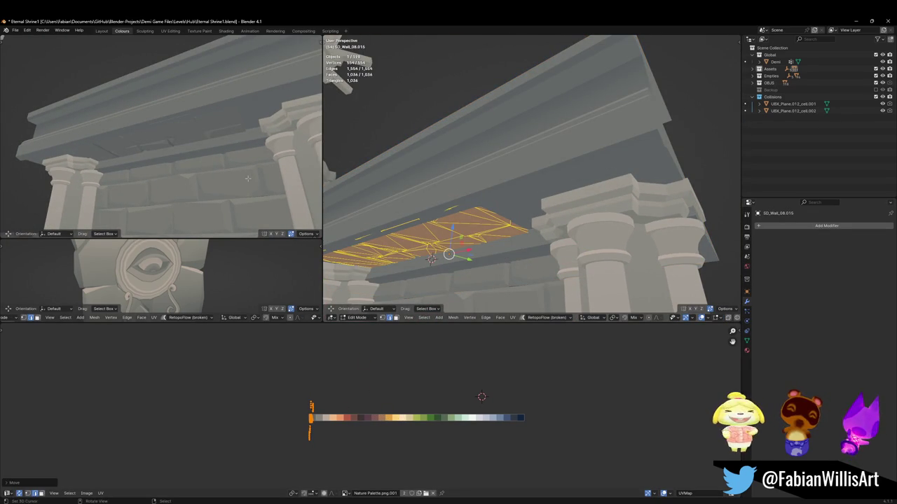
middle_click_drag(161, 140, 182, 133)
Step: Switch back to the beam and delete an extra duplicate object
key("alt+q")
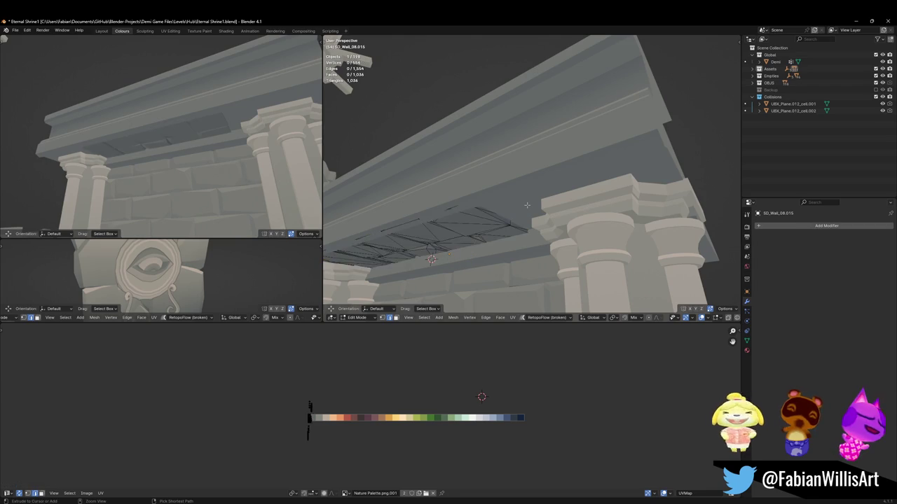
key("Delete")
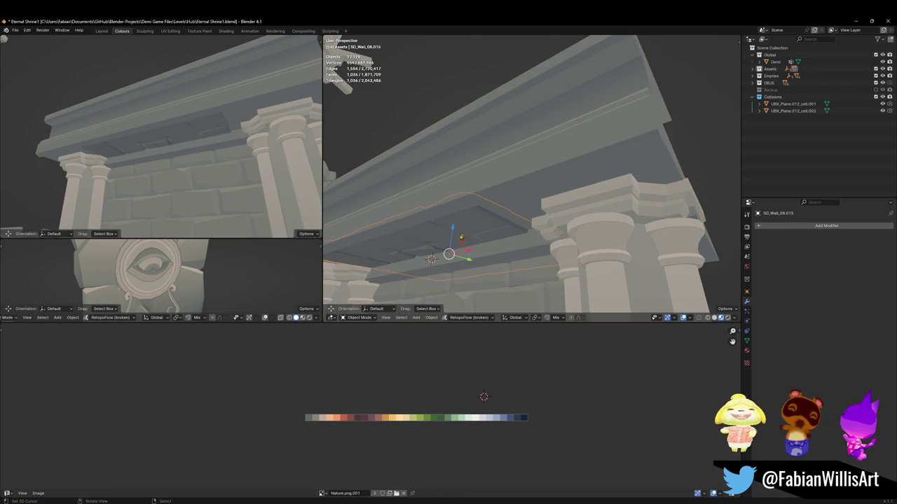
scroll(456, 204, "down", 4)
middle_click_drag(455, 204, 592, 188)
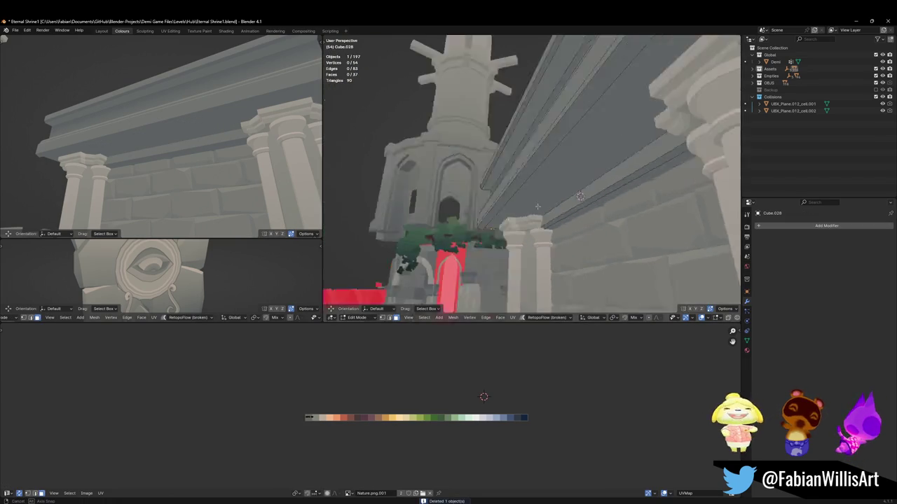
Step: Try dissolving an edge on the beam, undo it, and delete the stray object
left_click(536, 187)
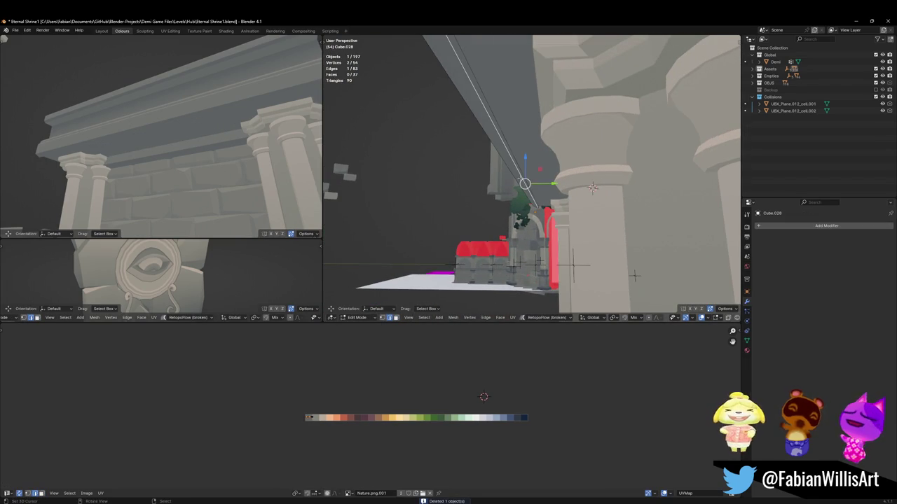
key("ctrl+x")
middle_click_drag(543, 187, 566, 183)
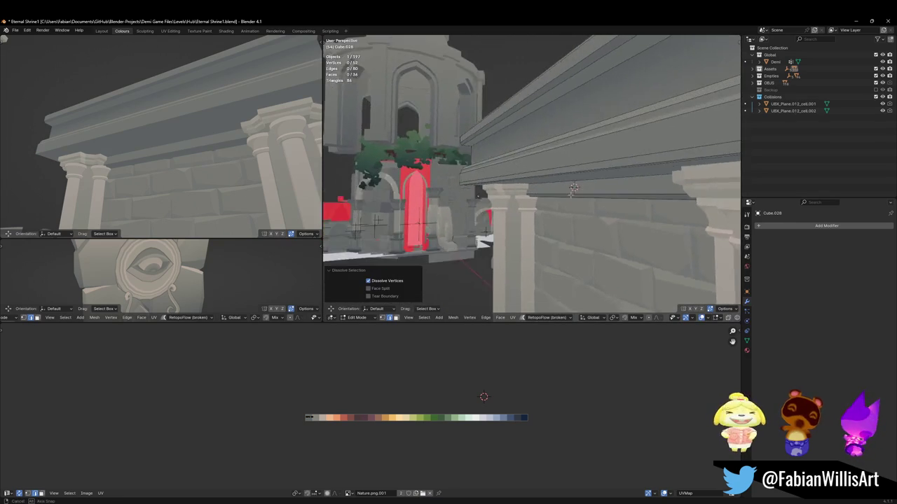
key("ctrl+z")
key("ctrl+z")
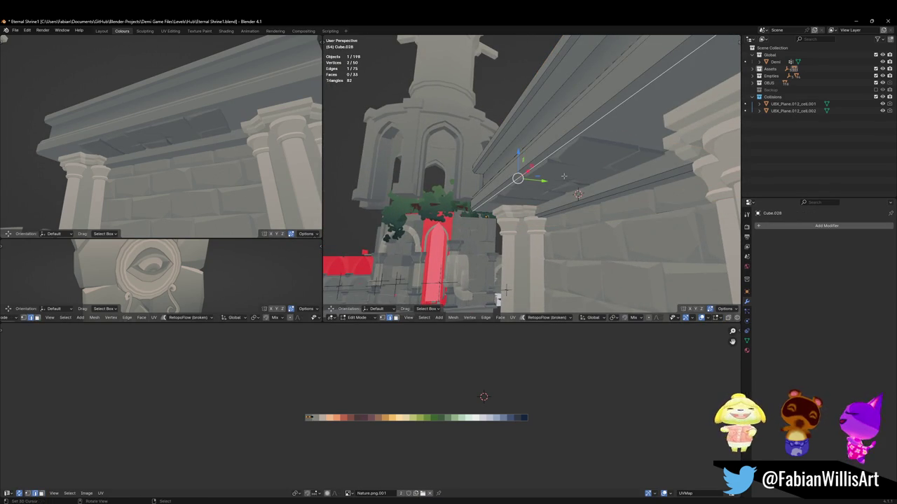
key("Tab")
key("Delete")
Step: Select and frame Cube.028, then place a horizontal loop cut along its length
left_click(562, 176)
key("KP_Decimal")
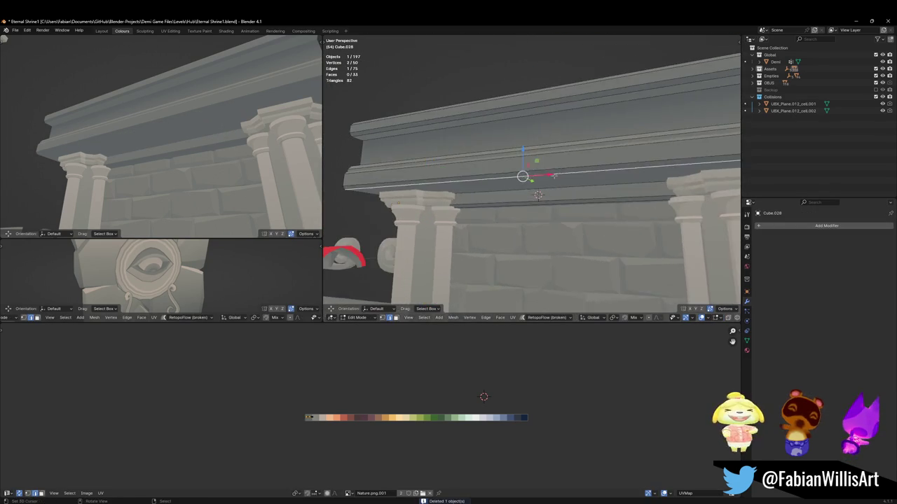
key("Tab")
key("ctrl+r")
left_click(530, 170)
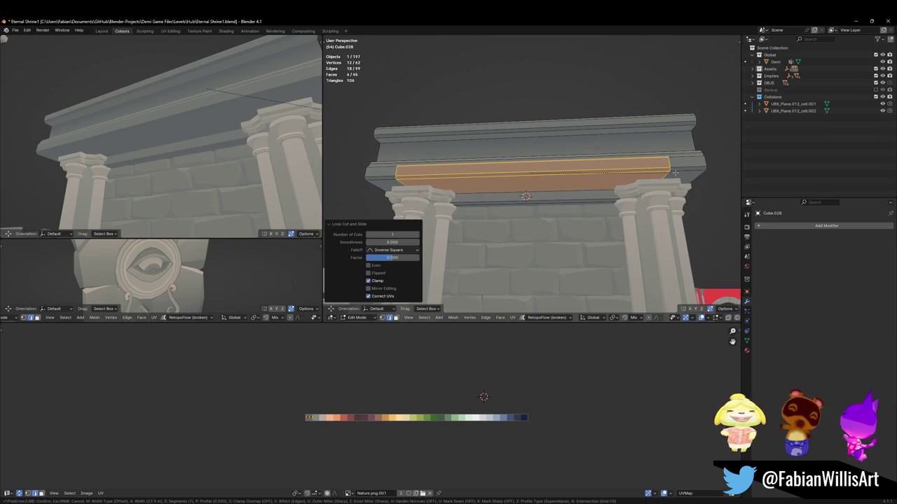
Step: Confirm the bevel on the beam's band and clear the mesh selection
scroll(671, 172, "up", 1)
scroll(671, 172, "up", 1)
scroll(671, 172, "up", 1)
scroll(691, 172, "up", 1)
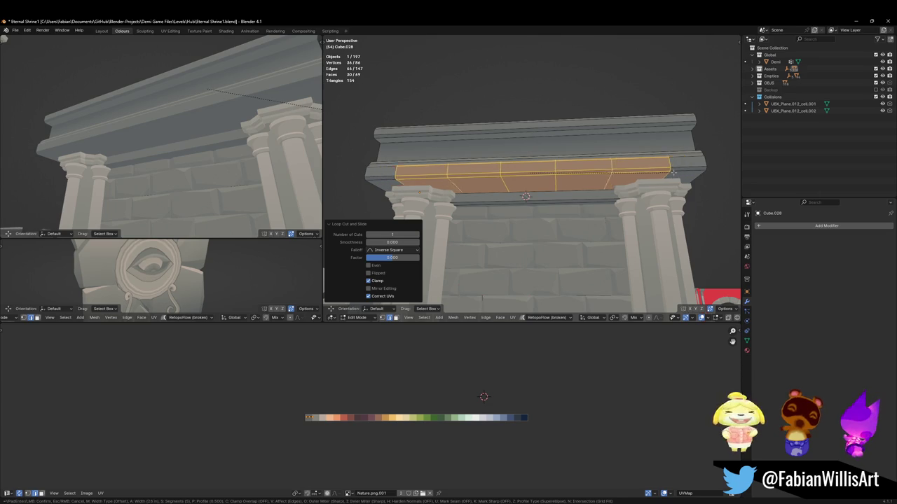
left_click(670, 171)
key("alt+a")
Step: Select the six vertical joint loops across the front of the frieze beam
middle_click_drag(448, 190, 419, 182)
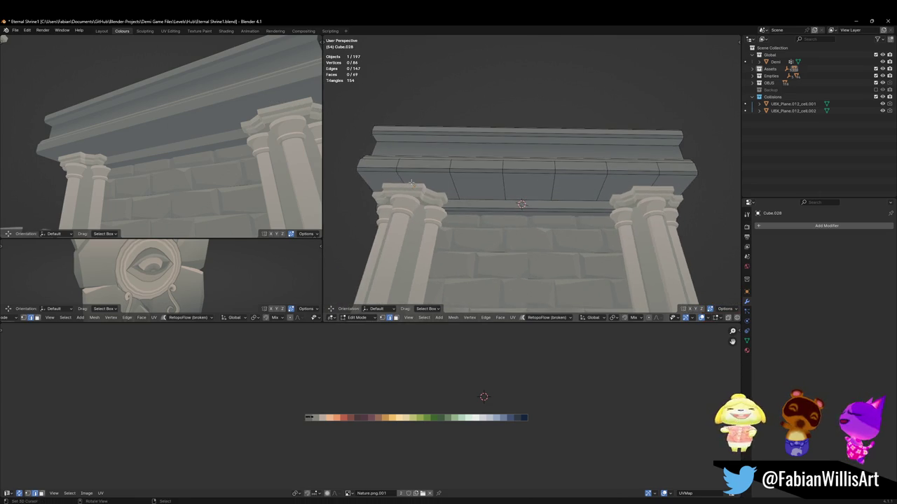
left_click(398, 175, "alt")
left_click(451, 179, "alt+shift")
left_click(504, 181, "alt+shift")
left_click(554, 180, "alt+shift")
left_click(605, 183, "alt+shift")
left_click(657, 175, "alt+shift")
Step: Bevel the six joints into 0.526 m strips with an extra segment
key("ctrl+b")
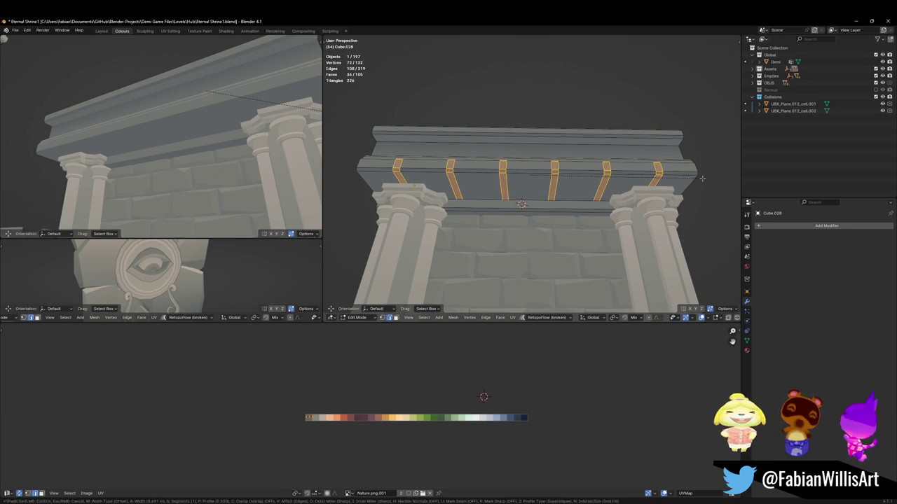
scroll(702, 178, "up", 1)
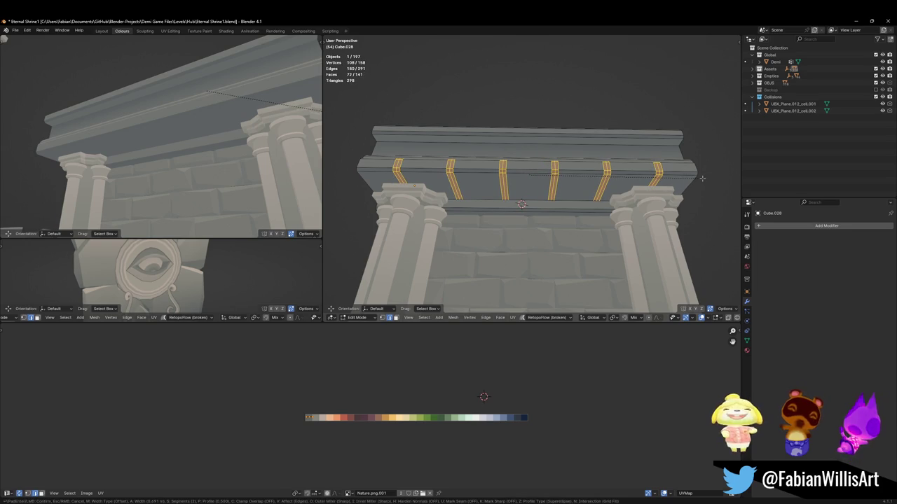
left_click(694, 180)
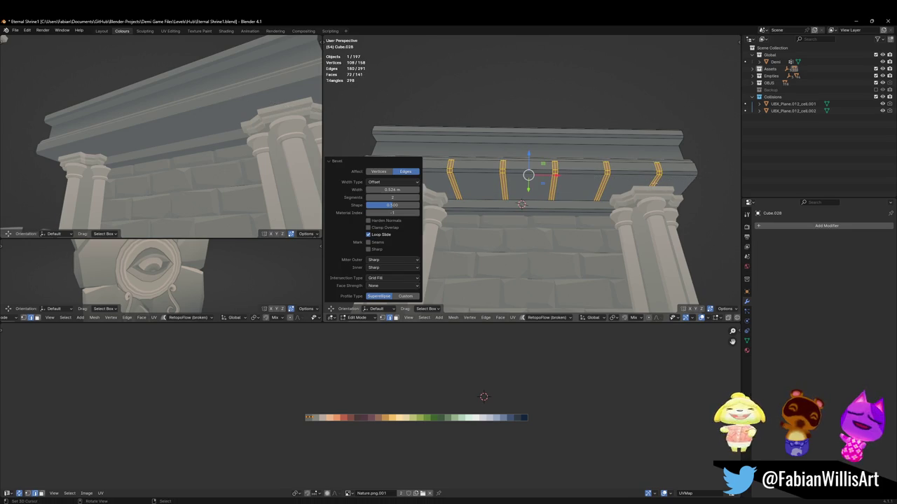
scroll(663, 183, "up", 3)
key("alt+a")
Step: Select the new bevelled joint strips along the length of the beam
left_click(586, 168, "alt")
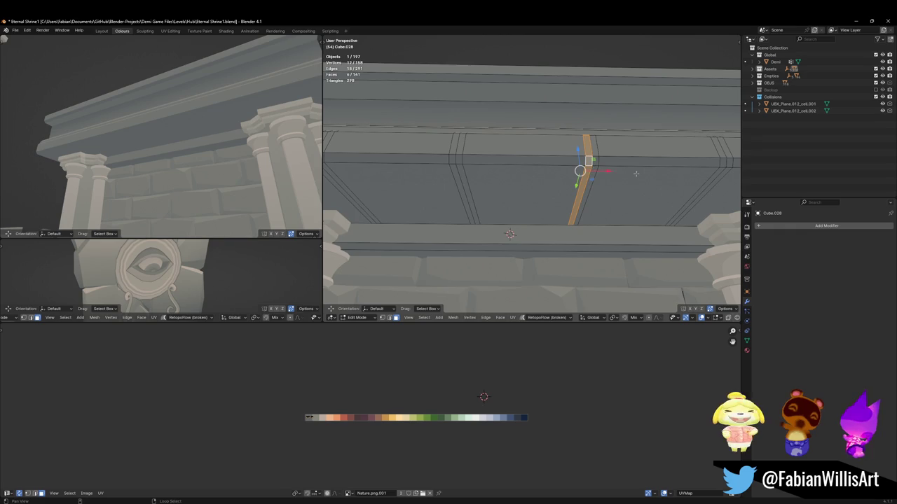
middle_click_drag(636, 173, 490, 176, "shift")
left_click(568, 173, "alt+shift")
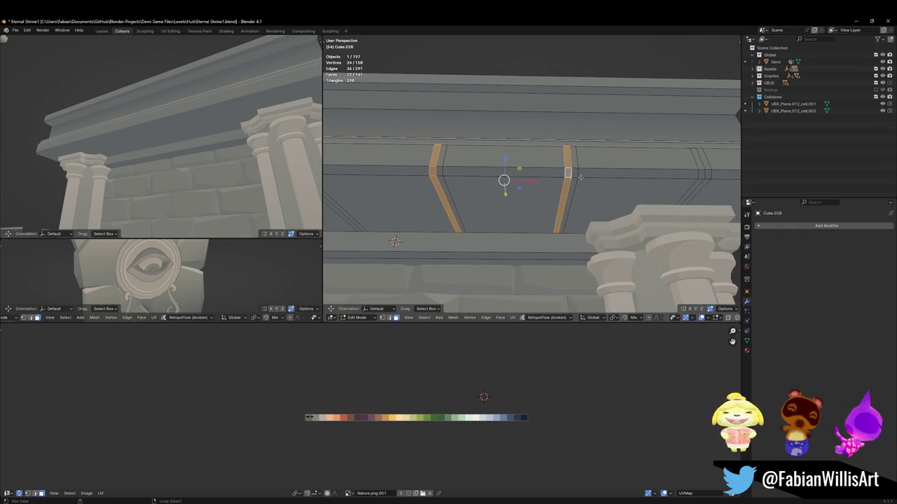
left_click(698, 178, "alt+shift")
mouse_move(698, 181)
middle_mouse_down()
mouse_move(456, 185)
mouse_move(488, 169)
mouse_move(477, 162)
middle_mouse_up()
left_click(456, 185, "alt+shift")
key("ctrl+z")
left_click(504, 167, "alt+shift")
left_click(491, 164, "alt+shift")
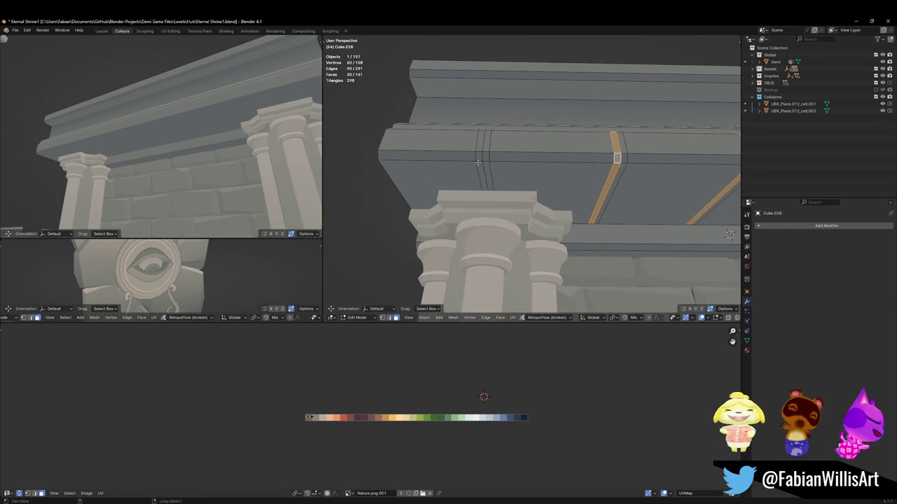
left_click(477, 162, "alt+shift")
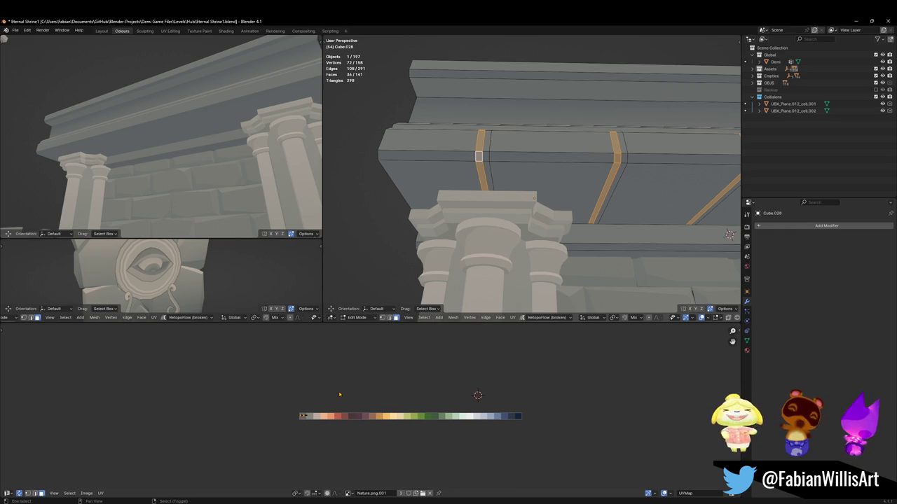
Step: Slide the selected joint UVs along X onto a different palette swatch
key("g")
key("x")
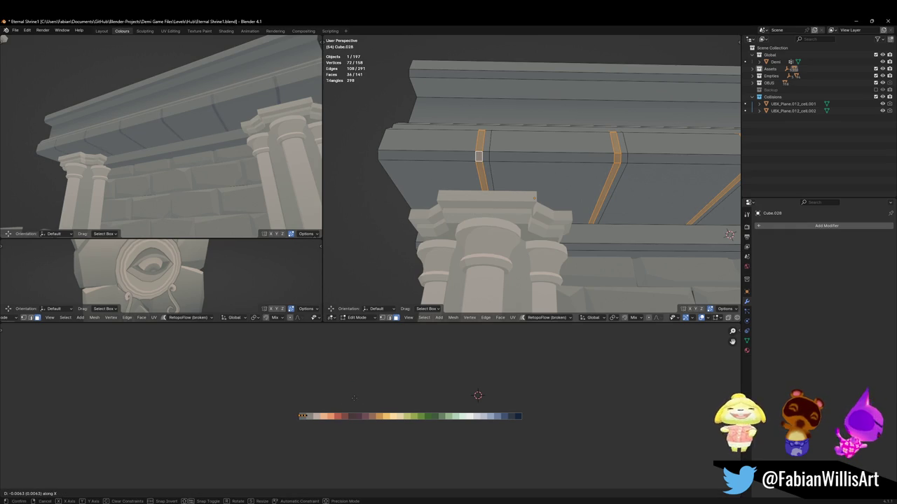
left_click(354, 398)
middle_click_drag(140, 154, 182, 160)
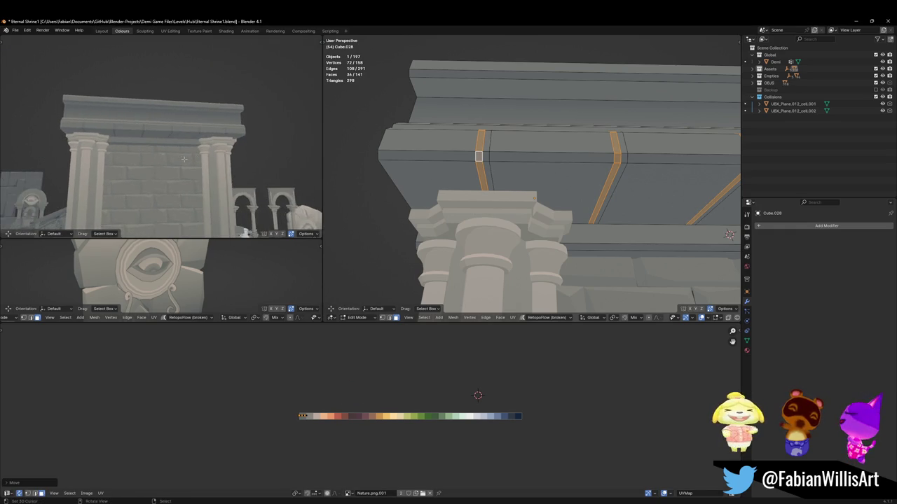
scroll(182, 160, "up", 3)
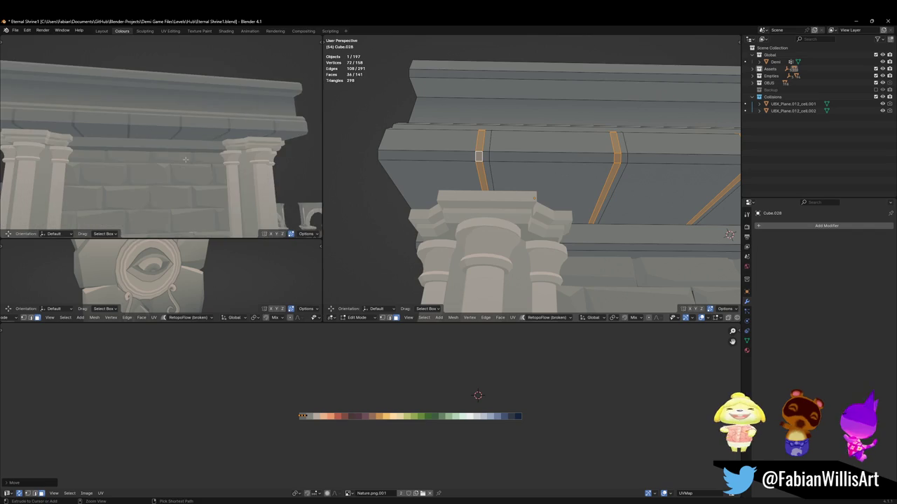
Step: Select the remaining joint strips along the beam, including the middle and right ones
left_click(482, 168, "alt")
mouse_move(618, 161)
middle_mouse_down("shift")
mouse_move(529, 160)
mouse_move(532, 177)
mouse_move(556, 194)
mouse_move(515, 168)
mouse_move(524, 171)
middle_mouse_up("shift")
left_click(529, 160, "alt+shift")
left_click(531, 177, "alt+shift")
left_click(515, 169, "alt+shift")
left_click(524, 170, "alt+shift")
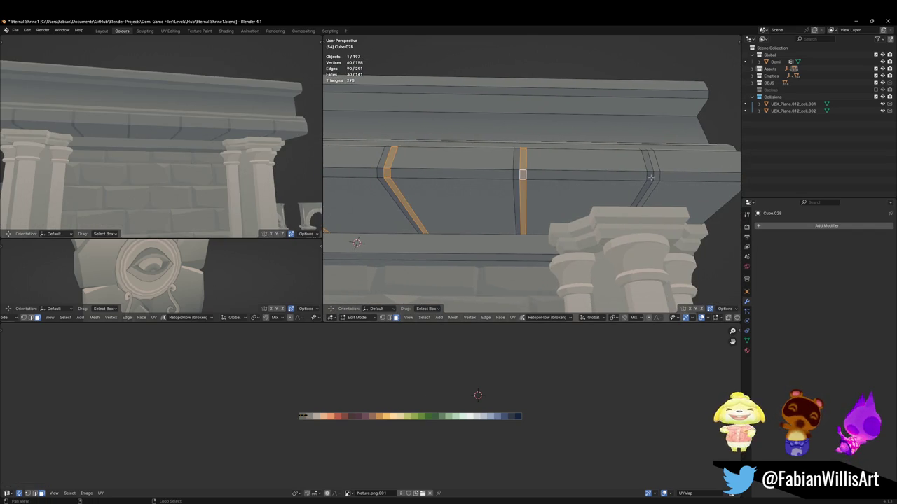
left_click(653, 175, "alt+shift")
Step: Move those joints' UVs along X onto the new palette colour
key("g")
key("x")
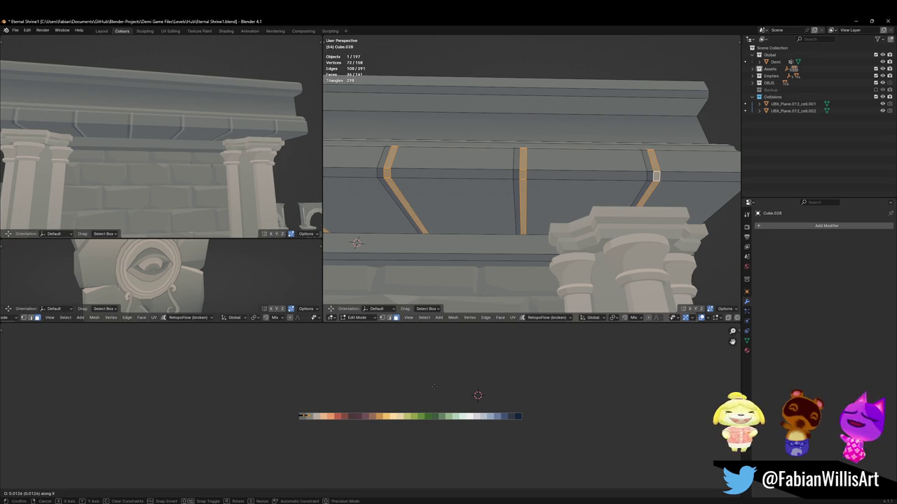
left_click(434, 387)
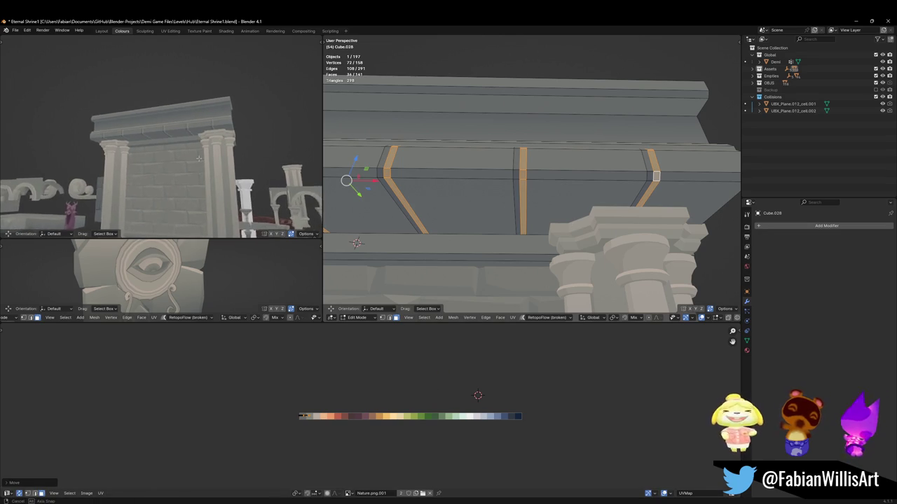
key("ctrl+z")
key("ctrl+z")
key("ctrl+z")
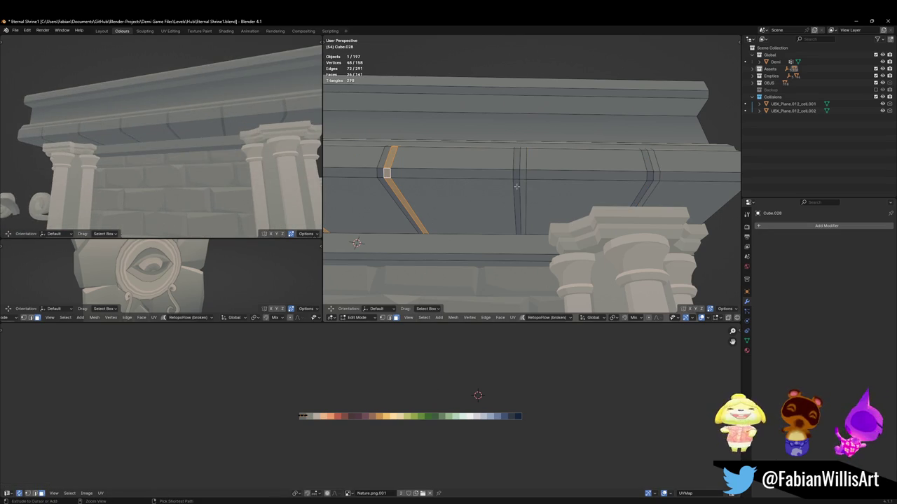
key("ctrl+shift+z")
key("ctrl+shift+z")
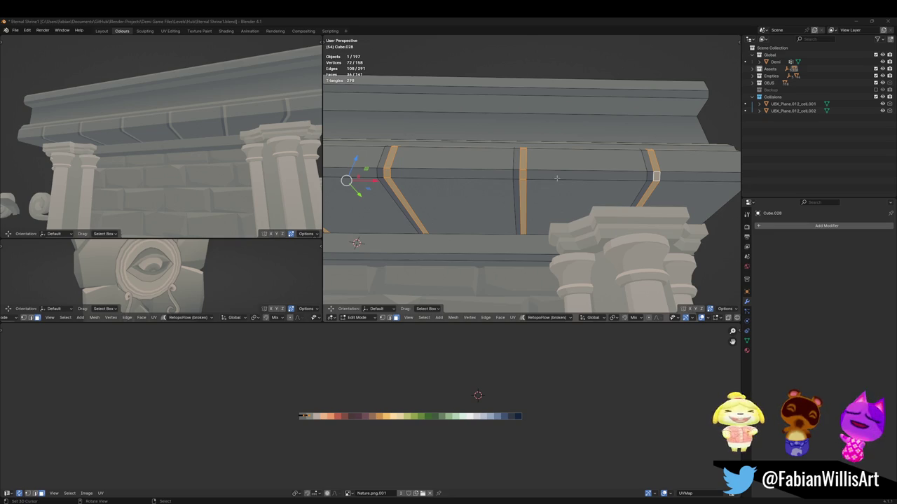
mouse_move(559, 179)
middle_mouse_down()
mouse_move(562, 165)
mouse_move(508, 168)
middle_mouse_up()
Step: Push the cornice slab's linked faces 0.59 m back along Y
scroll(533, 168, "up", 4)
key("l")
scroll(504, 162, "down", 3)
key("g")
key("y")
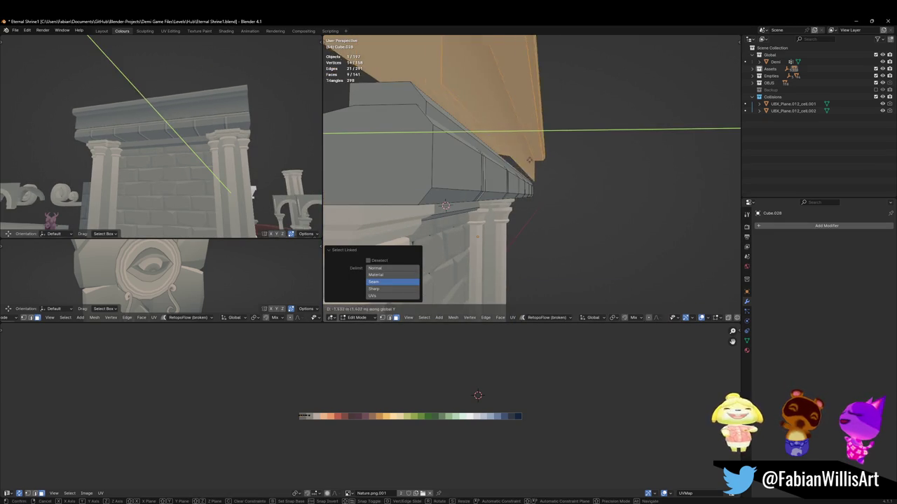
key("Escape")
middle_click_drag(472, 134, 509, 156)
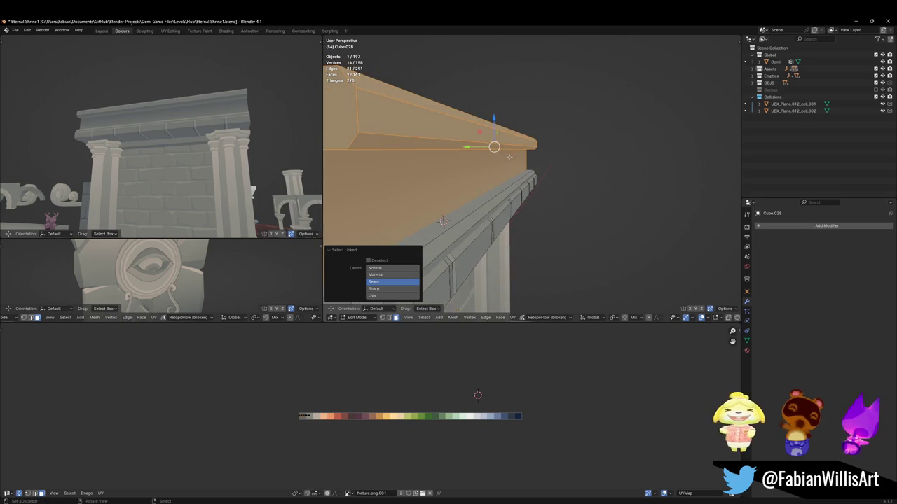
key("g")
key("y")
left_click(339, 163)
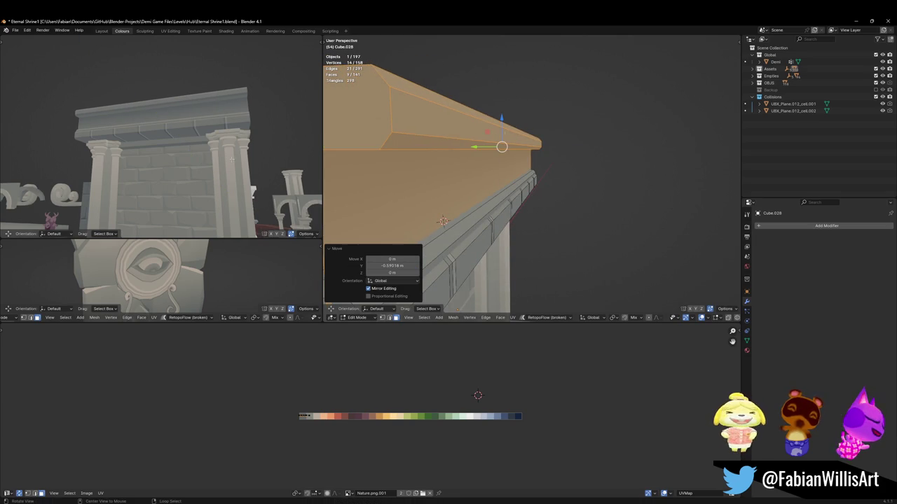
key("alt+a")
Step: Move three of the cornice's top edge loops 1.61 m back along Y
mouse_move(339, 164)
middle_mouse_down()
mouse_move(463, 84)
mouse_move(498, 155)
mouse_move(491, 185)
middle_mouse_up()
left_click(510, 119, "alt")
left_click(506, 98, "alt+shift")
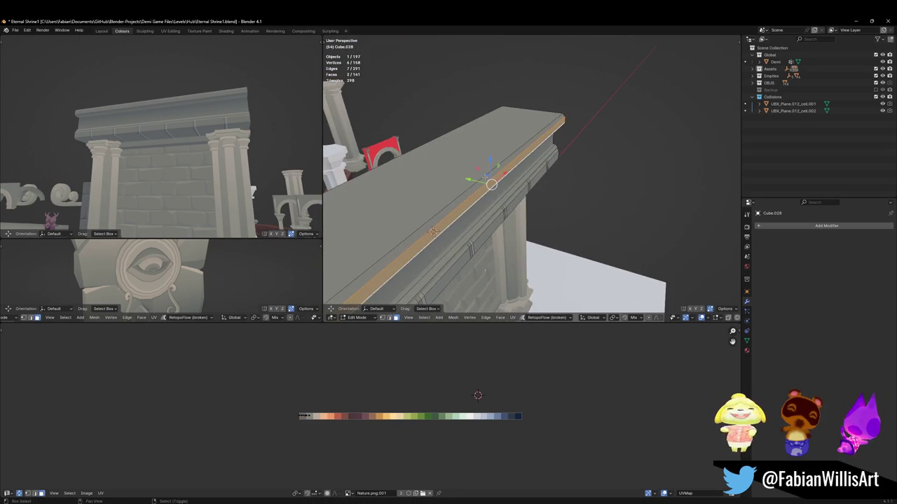
left_click(491, 185, "alt+shift")
key("g")
key("y")
left_click(510, 185)
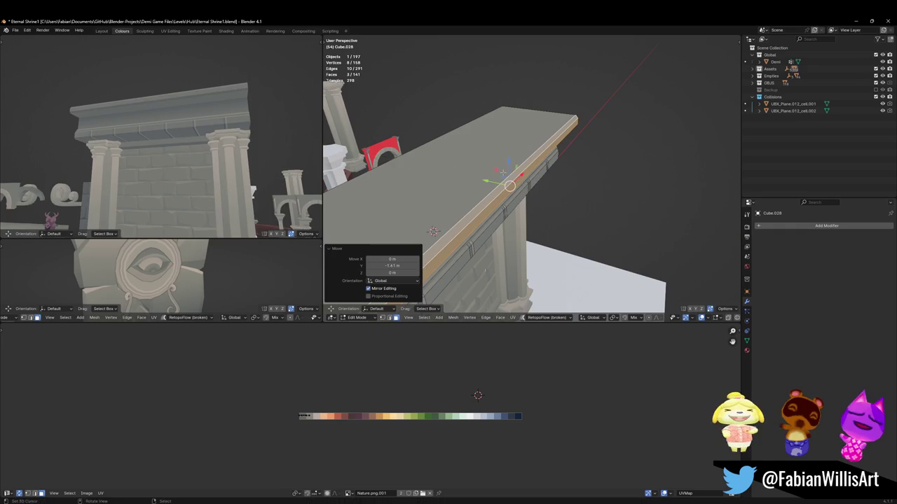
Step: Lower the cornice's front band vertically along Z
middle_click_drag(161, 161, 112, 141)
mouse_move(491, 182)
middle_mouse_down()
mouse_move(509, 163)
mouse_move(508, 150)
mouse_move(480, 126)
middle_mouse_up()
left_click(483, 120, "alt")
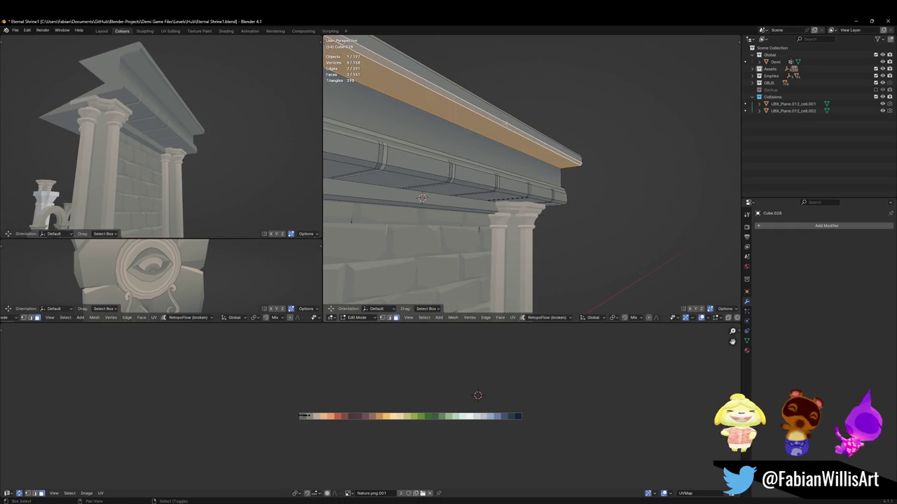
key("g")
key("z")
left_click(533, 150)
mouse_move(140, 140)
middle_mouse_down()
mouse_move(181, 154)
mouse_move(198, 139)
mouse_move(169, 159)
mouse_move(213, 139)
mouse_move(277, 137)
middle_mouse_up()
scroll(161, 161, "up", 3)
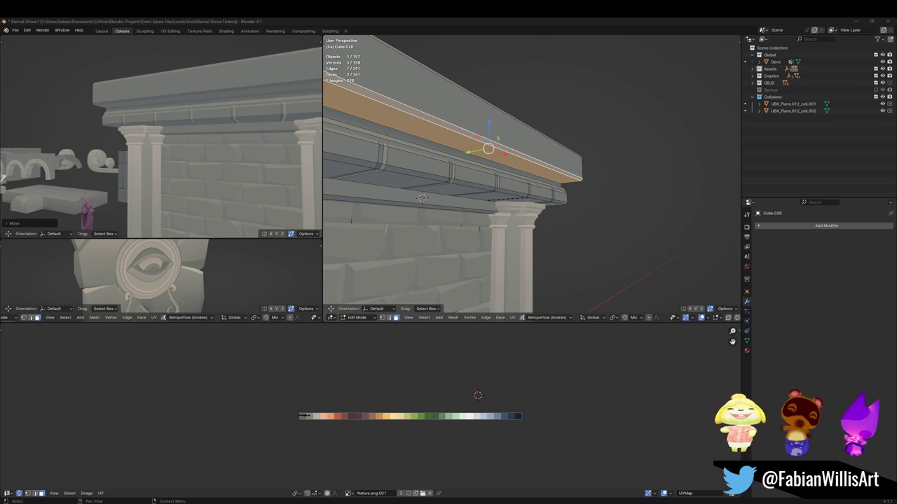
middle_click_drag(448, 196, 615, 136)
Step: Add centred lengthwise loop cuts along the eave beam's underside
scroll(615, 136, "up", 3)
scroll(631, 138, "up", 2)
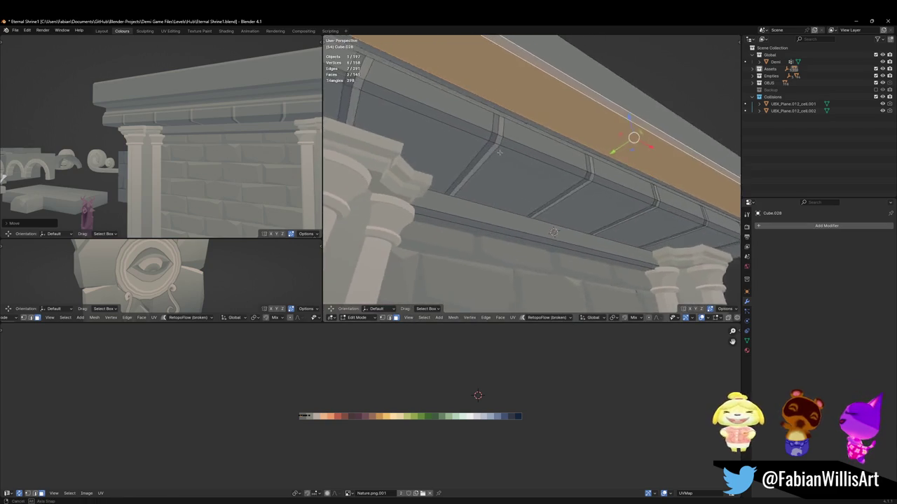
key("alt+a")
key("ctrl+r")
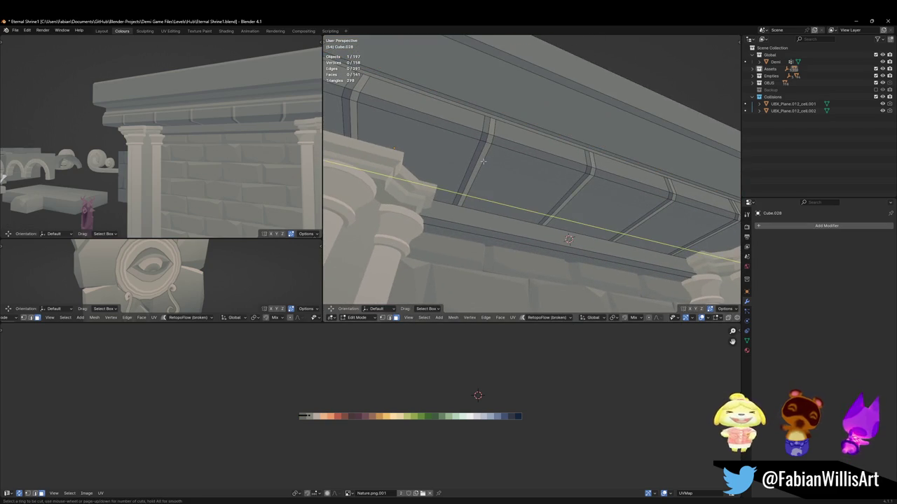
left_click(483, 161)
right_click(483, 161)
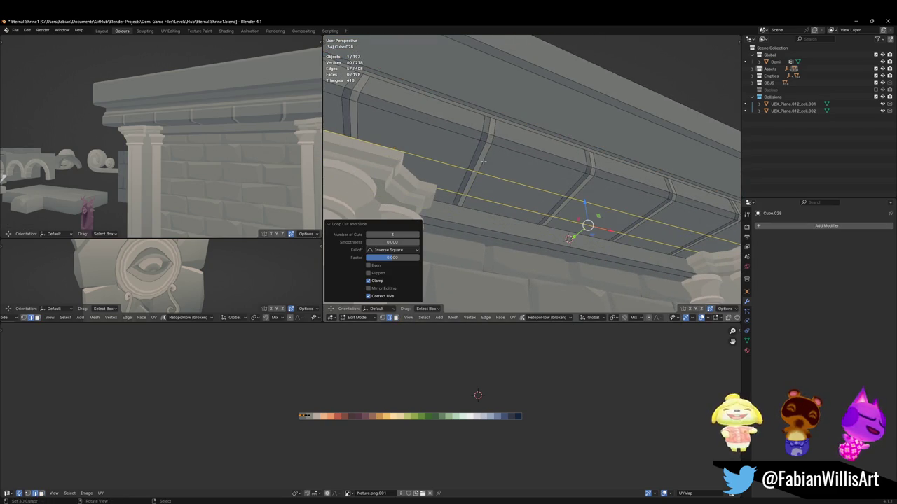
Step: Slide one joint edge along the beam to begin a chipped block edge
middle_click_drag(482, 163, 465, 150)
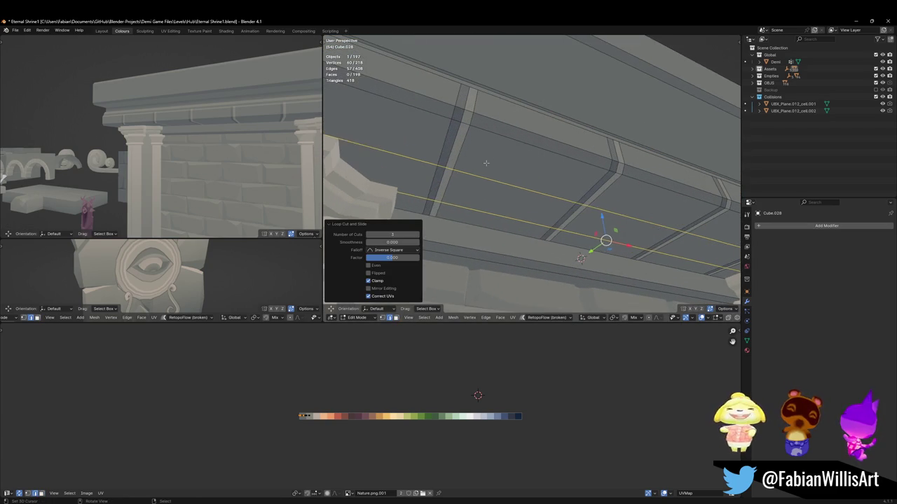
key("alt+a")
left_click(457, 146)
key("g")
key("g")
left_click(409, 140)
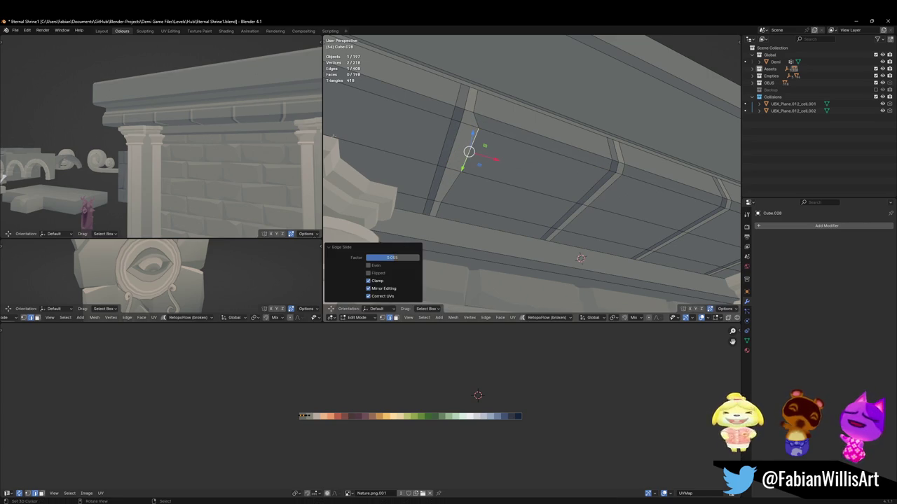
mouse_move(175, 140)
middle_mouse_down()
mouse_move(193, 124)
mouse_move(168, 140)
middle_mouse_up()
left_click(462, 182)
Step: Add more edge loops across the stone beam under the cornice
key("ctrl+r")
double_click(441, 144)
key("ctrl+r")
double_click(434, 165)
key("ctrl+r")
left_click(430, 180)
left_click(430, 180)
Step: Pull three beam-edge vertices upward into kinks and chips
left_click(430, 176)
key("g")
left_click(432, 168)
key("alt+a")
left_click(446, 143)
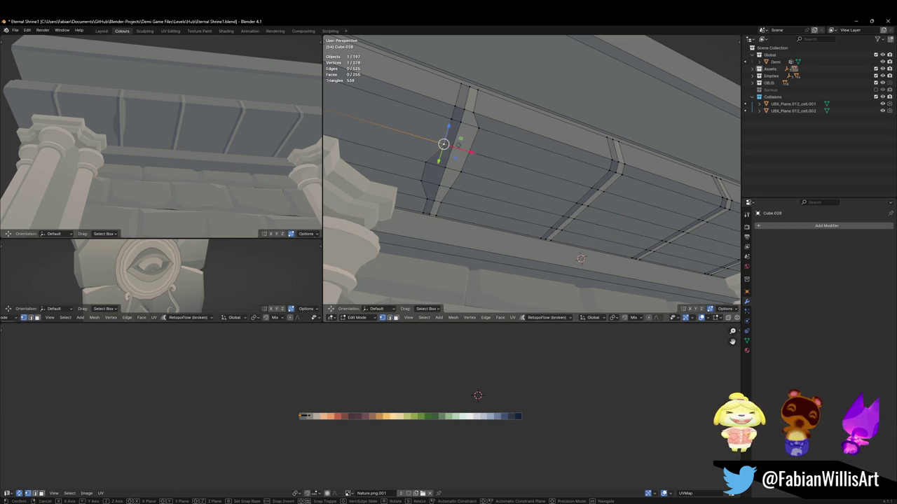
key("g")
left_click(456, 124)
key("alt+a")
left_click(455, 125)
key("g")
left_click(444, 114)
Step: Slide one beam vertex along its edge with Shift+V
key("alt+a")
left_click(452, 204)
key("shift+v")
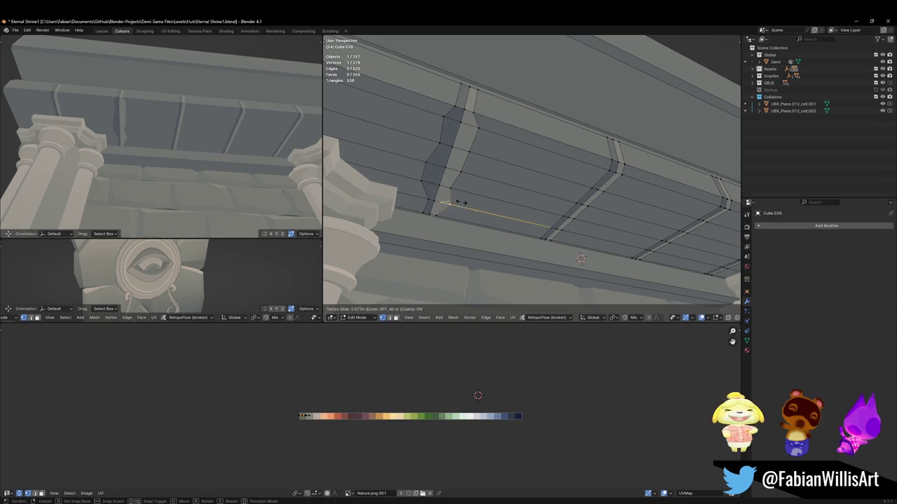
left_click(465, 203)
Step: In edge mode, slide a block-joint edge and its loop further left
middle_click_drag(467, 145, 544, 204)
key("2")
left_click(449, 161)
key("g")
key("g")
left_click(467, 160)
key("alt+a")
key("g")
key("g")
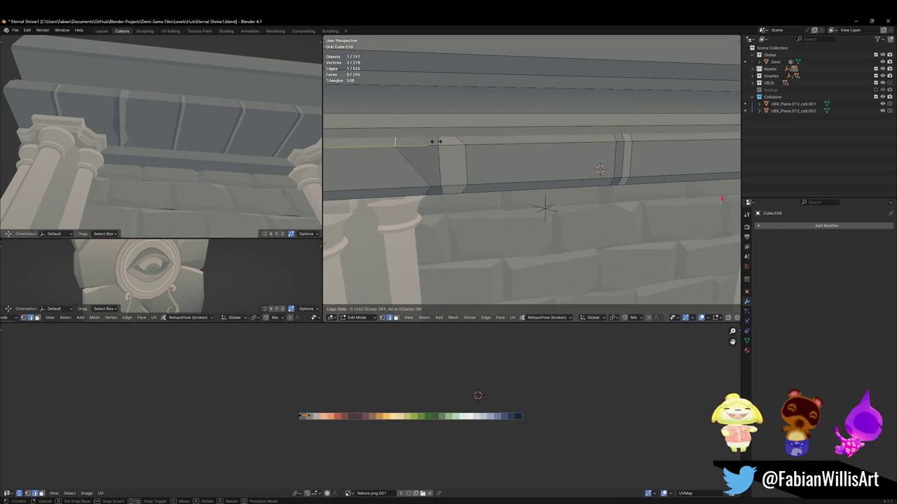
left_click(413, 140)
key("alt+a")
Step: Scale a beam edge loop along Z twice to flatten it vertically
middle_click_drag(175, 140, 207, 126)
key("a")
key("alt+a")
middle_click_drag(545, 209, 424, 133)
left_click(441, 169, "alt")
key("s")
key("z")
left_click(466, 134)
key("s")
key("z")
left_click(438, 172)
key("alt+a")
Step: Select the vertical notch seam path and raise its vertices along Z
middle_click_drag(417, 137, 425, 116)
left_click(424, 116)
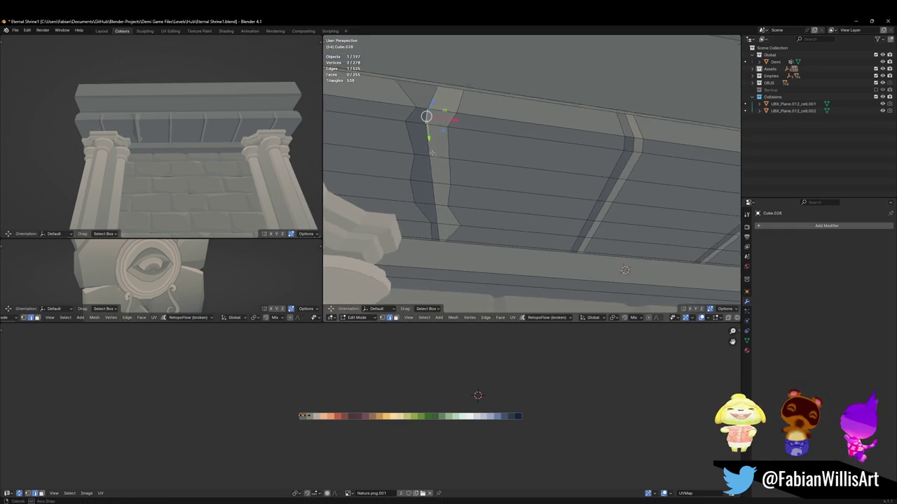
left_click(435, 243, "ctrl")
mouse_move(453, 242)
middle_mouse_down("shift")
mouse_move(544, 208)
mouse_move(506, 222)
mouse_move(550, 140)
middle_mouse_up("shift")
key("c")
key("Escape")
key("g")
key("z")
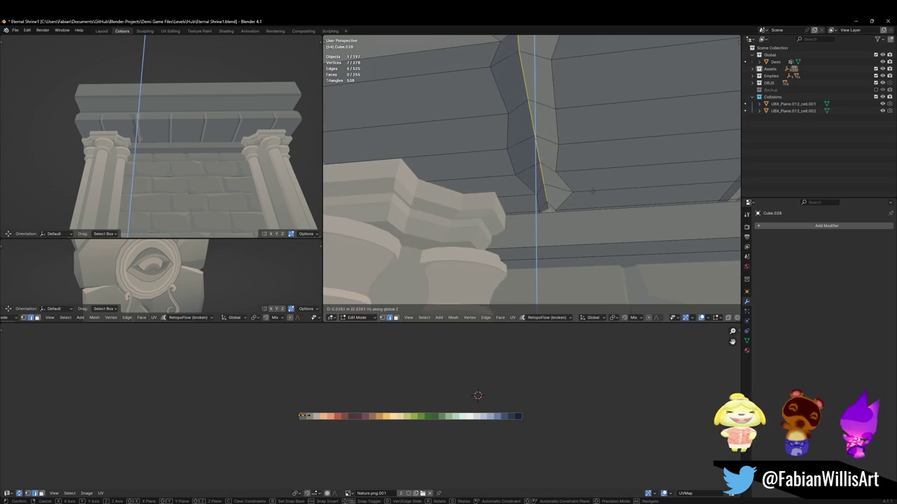
left_click(574, 175)
Step: Reframe the whole cornice and try an edge slide on the beam surface
middle_click_drag(175, 182, 176, 122)
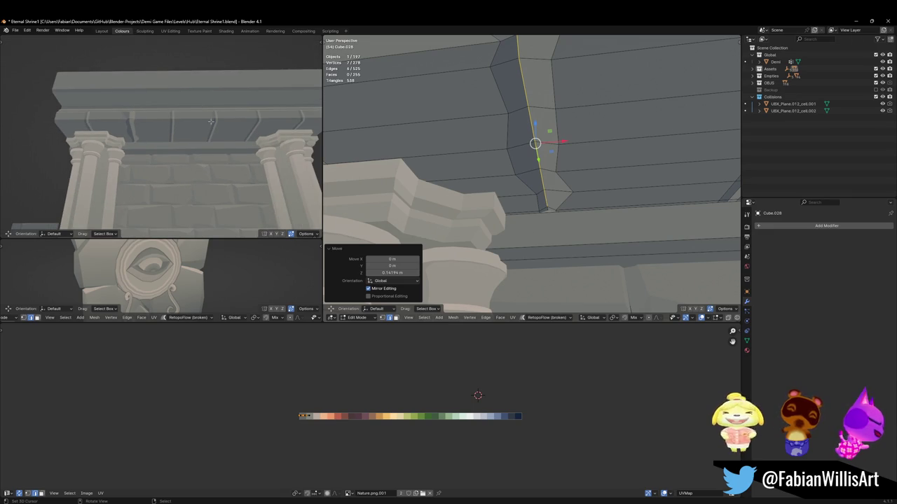
middle_click_drag(490, 161, 527, 178)
key("alt+a")
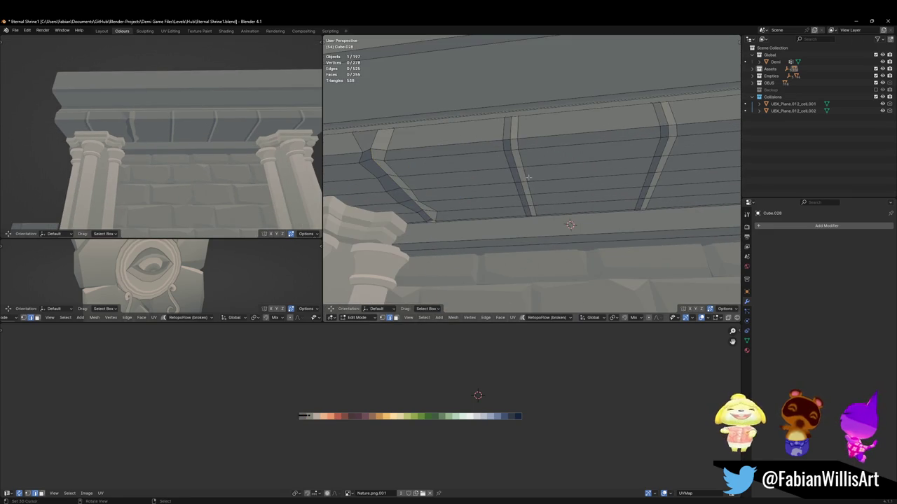
key("alt+a")
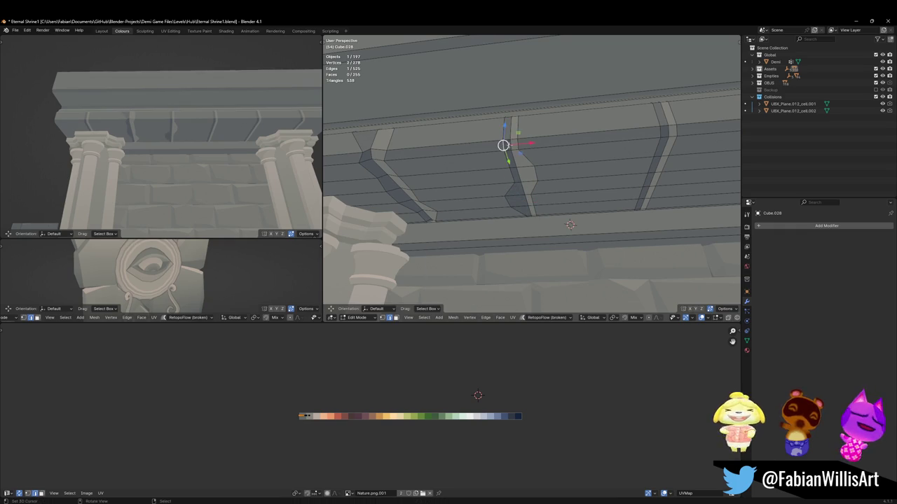
key("g")
key("g")
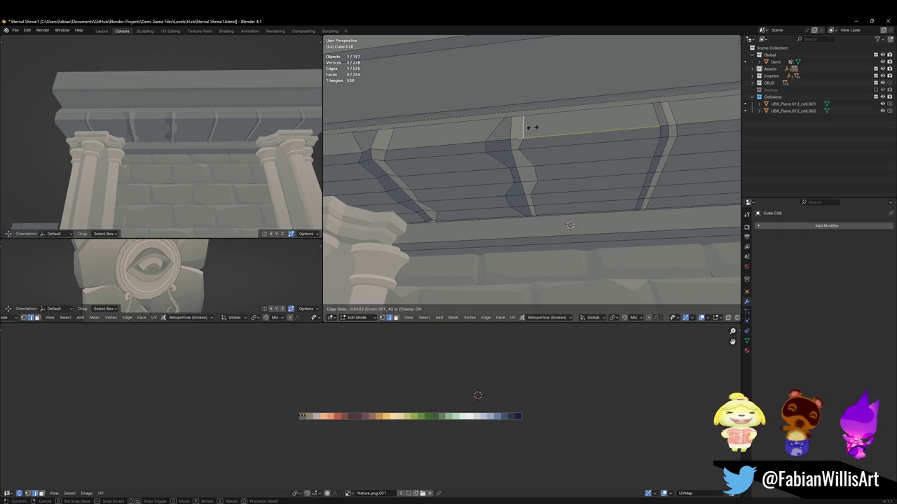
key("Escape")
key("alt+a")
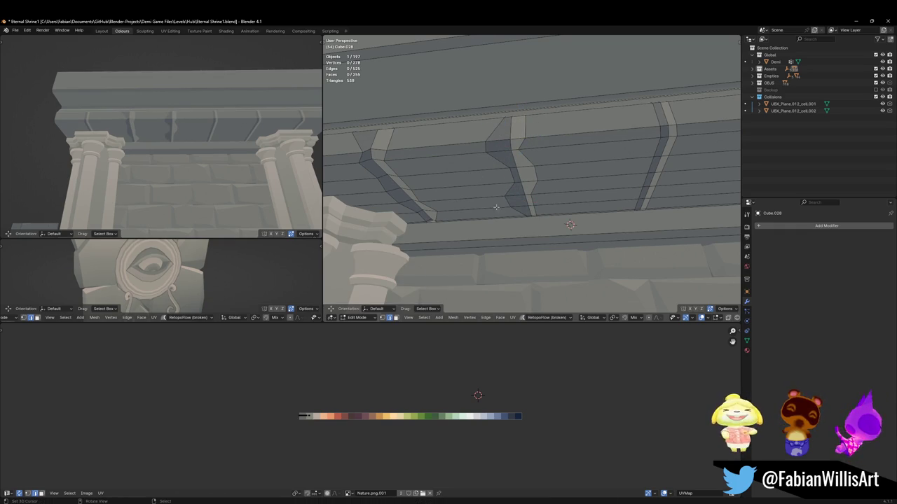
Step: Try sliding the vertical notch edges sideways along the beam surface
scroll(531, 185, "up", 2)
scroll(529, 182, "up", 2)
left_click(518, 171)
key("g")
key("g")
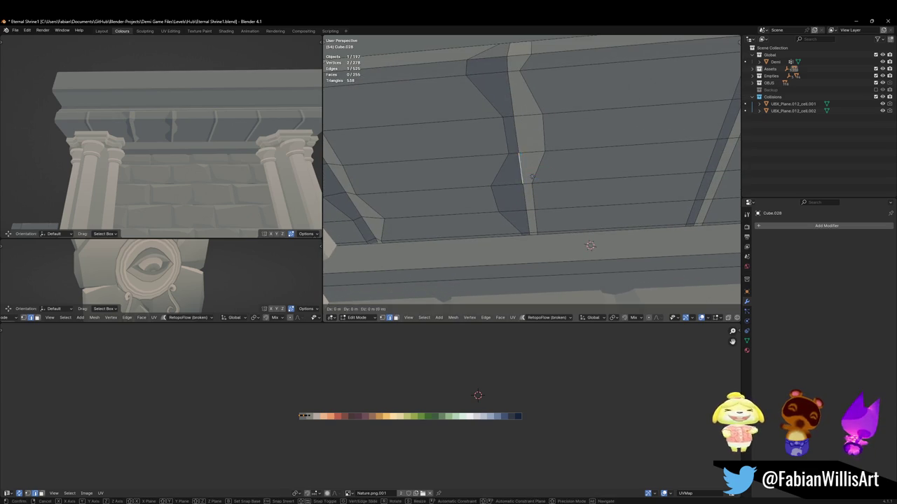
key("Escape")
key("alt+a")
left_click(529, 220)
left_click(510, 94)
key("g")
key("g")
key("Escape")
key("alt+a")
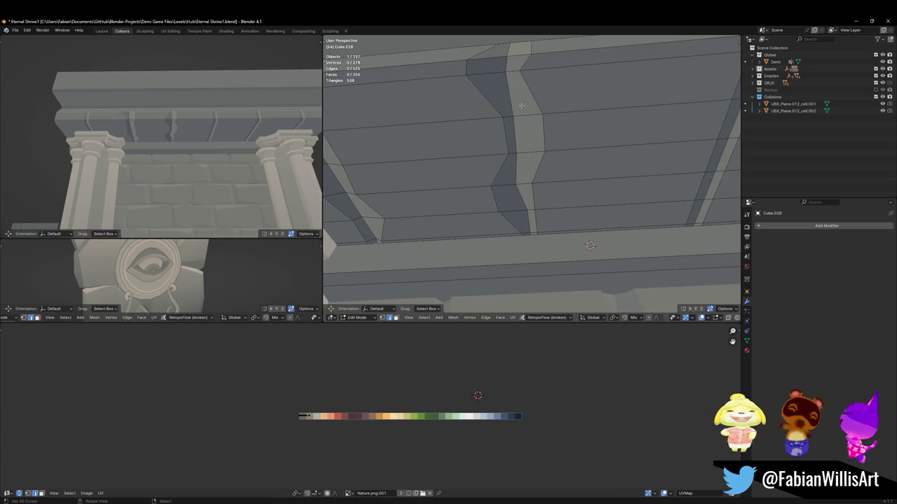
Step: Select the beam's faces linked up to the seams and scale them down
middle_click_drag(366, 122, 491, 211)
key("l")
key("alt+a")
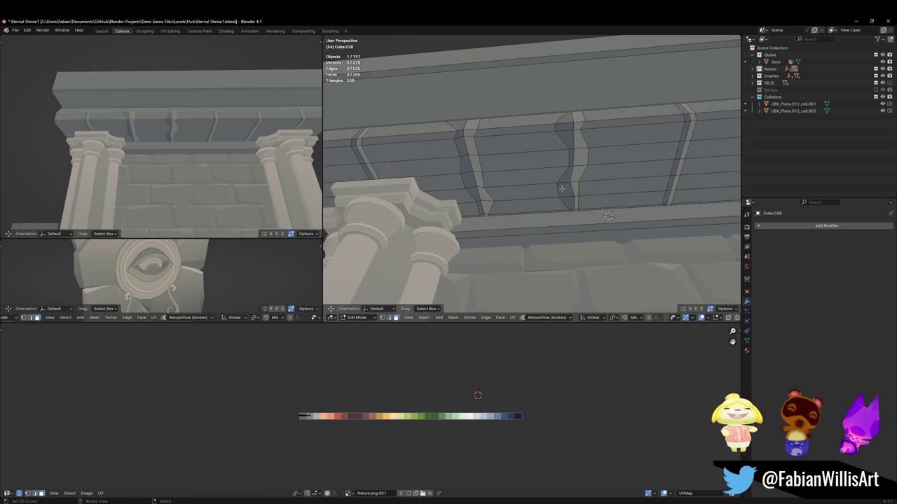
key("l")
key("s")
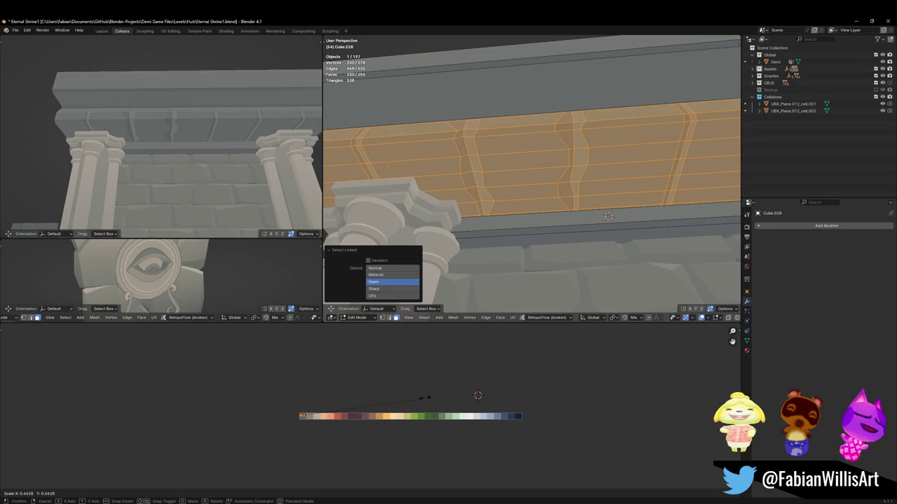
left_click(425, 394)
key("alt+a")
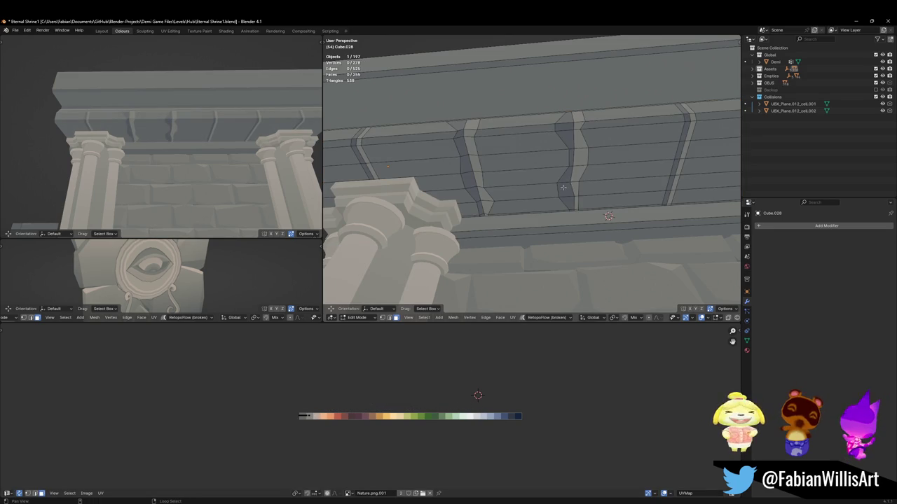
Step: Select six vertical seam strips on the beam and shift them along X
left_click(562, 189, "alt")
left_click(466, 169, "alt+shift")
left_click(352, 143, "alt+shift")
middle_click_drag(671, 119, 495, 120, "shift")
left_click(503, 117, "alt+shift")
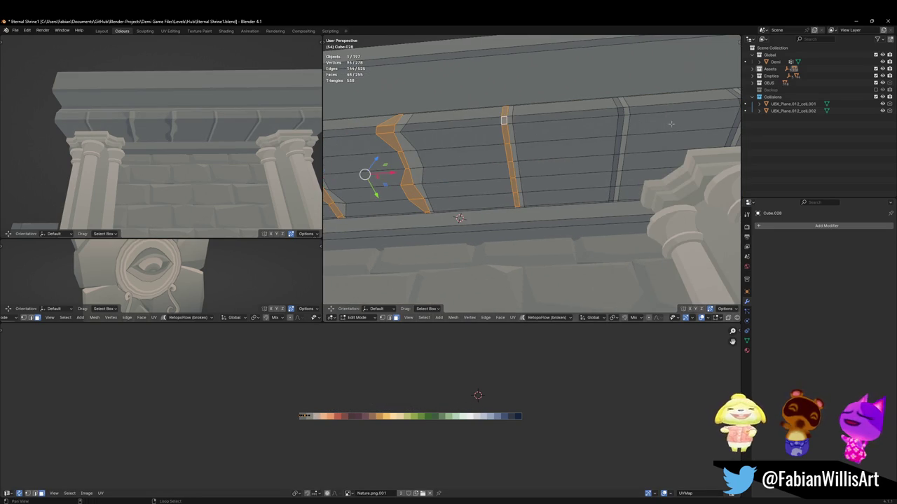
left_click(624, 110, "alt+shift")
middle_click_drag(623, 110, 559, 164, "shift")
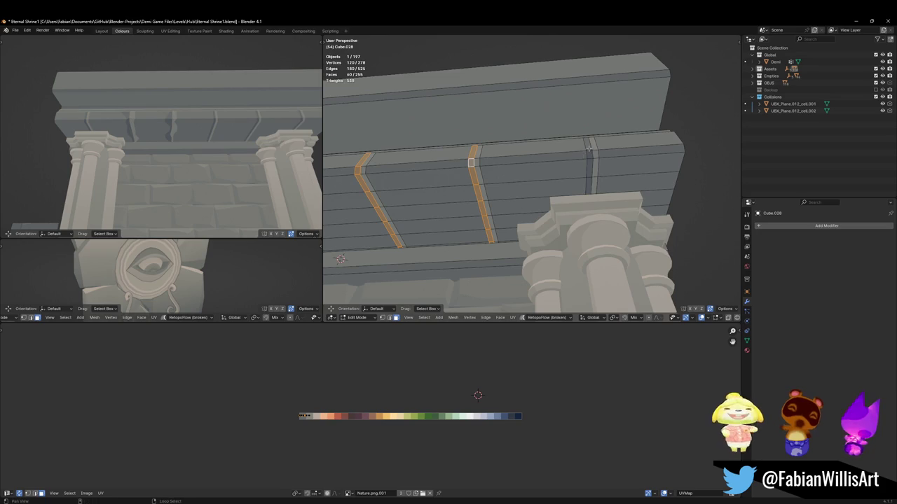
left_click(589, 148, "alt+shift")
key("g")
key("x")
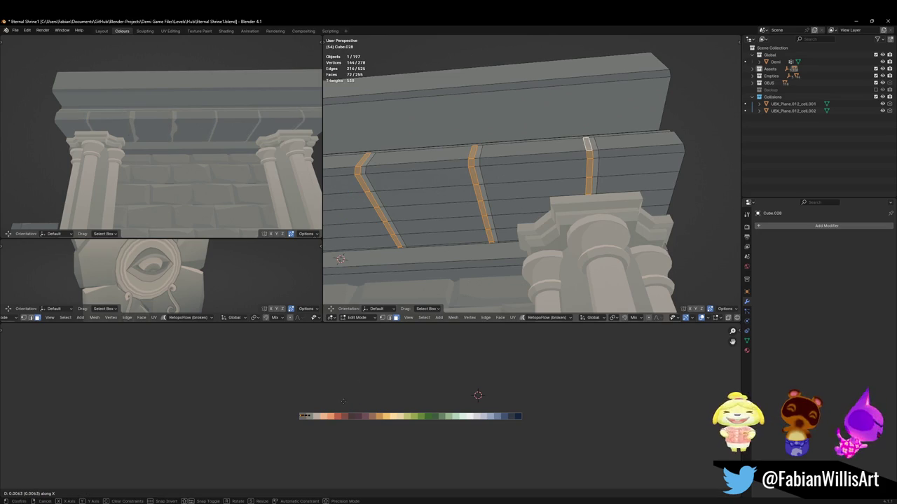
key("Return")
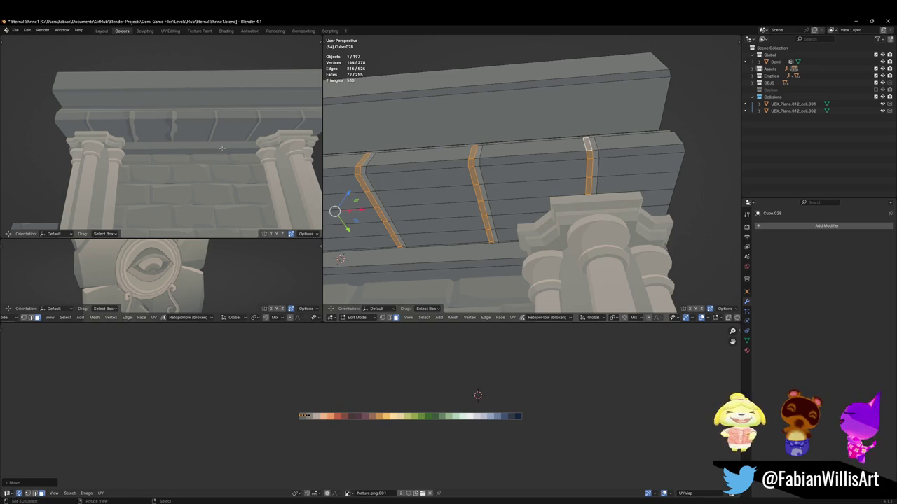
middle_click_drag(161, 140, 222, 129)
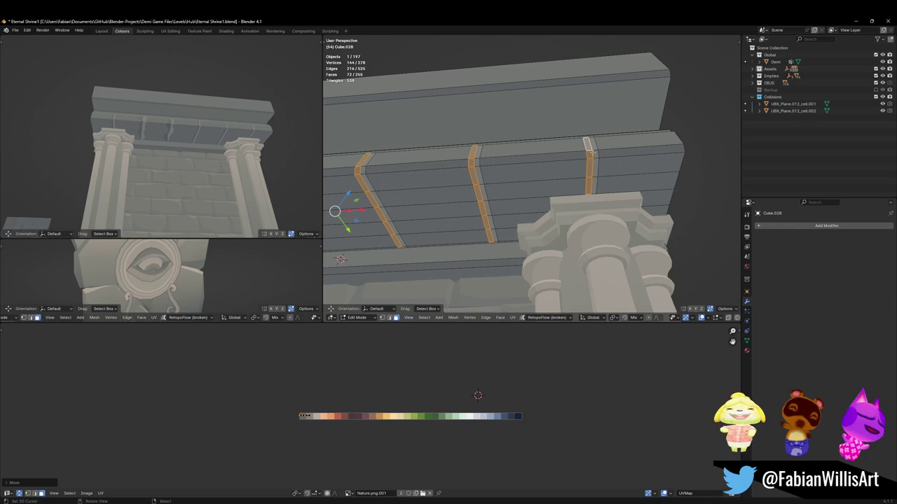
key("alt+a")
Step: Select the beam's stacked horizontal face loops, using X-ray to reach hidden ones
middle_click_drag(585, 153, 587, 185)
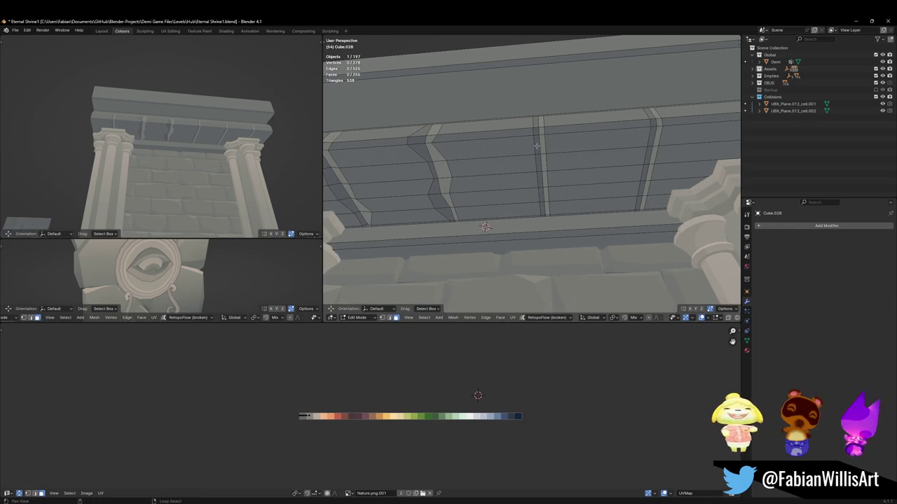
left_click(536, 146, "alt")
left_click(535, 131, "alt+shift")
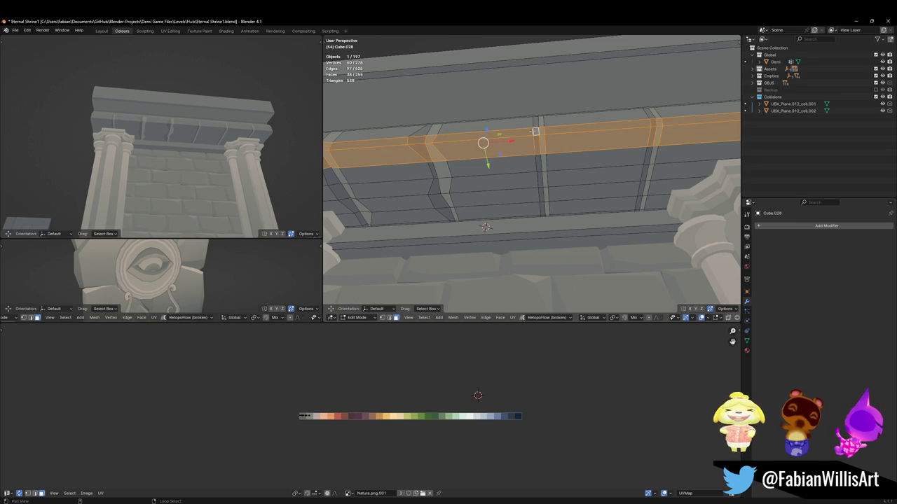
left_click(537, 161, "alt+shift")
left_click(536, 176, "alt+shift")
left_click(540, 194, "alt+shift")
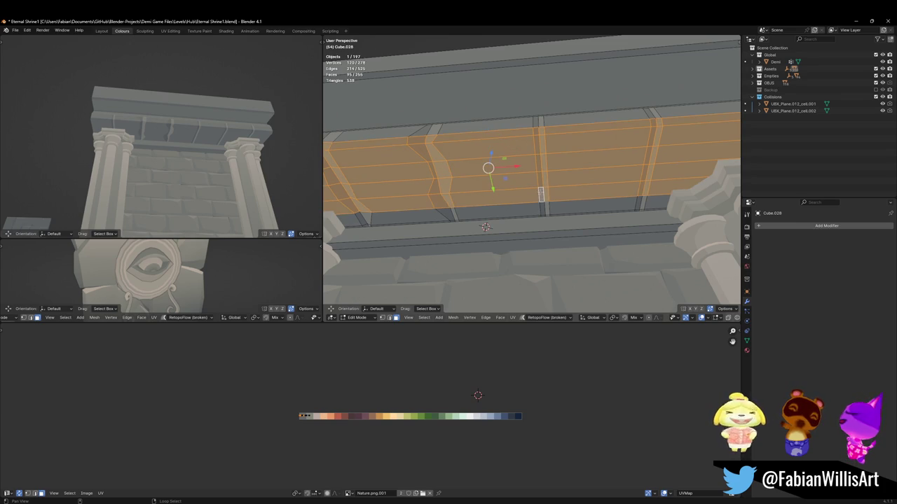
left_click(563, 214, "alt+shift")
key("alt+z")
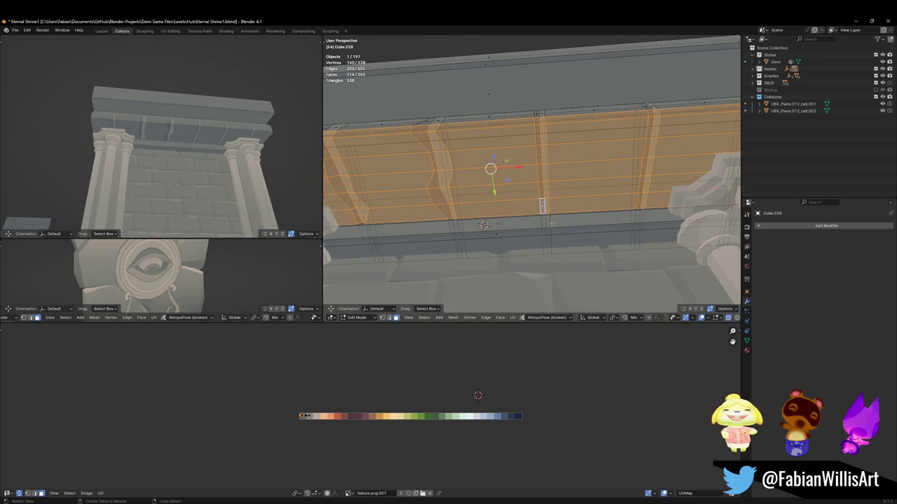
left_click(553, 243, "alt+shift")
left_click(550, 222, "alt+shift")
mouse_move(567, 213)
middle_mouse_down()
mouse_move(553, 199)
mouse_move(558, 183)
middle_mouse_up()
key("alt+a")
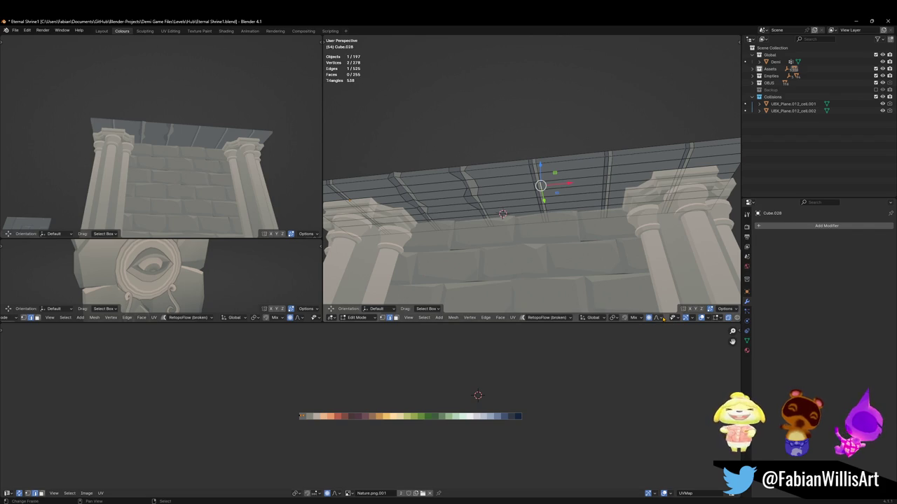
Step: Set proportional falloff to Random and jitter the selected lintel vertices with a small falloff radius
left_click(663, 319)
left_click(652, 294)
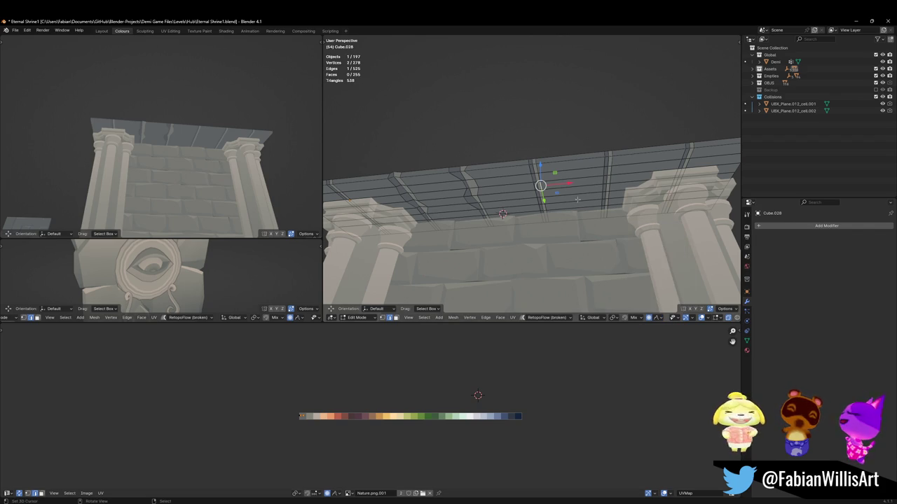
key("g")
key("y")
key("x")
scroll(532, 196, "down", 6)
scroll(532, 197, "down", 7)
scroll(532, 196, "down", 5)
scroll(532, 196, "down", 3)
scroll(502, 214, "down", 3)
scroll(503, 214, "down", 3)
scroll(503, 214, "down", 3)
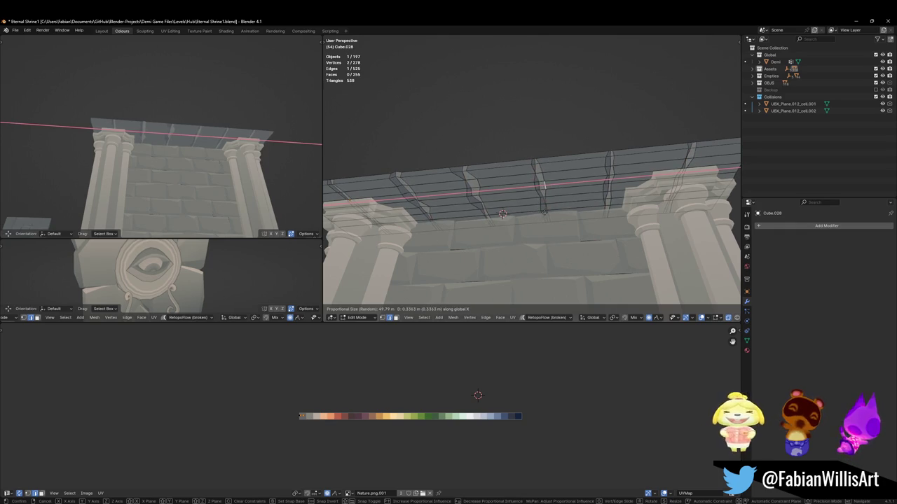
left_click(543, 186)
Step: Shift the selected vertices -0.11265 m along X
middle_click_drag(543, 185, 496, 196)
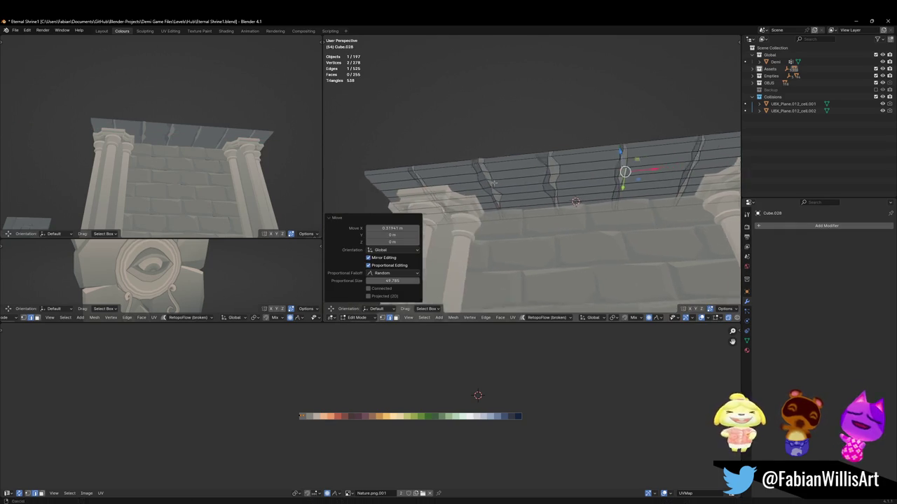
key("alt+a")
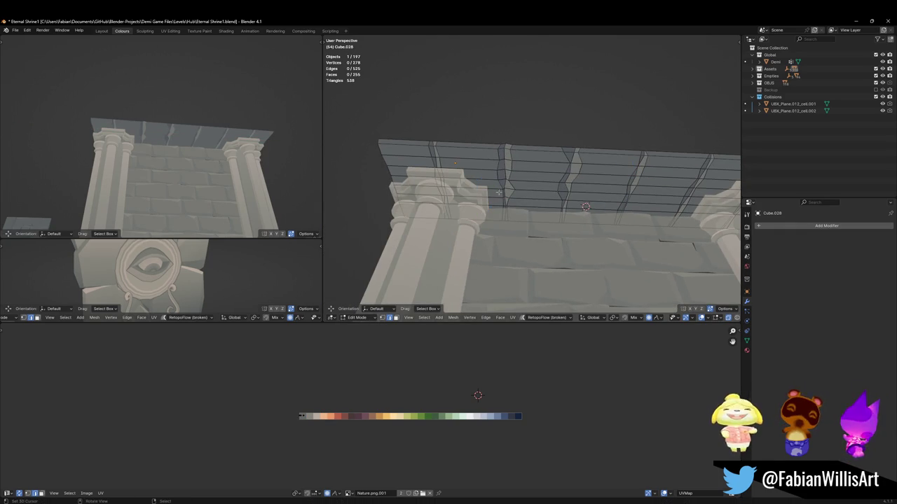
key("g")
key("x")
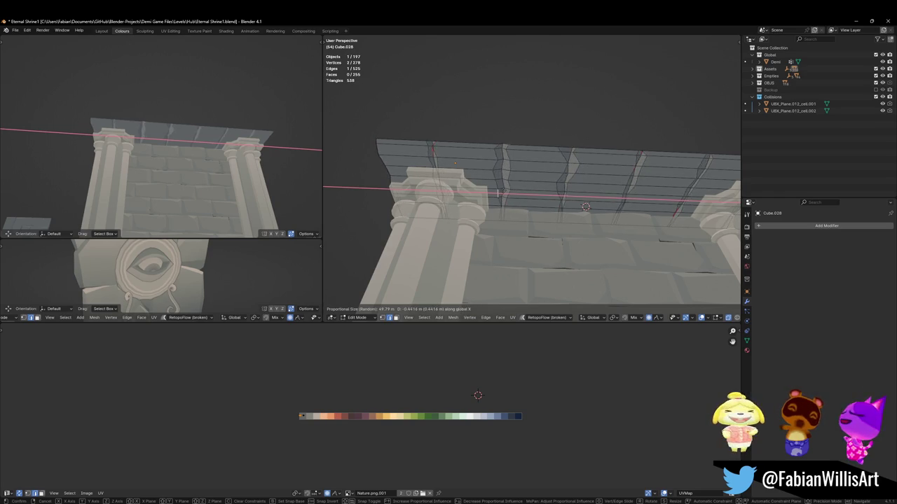
left_click(546, 188)
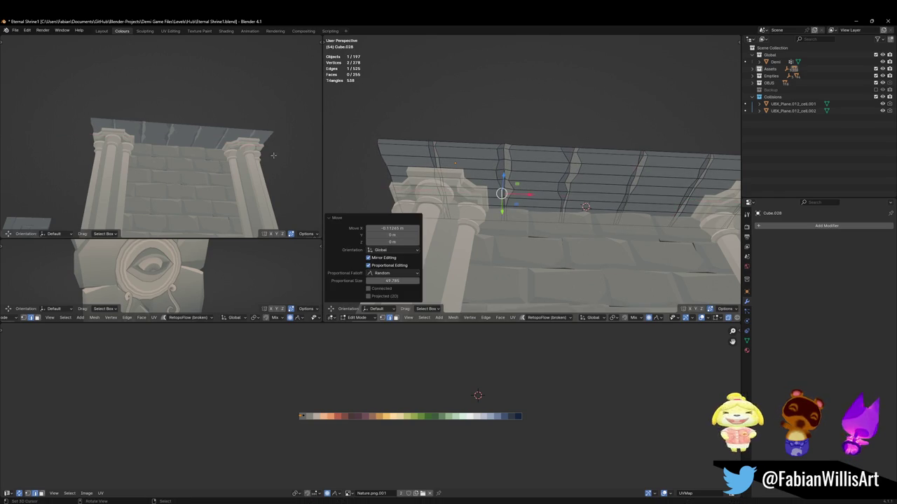
middle_click_drag(554, 189, 486, 201)
key("alt+a")
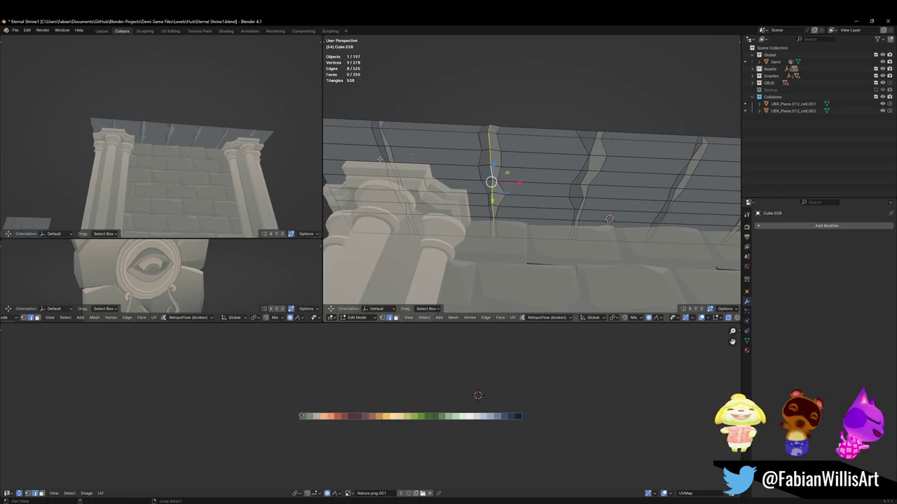
Step: Select four seam edge loops, move them 0.3771 m in Z with falloff, and leave Edit Mode
left_click(385, 152, "alt+shift")
left_click(585, 173, "alt+shift")
middle_click_drag(585, 173, 490, 179)
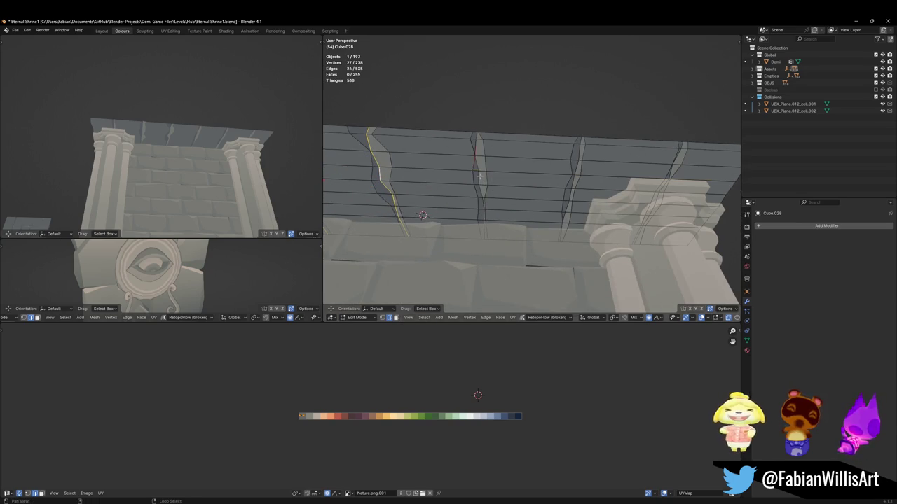
left_click(575, 172, "alt+shift")
left_click(672, 168, "alt+shift")
key("g")
key("z")
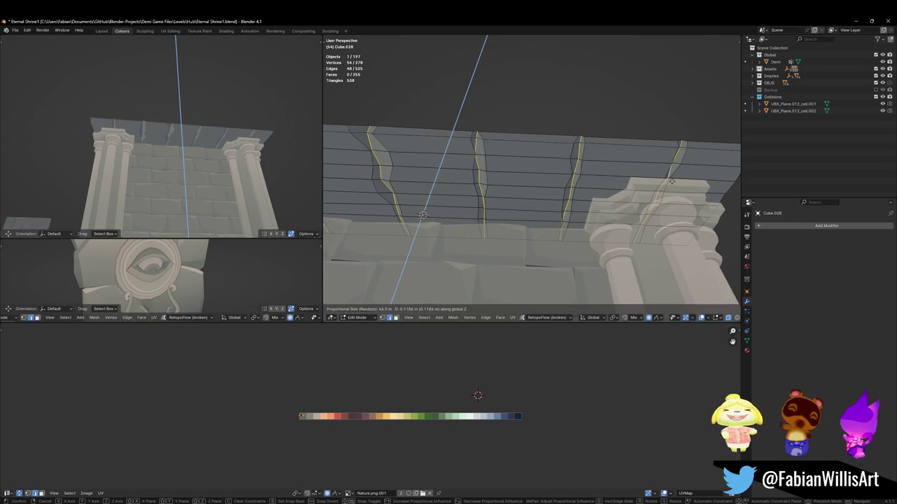
scroll(671, 181, "up", 2)
scroll(672, 180, "up", 3)
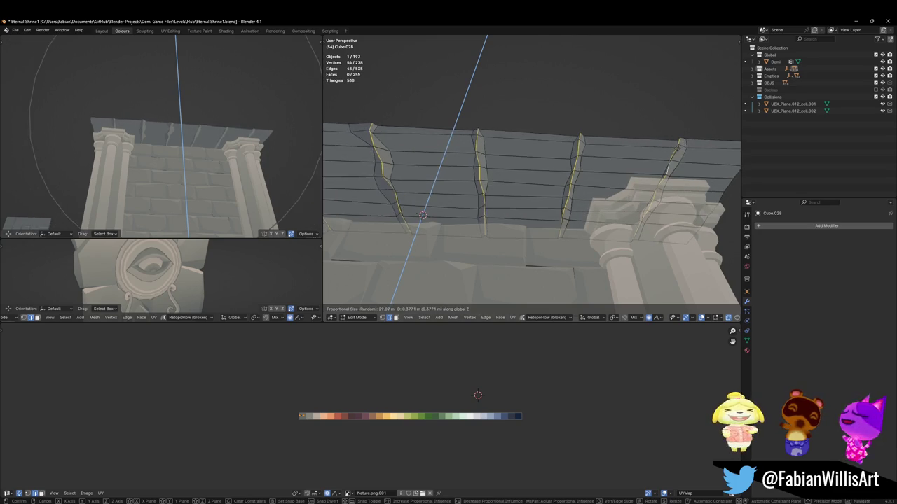
scroll(671, 181, "up", 2)
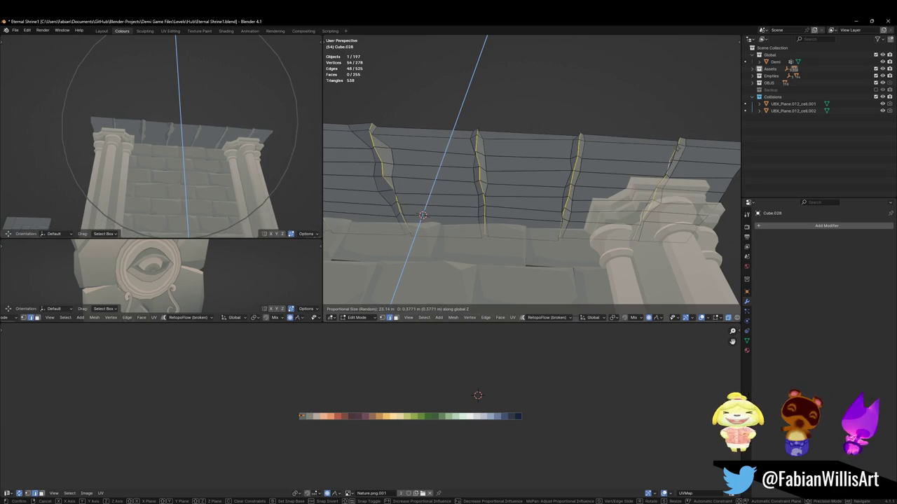
left_click(423, 215)
mouse_move(175, 161)
middle_mouse_down()
mouse_move(221, 147)
mouse_move(210, 132)
mouse_move(261, 126)
middle_mouse_up()
key("Tab")
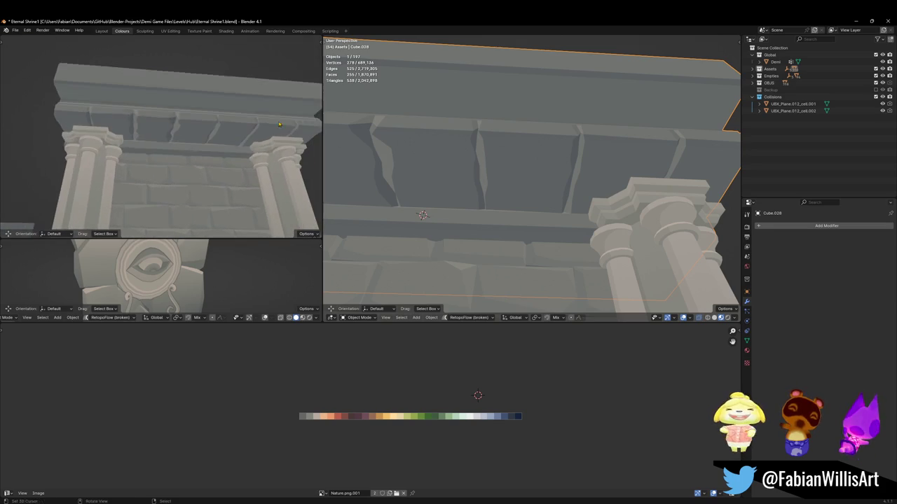
Step: Back in Edit Mode, slide the selected lintel vertices along X with proportional falloff
key("Tab")
mouse_move(437, 180)
middle_mouse_down()
mouse_move(546, 176)
mouse_move(555, 154)
middle_mouse_up()
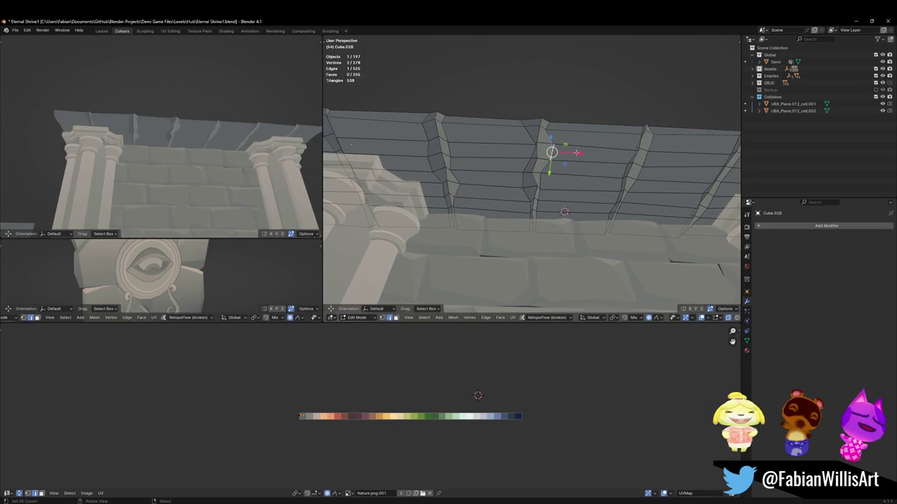
key("g")
key("x")
scroll(571, 154, "up", 2)
scroll(569, 154, "up", 2)
scroll(568, 154, "up", 5)
scroll(569, 153, "up", 4)
left_click(569, 153)
Step: Select the linked piece, shrink its UVs slightly, and return to Object Mode
key("ctrl+l")
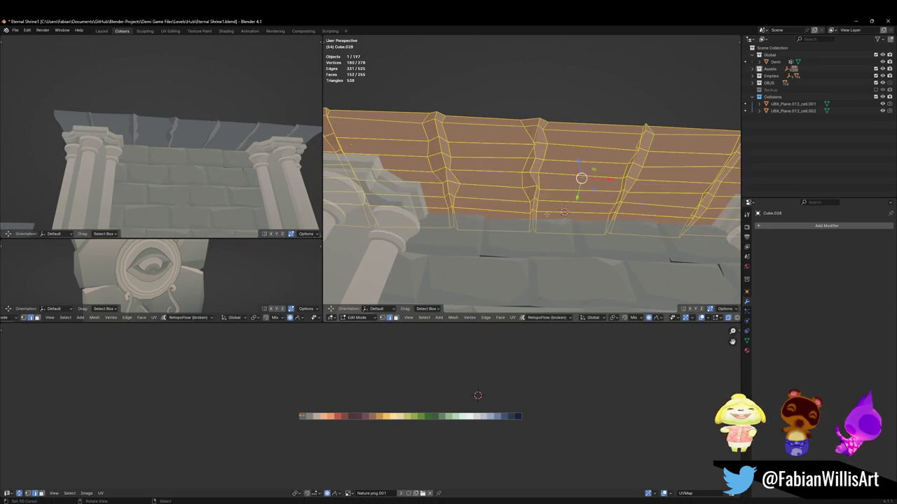
key("s")
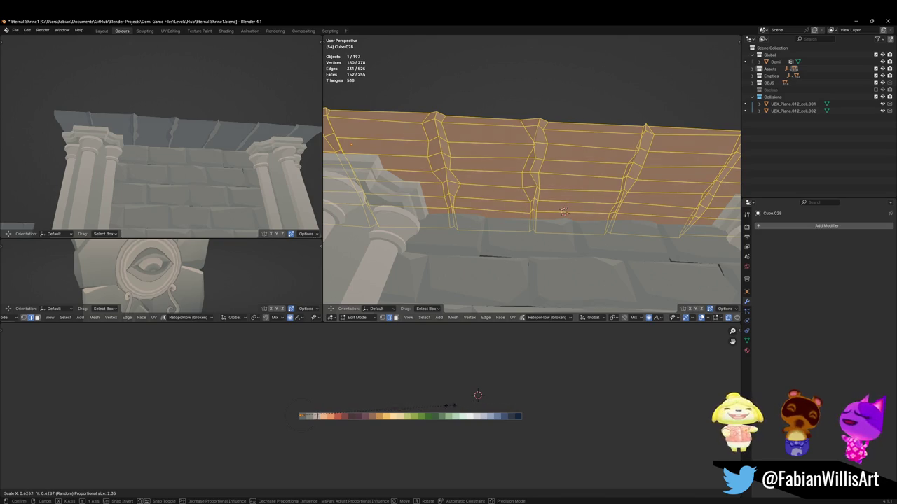
left_click(452, 406)
key("Tab")
mouse_move(235, 136)
middle_mouse_down()
mouse_move(220, 138)
mouse_move(233, 147)
mouse_move(212, 141)
middle_mouse_up()
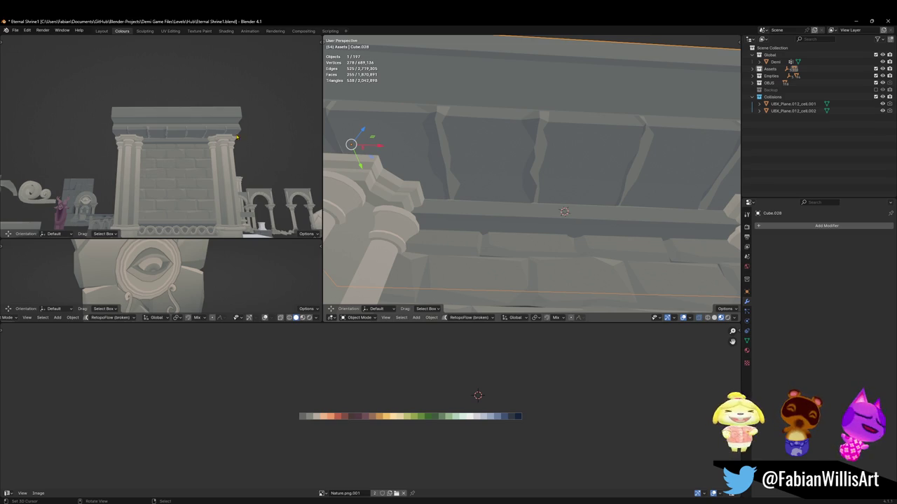
scroll(225, 138, "up", 3)
scroll(225, 138, "up", 1)
mouse_move(511, 150)
middle_mouse_down()
mouse_move(508, 176)
mouse_move(550, 193)
middle_mouse_up()
key("Tab")
Step: Reveal hidden geometry and move the beam 0.975 m along Y with proportional editing off
key("alt+h")
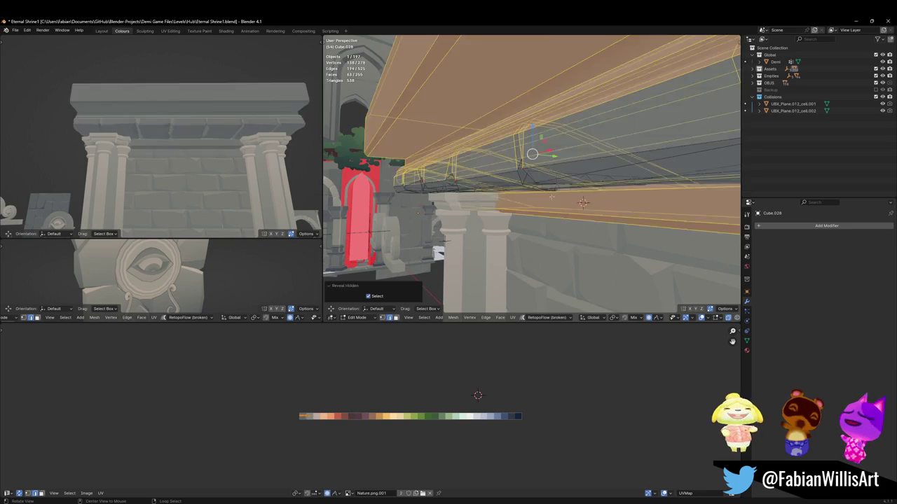
middle_click_drag(532, 153, 534, 176)
key("alt+a")
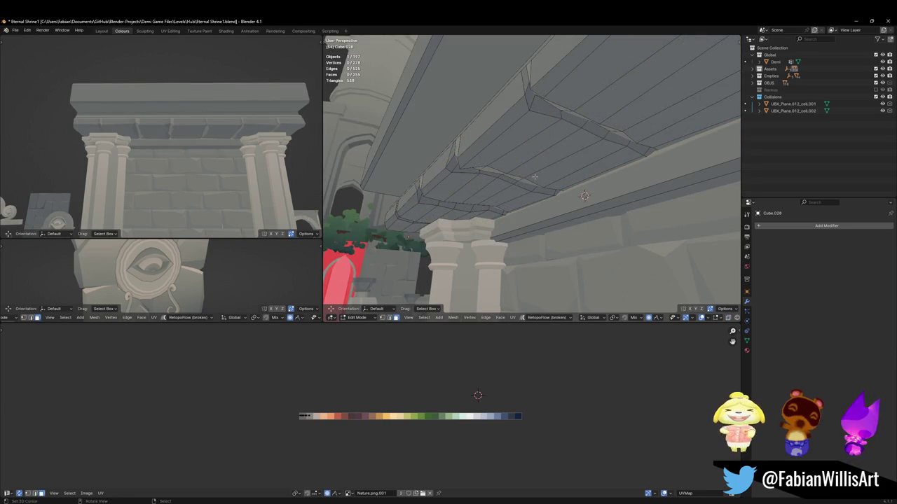
key("ctrl+l")
key("g")
key("y")
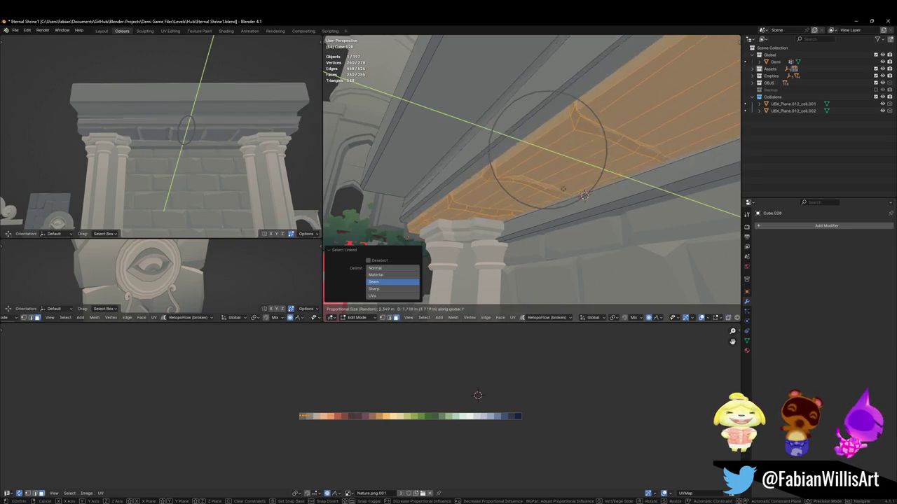
key("Escape")
key("o")
key("g")
key("y")
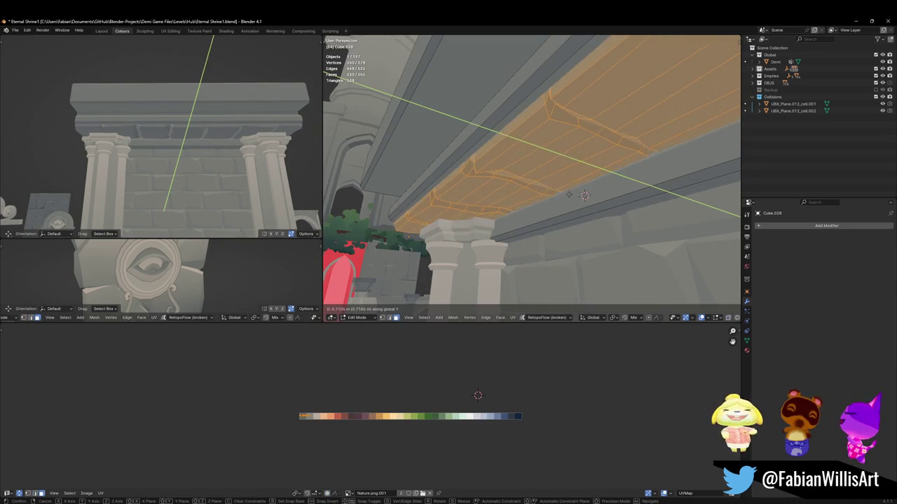
left_click(568, 175)
Step: Try shortening the beam along Y, then undo the shortening and deselect everything
middle_click_drag(204, 168, 239, 140)
middle_click_drag(532, 210, 553, 182)
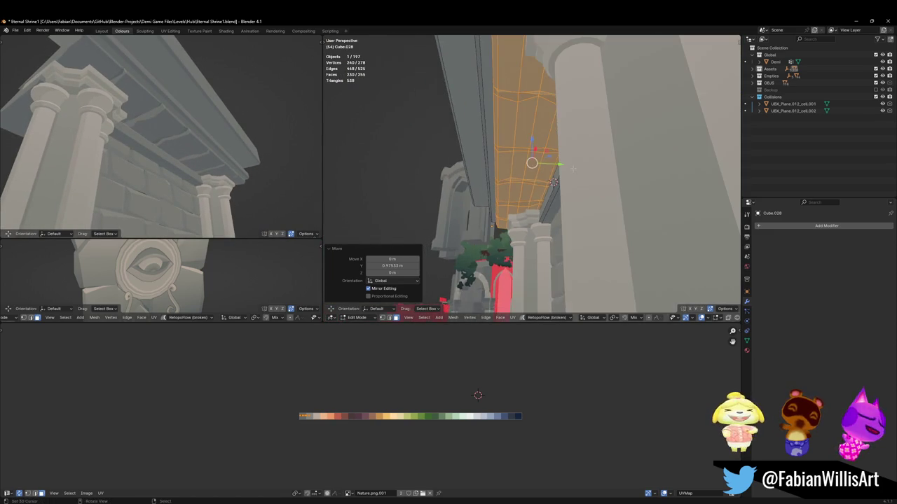
key("s")
key("y")
left_click(566, 167)
left_click_drag(557, 164, 543, 165)
middle_click_drag(256, 185, 174, 197)
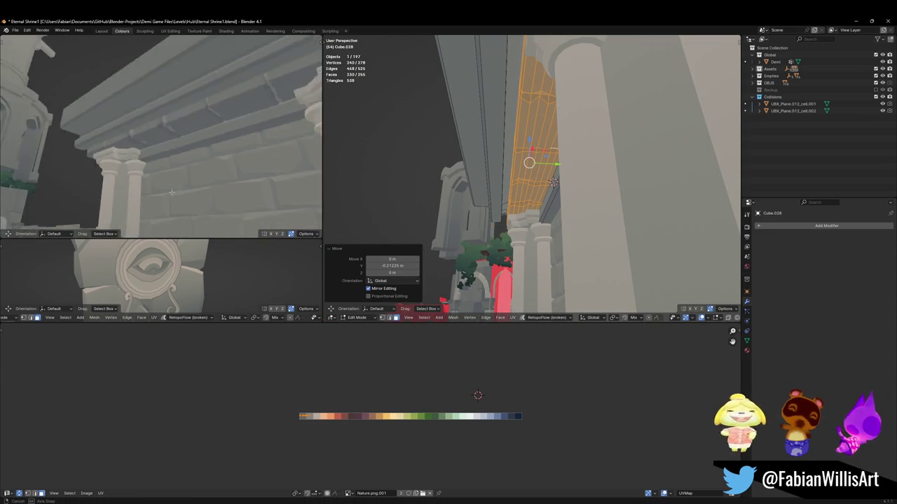
key("ctrl+z")
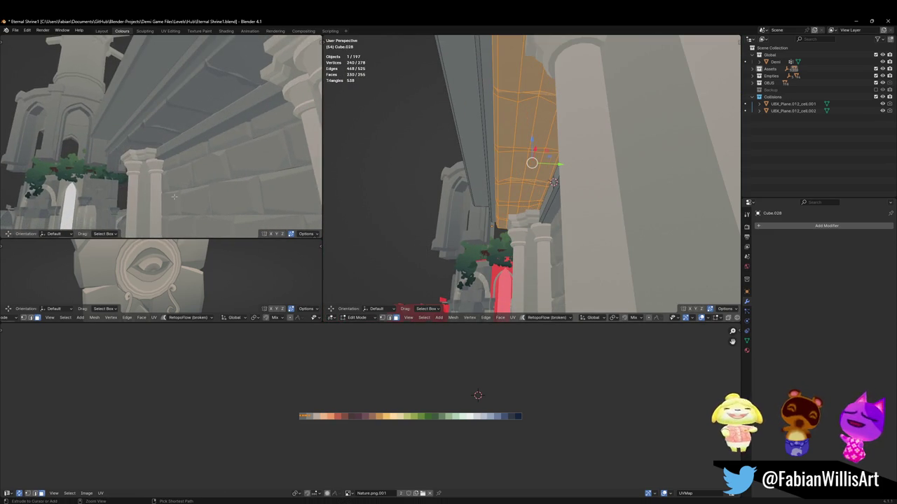
middle_click_drag(193, 165, 182, 146)
key("g")
key("y")
key("Escape")
key("alt+a")
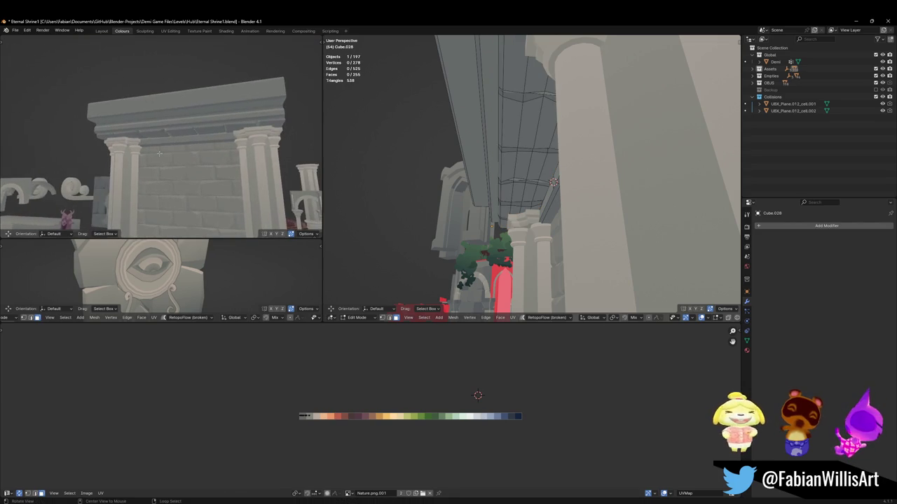
Step: Move the top cornice slab along Y and lower it about 0.67 m
middle_click_drag(440, 116, 532, 151)
key("l")
key("g")
key("y")
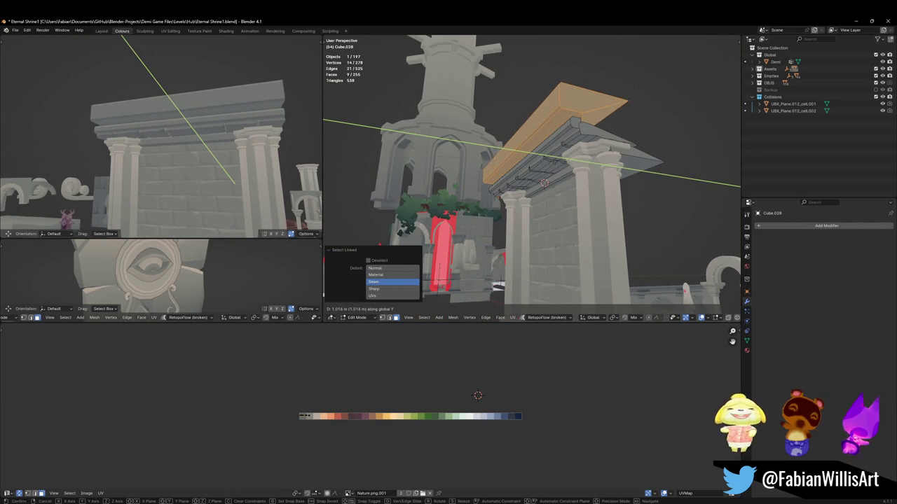
key("Return")
key("g")
key("z")
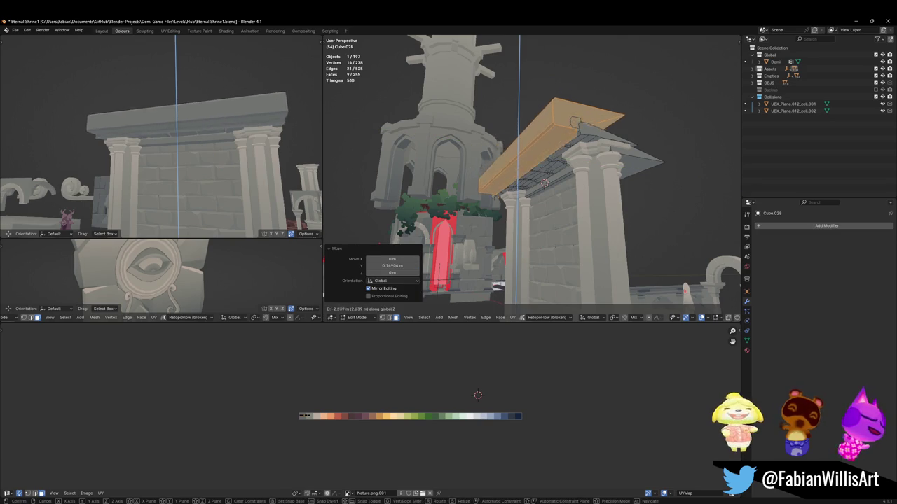
key("Return")
Step: Add connected pieces to the selection and raise them about 0.63 m in Z
middle_click_drag(171, 133, 196, 146)
mouse_move(519, 157)
middle_mouse_down()
mouse_move(533, 157)
mouse_move(532, 142)
middle_mouse_up()
key("ctrl+l")
key("g")
key("z")
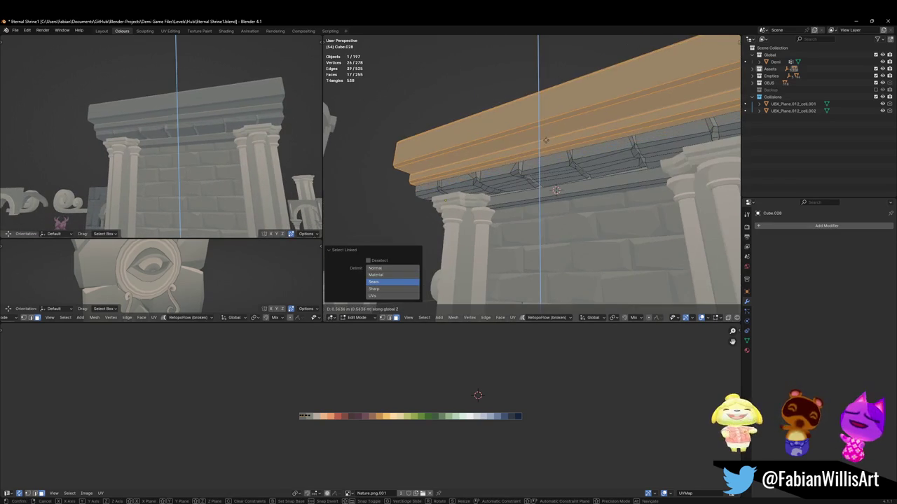
left_click(548, 136)
middle_click_drag(210, 140, 225, 133)
Step: Select the lower cornice row and shift its UVs along X
left_click(564, 184)
key("ctrl+l")
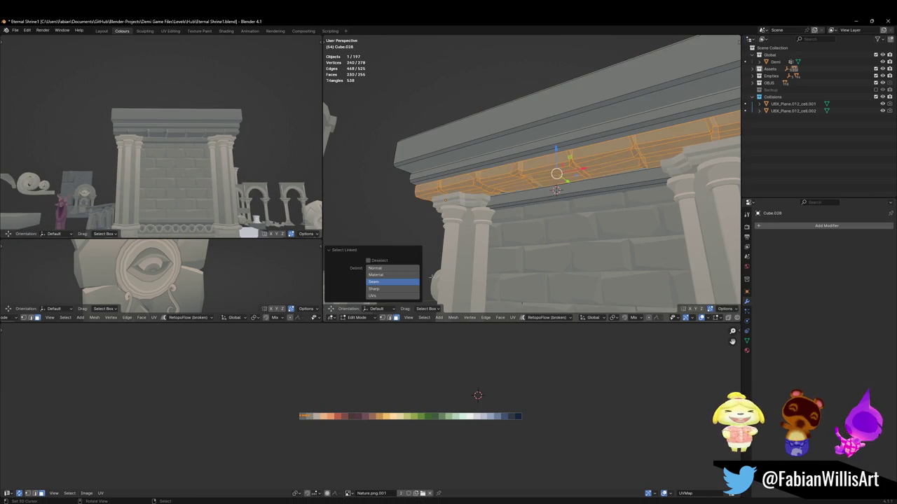
key("g")
key("x")
left_click(365, 402)
key("s")
mouse_move(187, 162)
middle_mouse_down()
mouse_move(232, 147)
mouse_move(213, 151)
mouse_move(196, 176)
middle_mouse_up()
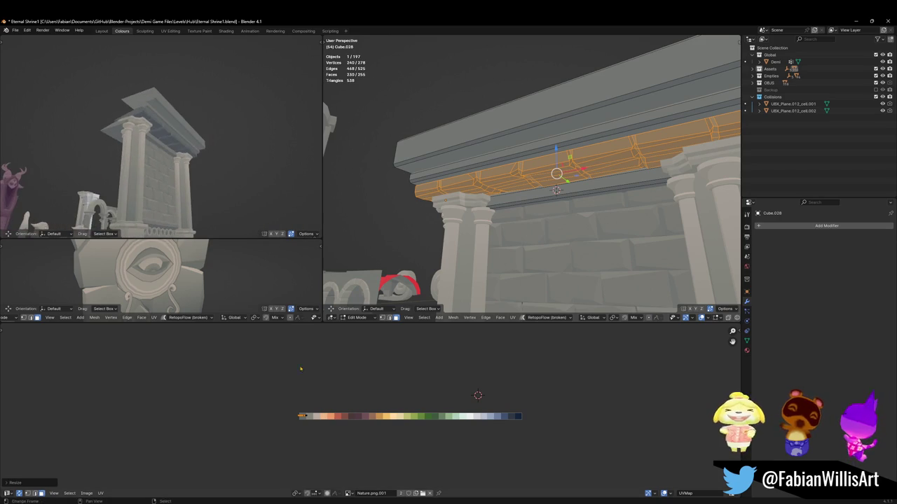
key("g")
key("x")
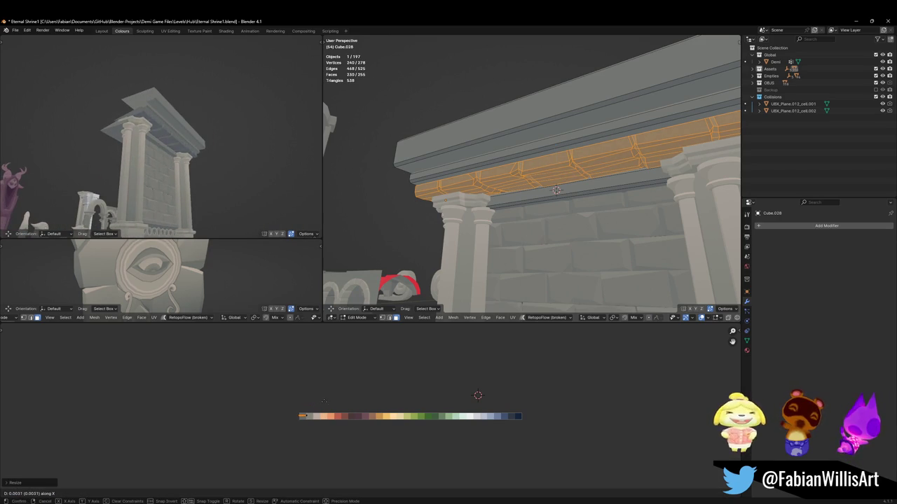
key("Return")
middle_click_drag(197, 175, 206, 202)
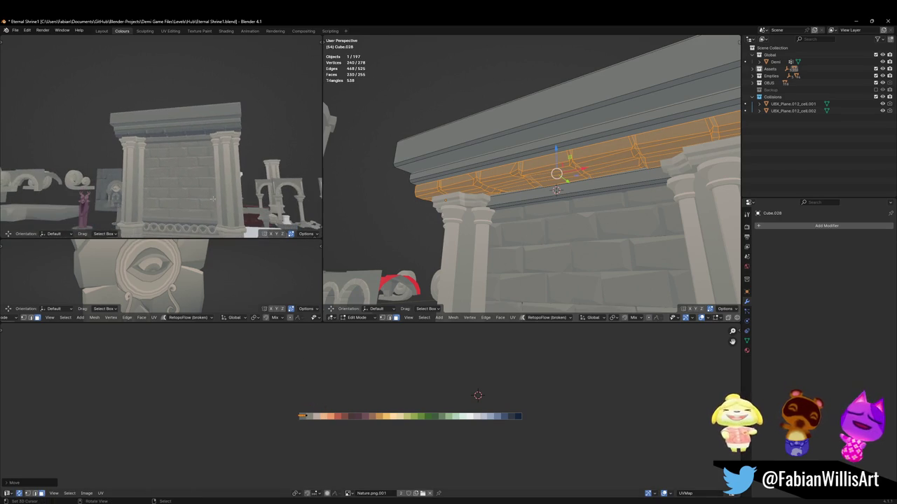
Step: Slide one block edge along the band under the cornice
key("alt+a")
middle_click_drag(603, 192, 520, 164)
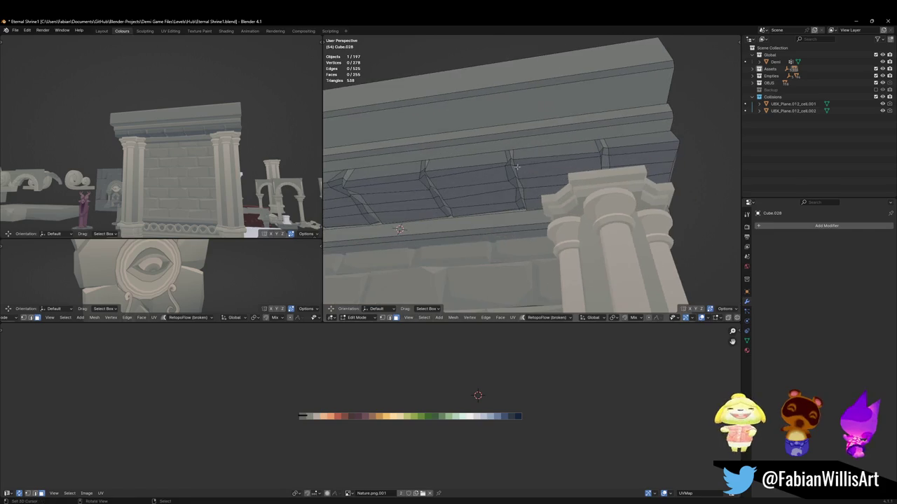
key("g")
key("g")
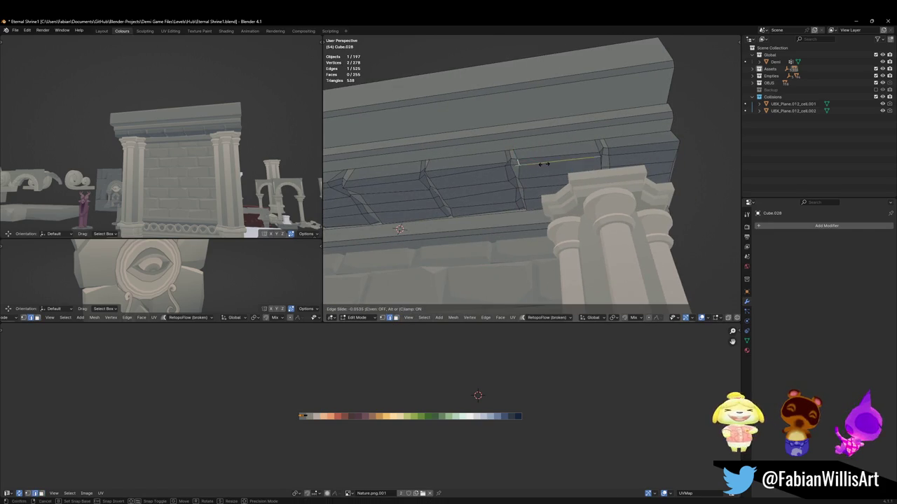
left_click(540, 165)
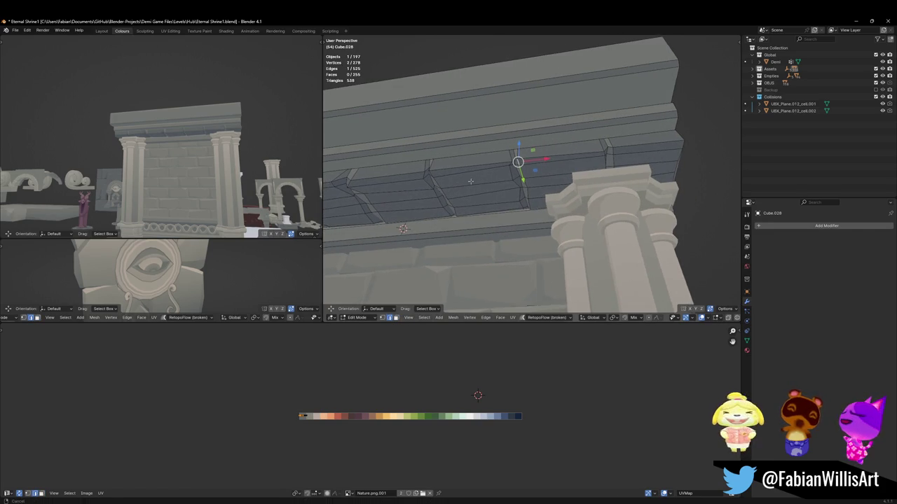
middle_click_drag(463, 183, 449, 175)
middle_click_drag(161, 133, 146, 145)
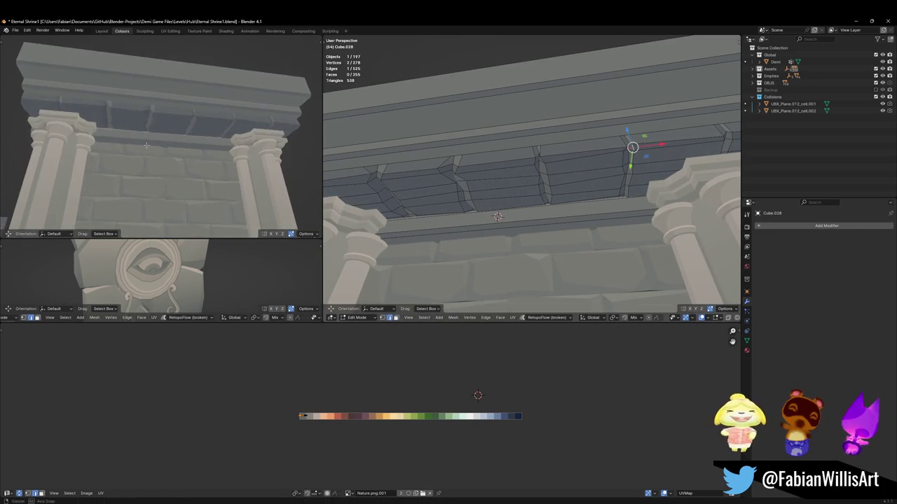
scroll(210, 140, "down", 3)
scroll(248, 139, "down", 3)
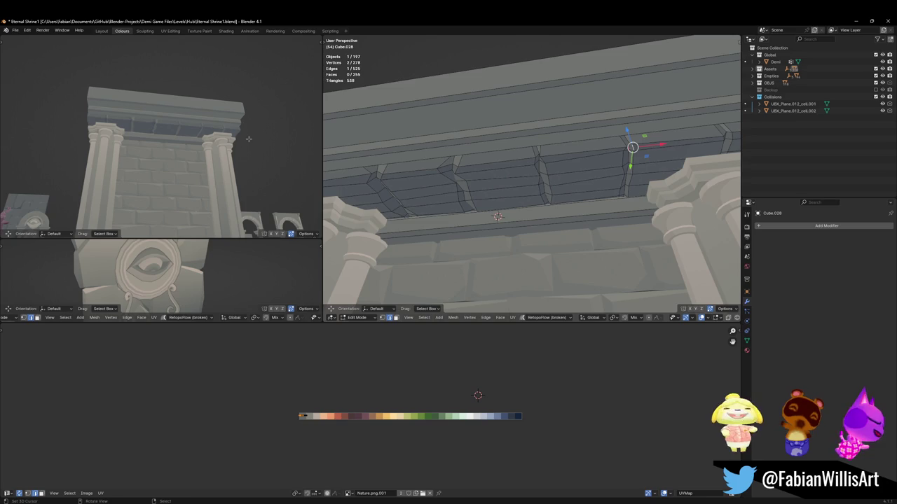
scroll(607, 149, "down", 5)
Step: Switch editing to the eye-arch wall and frame it in view
middle_click_drag(607, 149, 548, 178)
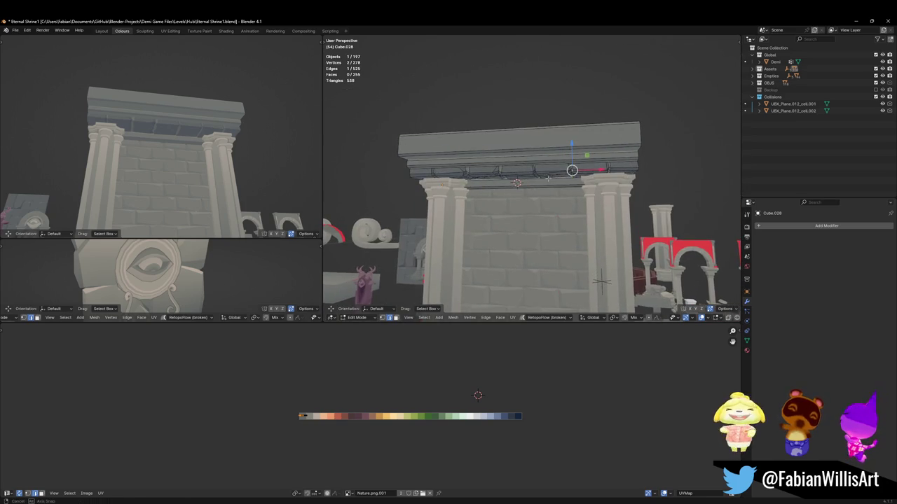
middle_click_drag(466, 208, 472, 232)
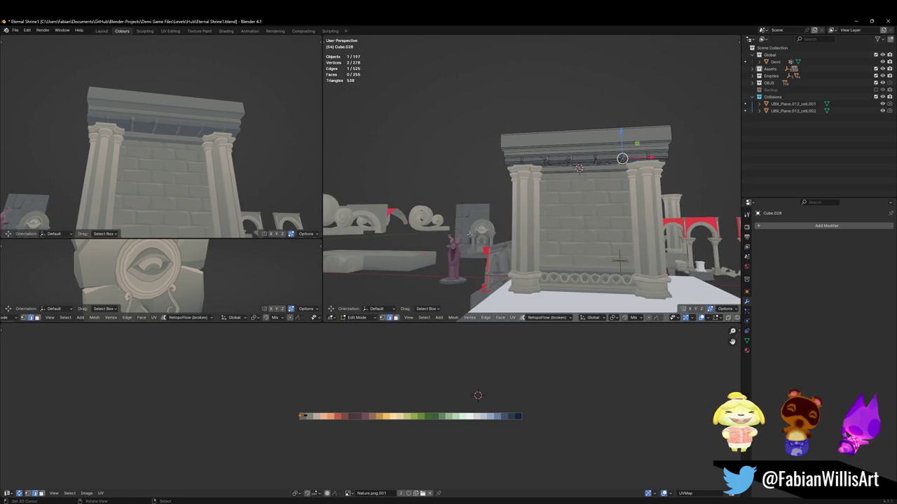
key("alt+q")
key("KP_Decimal")
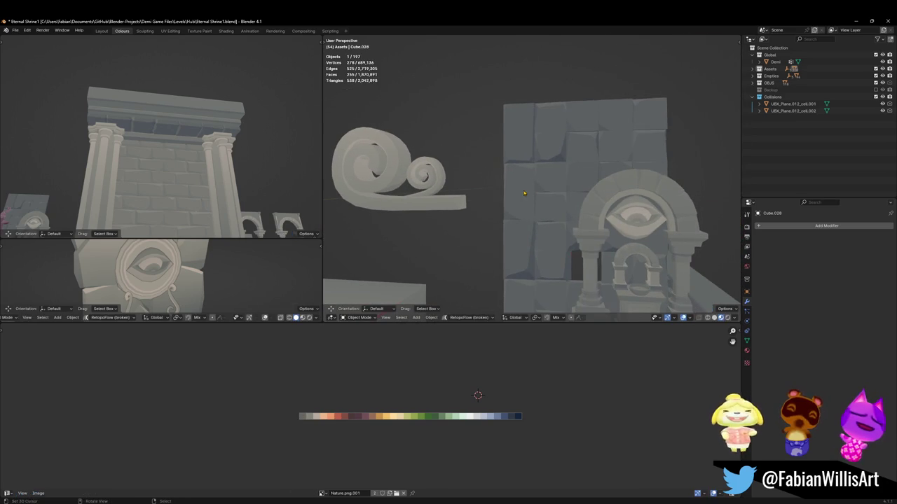
Step: Duplicate the wall's left column of faces and separate it into a new object
left_click_drag(524, 304, 515, 222)
key("p")
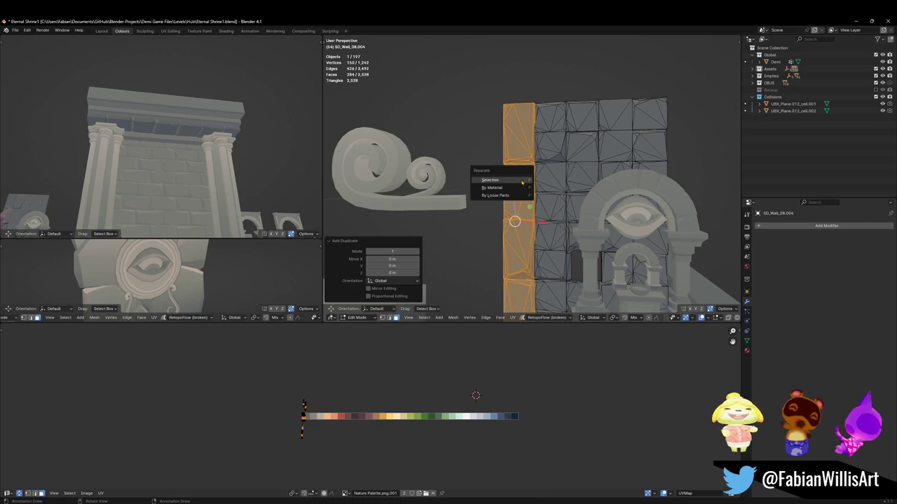
left_click(515, 180)
key("Tab")
left_click(518, 182)
Step: Snap the new wall piece to the 3D cursor and frame it
scroll(549, 173, "down", 4)
middle_click_drag(548, 173, 490, 175)
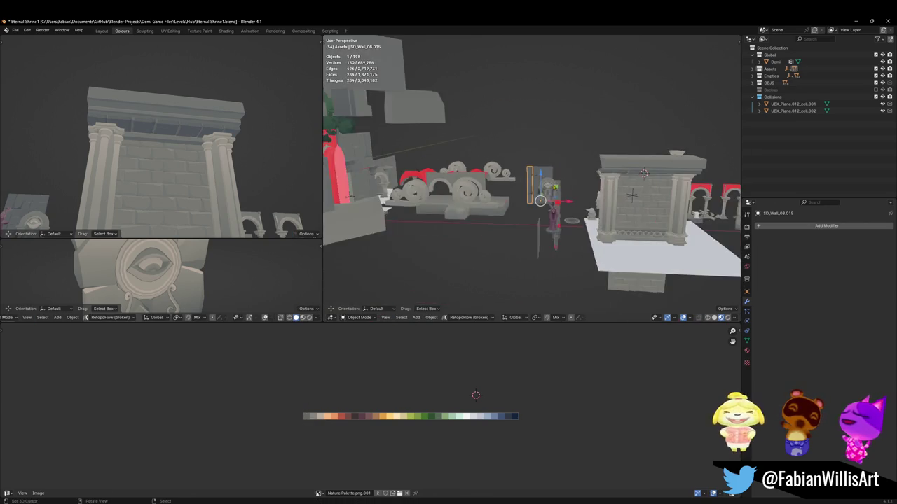
right_click(491, 175)
left_click(575, 273)
key("KP_Decimal")
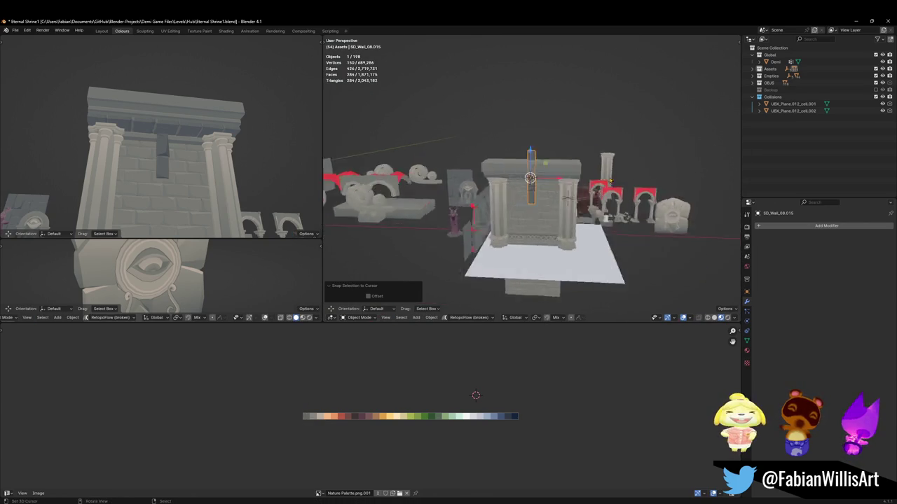
Step: Rotate the piece 90° about X and 90° about Z, then scale it 1.564 along Y
type("rx90")
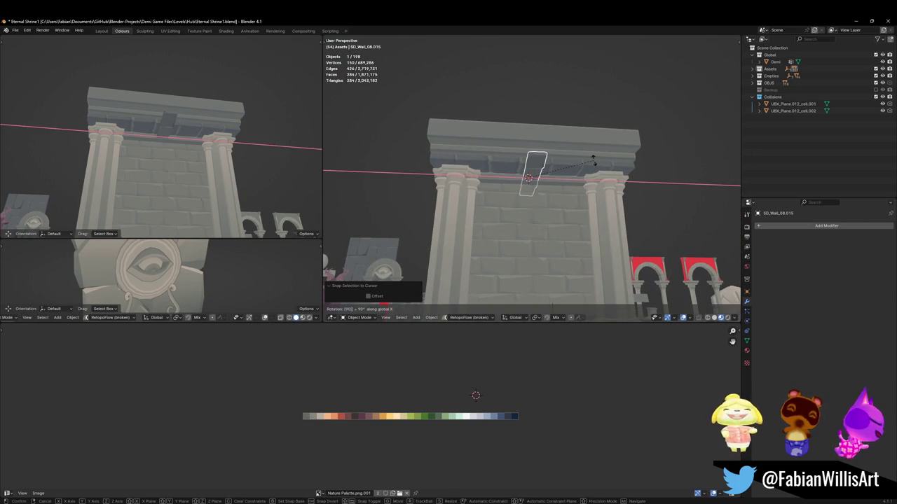
key("Return")
key("r")
key("z")
key("Return")
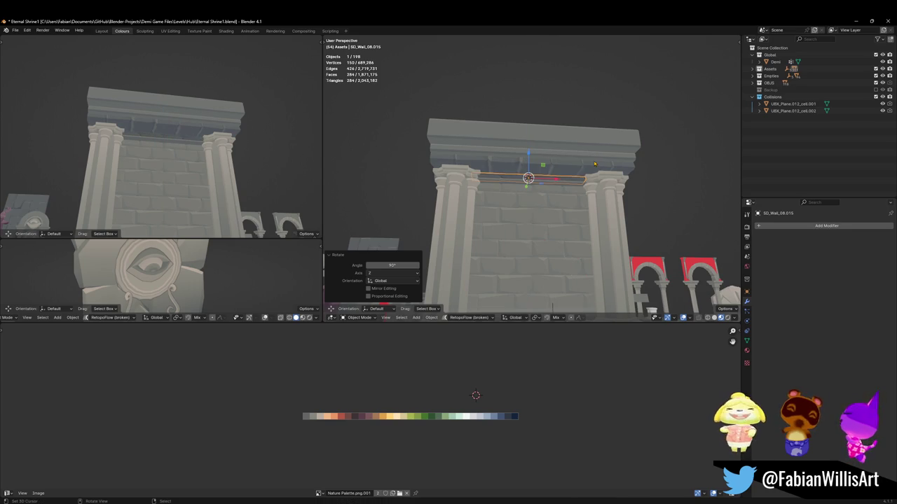
key("KP_Decimal")
key("s")
key("y")
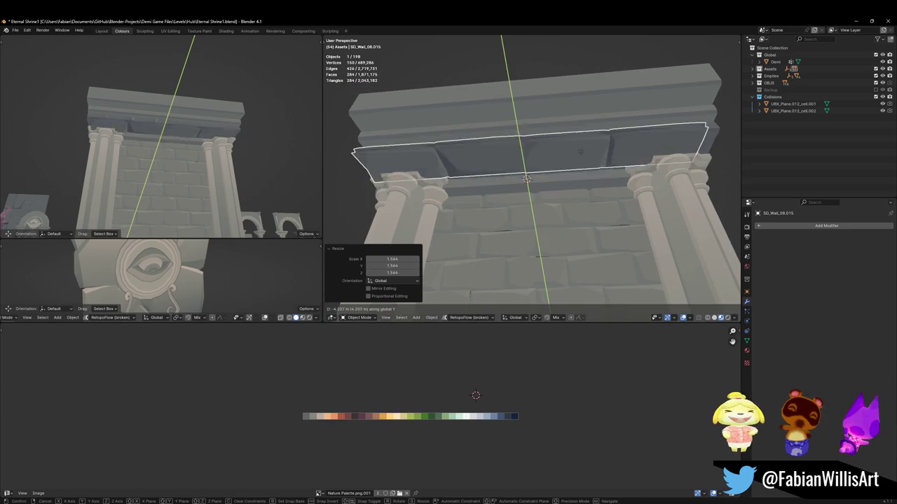
left_click(549, 155)
Step: Select the cornice and pick its lower connected band in Edit Mode
left_click(550, 154)
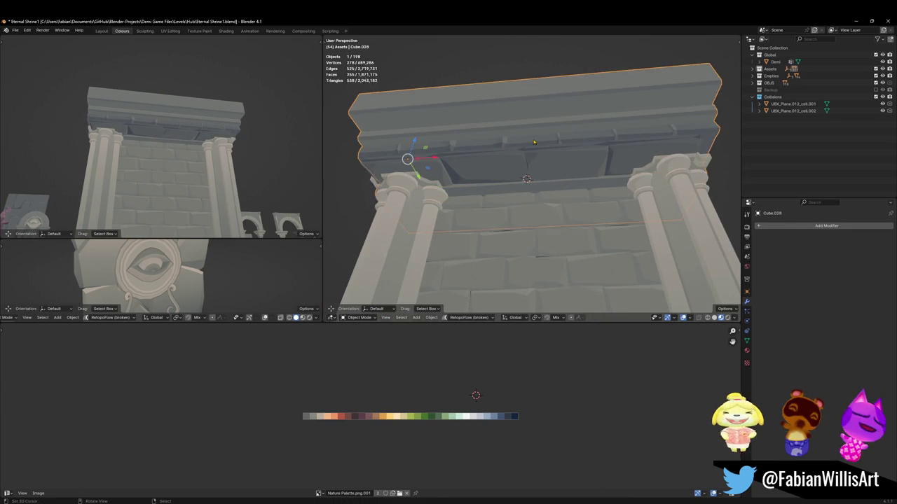
key("Tab")
left_click(530, 160)
right_click(530, 160)
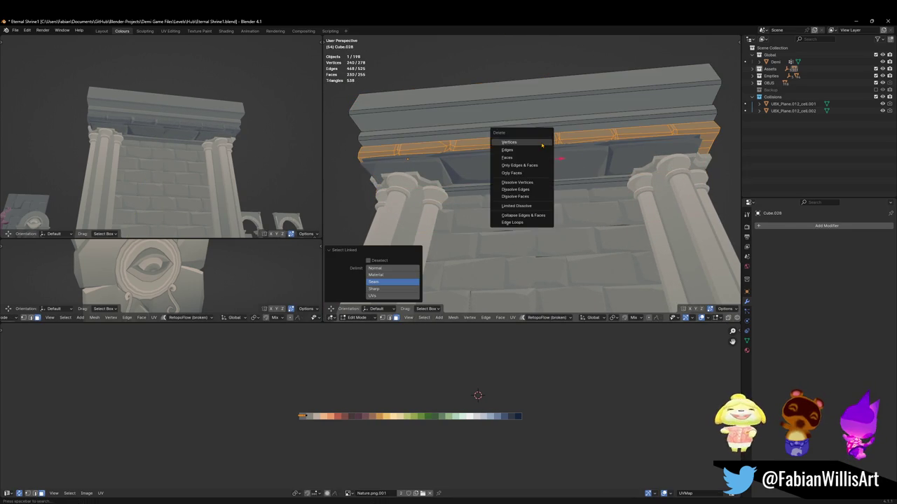
Step: Switch from the cornice to the stone band's mesh, select all of it and stretch it taller along Z
key("Escape")
key("Tab")
middle_click_drag(538, 166, 525, 168)
key("Tab")
key("a")
key("s")
key("z")
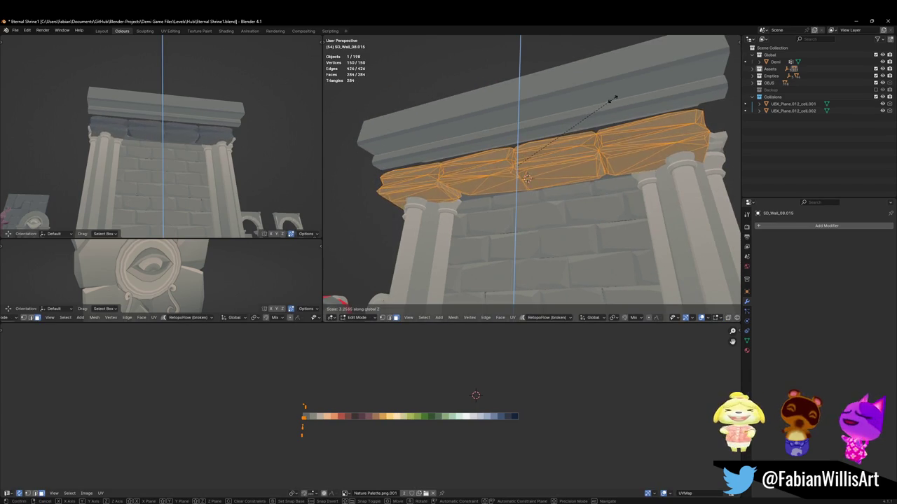
left_click(613, 97)
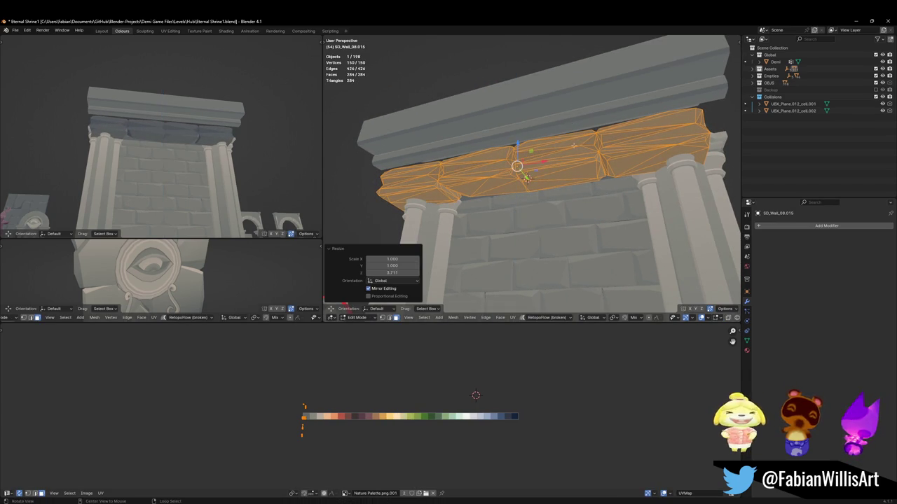
Step: Tilt the stone band about the X axis, undoing an accidental mirror first
key("ctrl+m")
key("x")
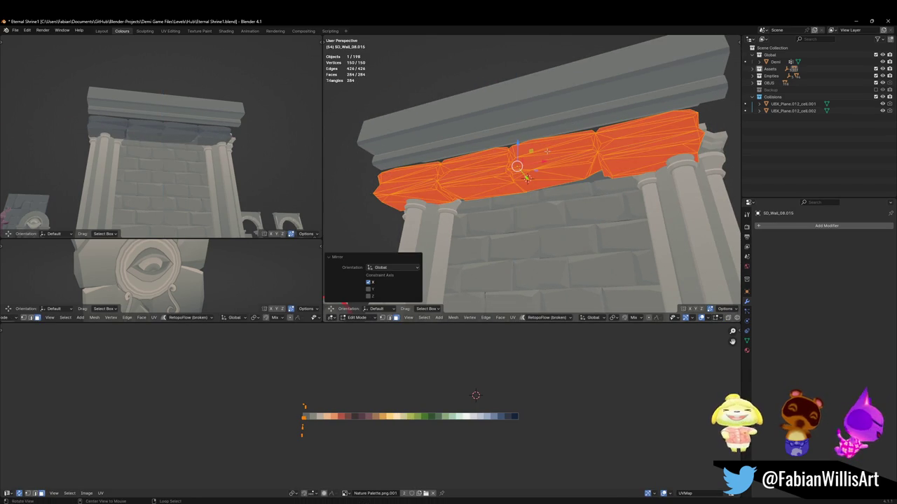
key("ctrl+z")
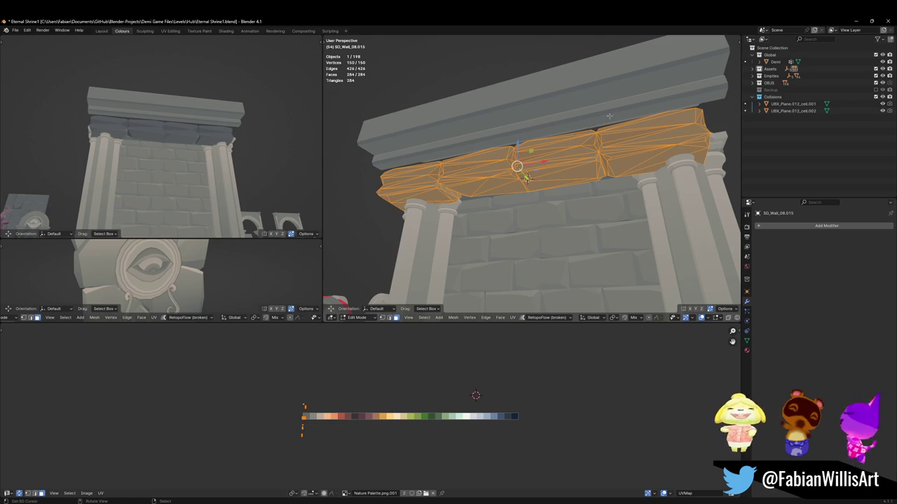
key("r")
key("x")
left_click(516, 161)
Step: Lower the band along Z and widen it 1.047 along X
key("g")
key("z")
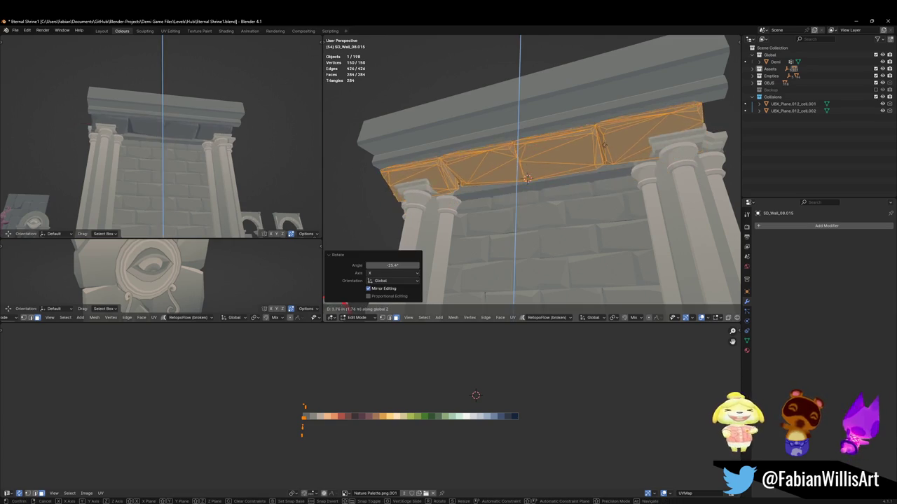
key("Return")
key("s")
key("x")
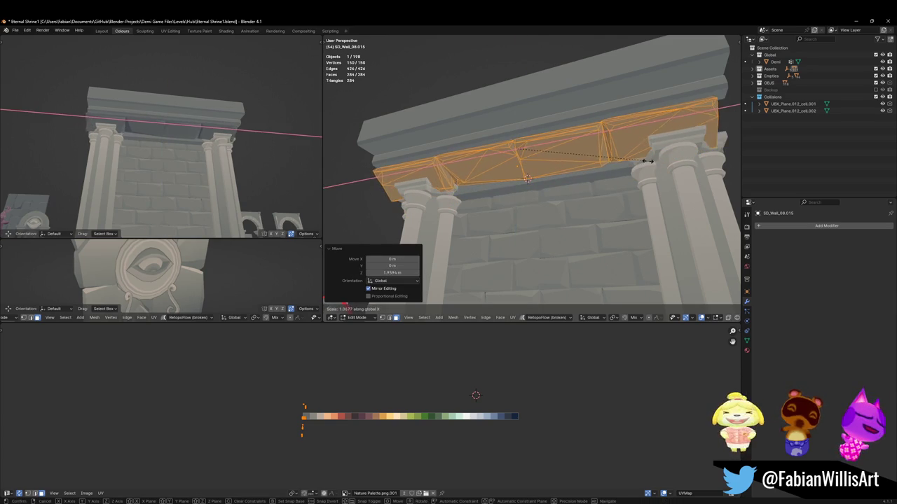
left_click(647, 160)
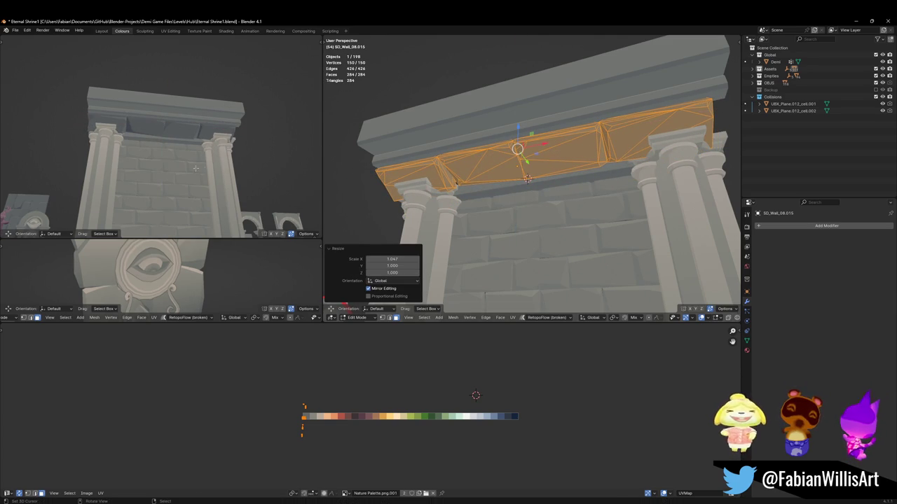
Step: Shift the band's texture coordinates horizontally along X, then leave Edit Mode
mouse_move(162, 149)
middle_mouse_down()
mouse_move(210, 134)
mouse_move(269, 189)
middle_mouse_up()
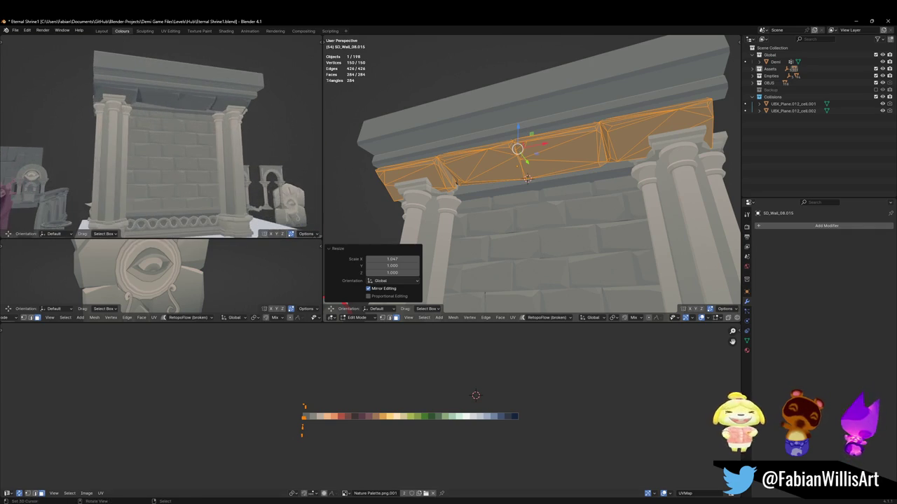
key("g")
key("x")
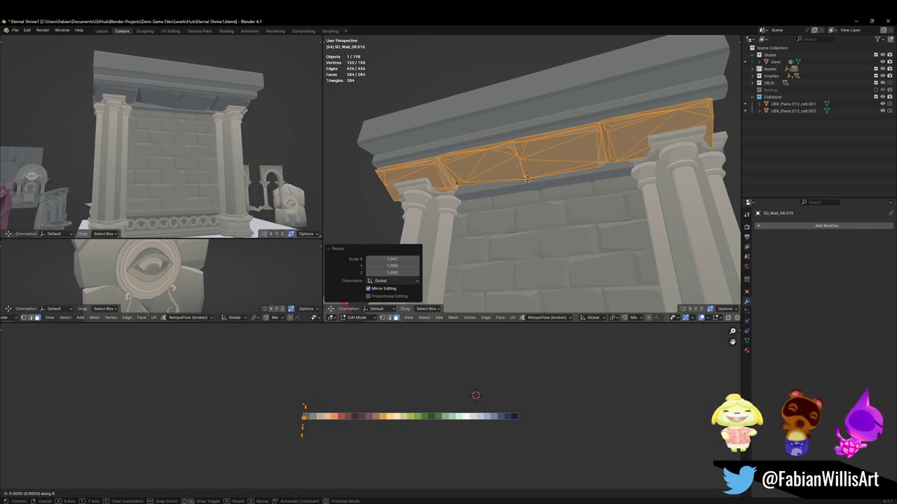
left_click(330, 398)
key("Tab")
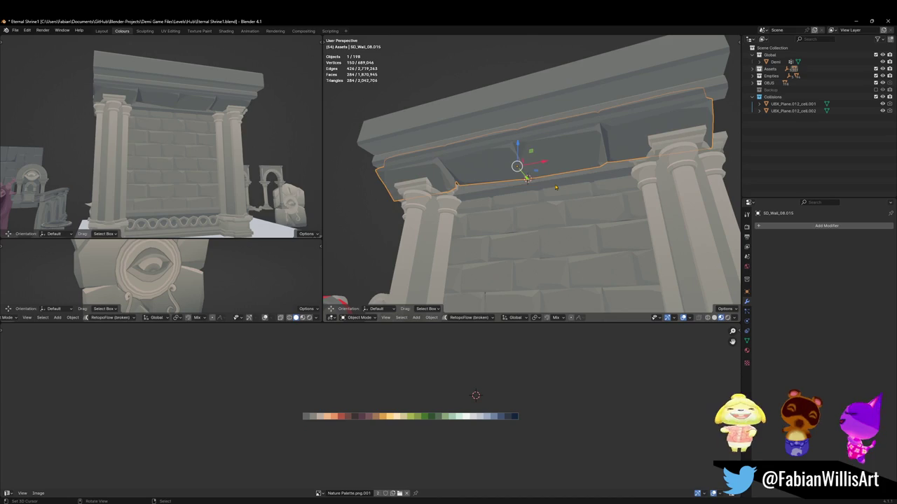
Step: Add the cornice to the selection, cancel a trial move, and save the shrine file
left_click(528, 132, "shift")
key("g")
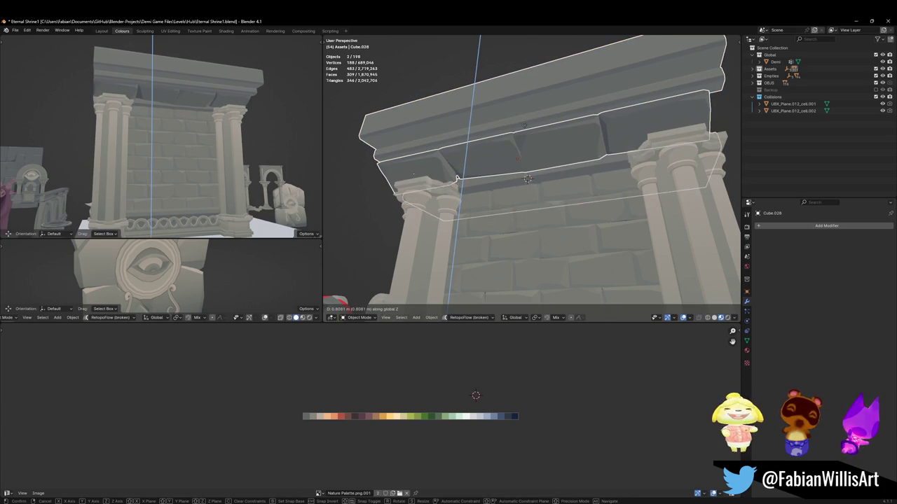
key("Escape")
key("z")
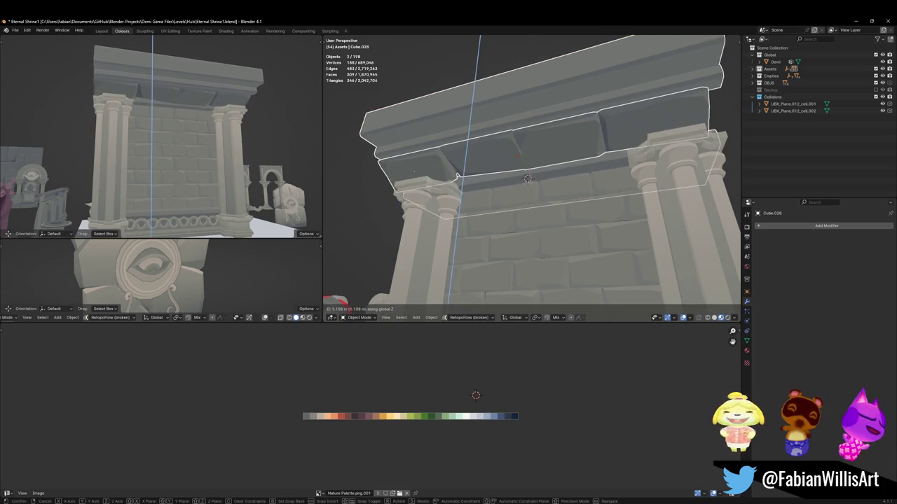
key("Escape")
key("alt+a")
key("ctrl+s")
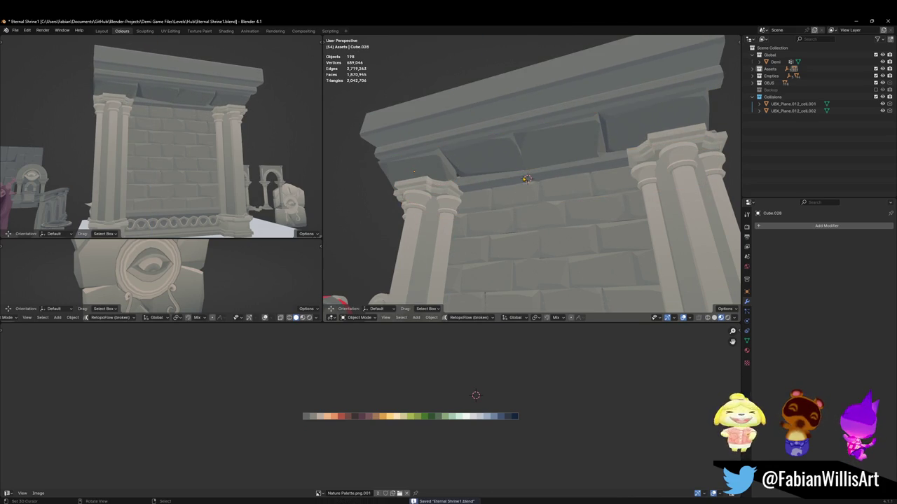
Step: In the cornice's mesh, select the bottom trim loop and lower it about 0.999 m
left_click(515, 181)
key("Tab")
left_click(515, 181, "alt")
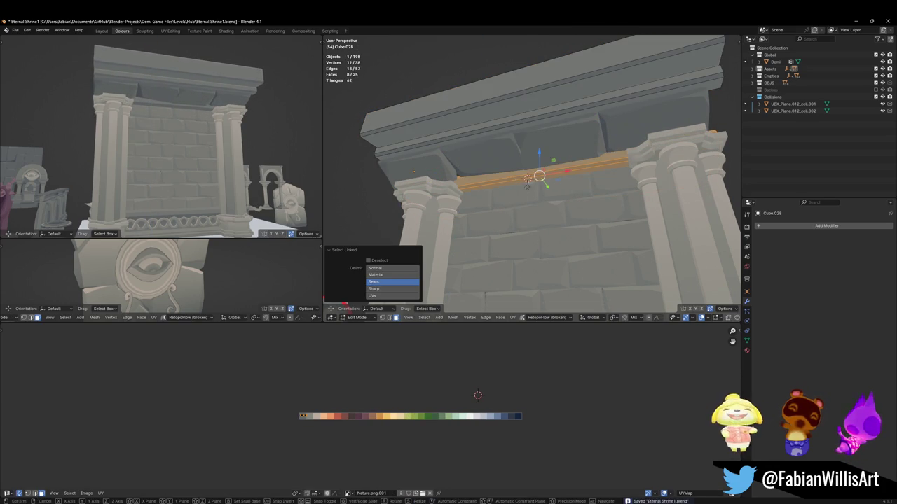
key("g")
key("z")
left_click(538, 164)
Step: Thicken the bottom trim 1.873 in height, clear the selection and save Eternal Shrine1.blend
key("s")
key("z")
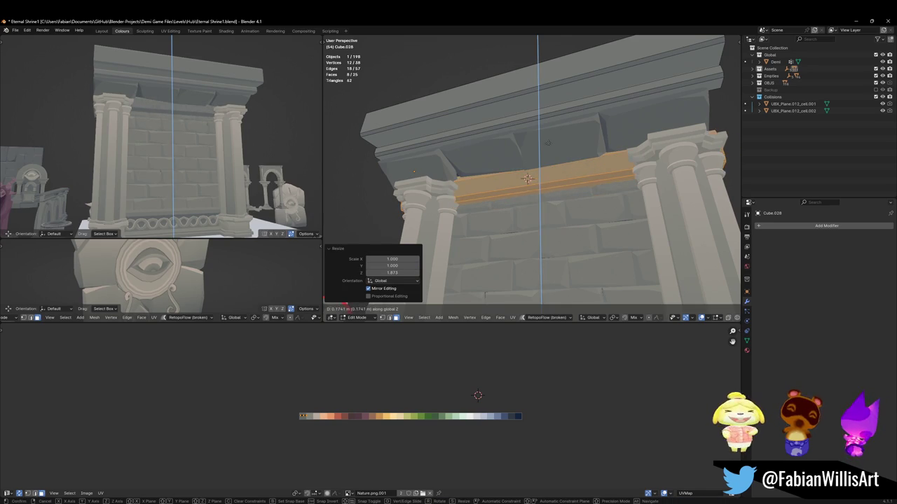
left_click(540, 172)
key("alt+a")
mouse_move(175, 147)
middle_mouse_down()
mouse_move(194, 146)
mouse_move(200, 134)
mouse_move(178, 130)
mouse_move(201, 132)
middle_mouse_up()
key("ctrl+s")
scroll(185, 127, "down", 2)
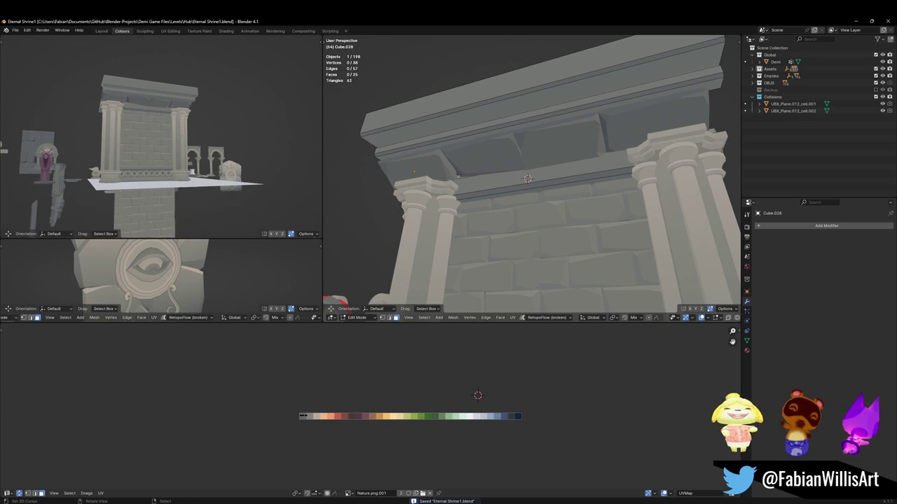
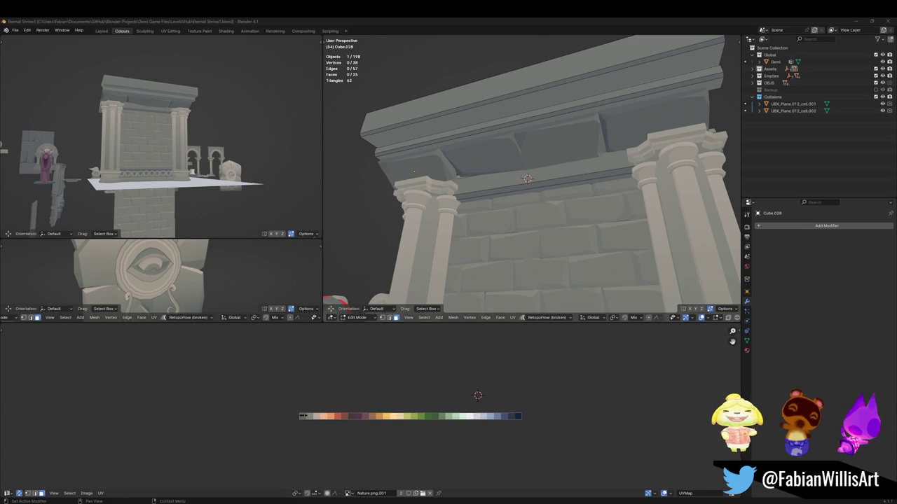
Step: Check the arrayed brick wall at the wall base and save the shrine file
left_click(698, 224)
key("Tab")
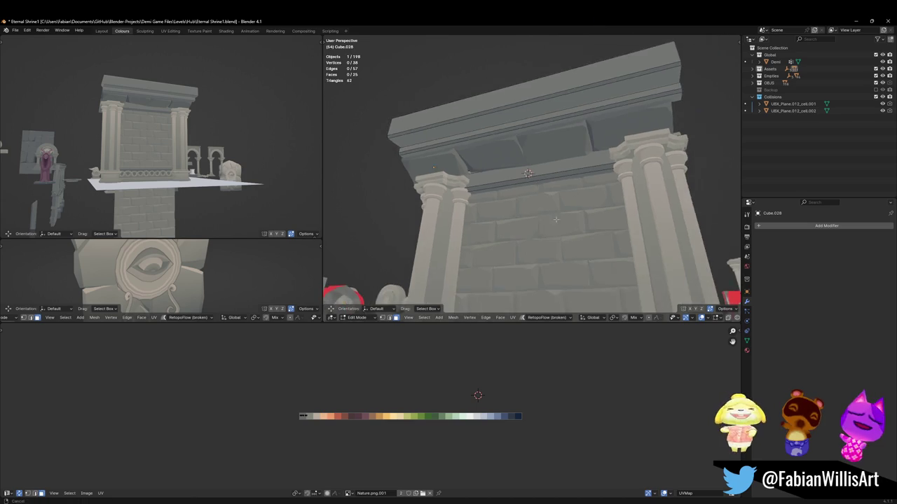
middle_click_drag(533, 169, 547, 202)
left_click(547, 203)
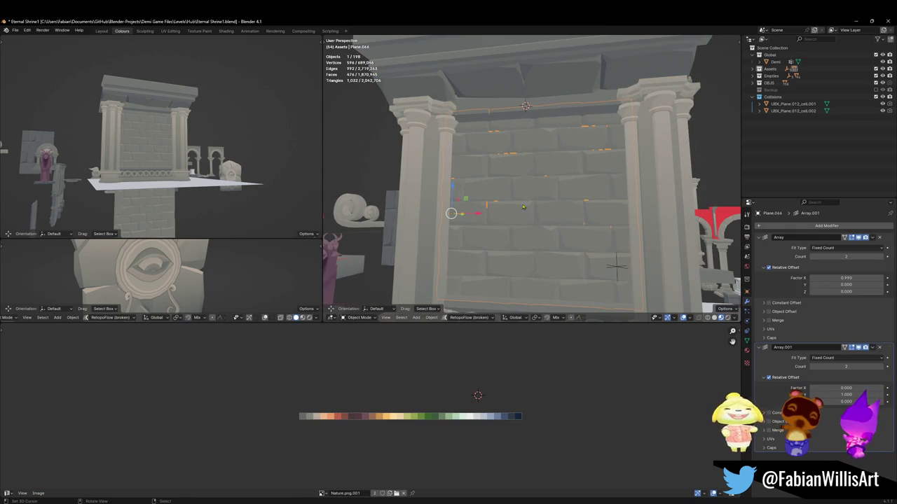
left_click(552, 256, "shift")
middle_click_drag(552, 256, 555, 189, "shift")
key("ctrl+s")
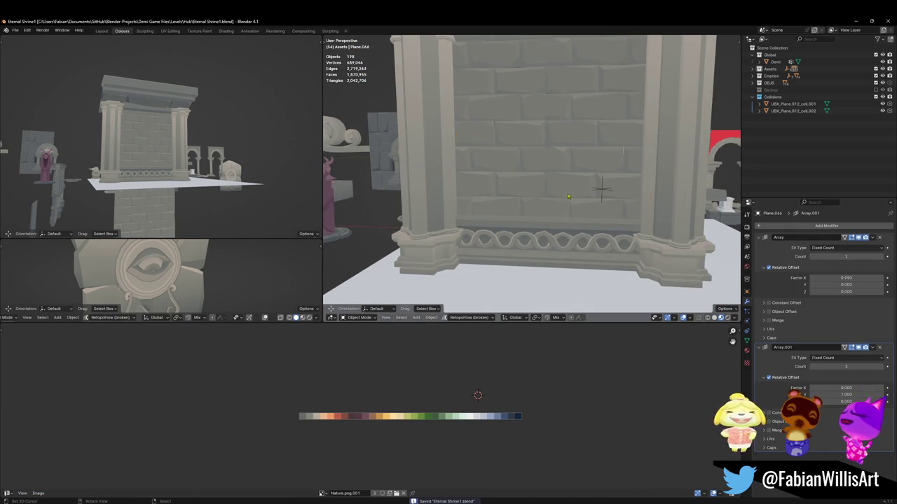
Step: Put the wall-base band in Edit Mode with all its faces selected
left_click(503, 242)
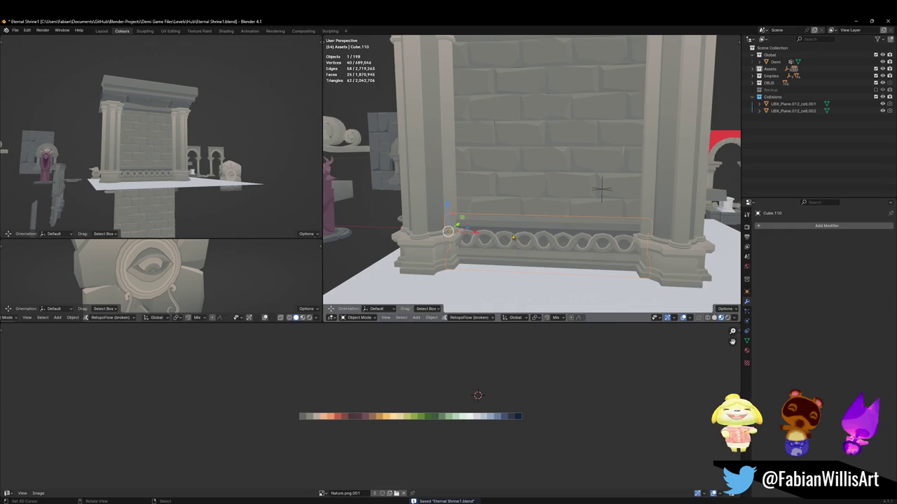
key("Tab")
key("a")
key("g")
key("x")
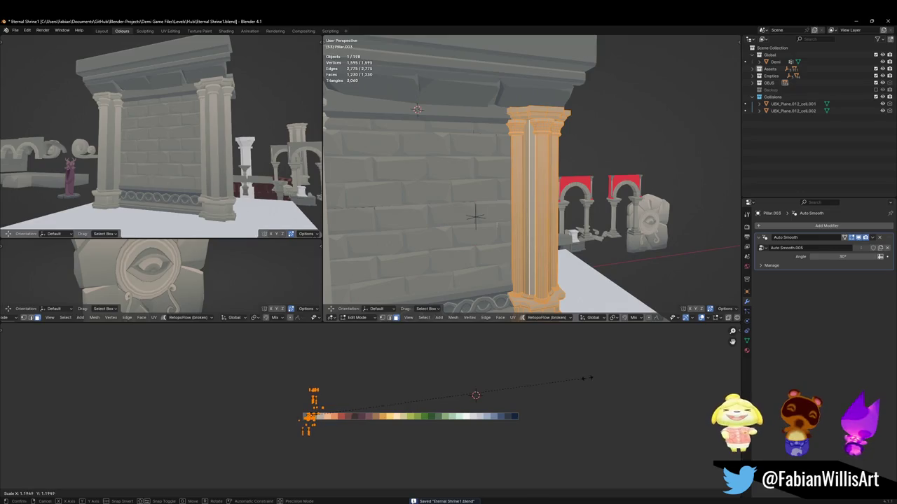
Step: Move and shrink the pillar's UV island onto a lighter palette colour
key("Escape")
key("g")
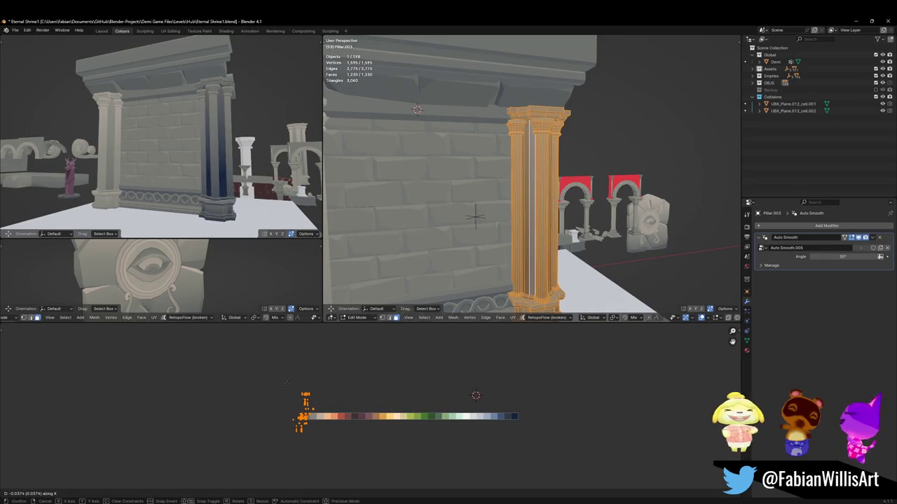
left_click(300, 384)
key("s")
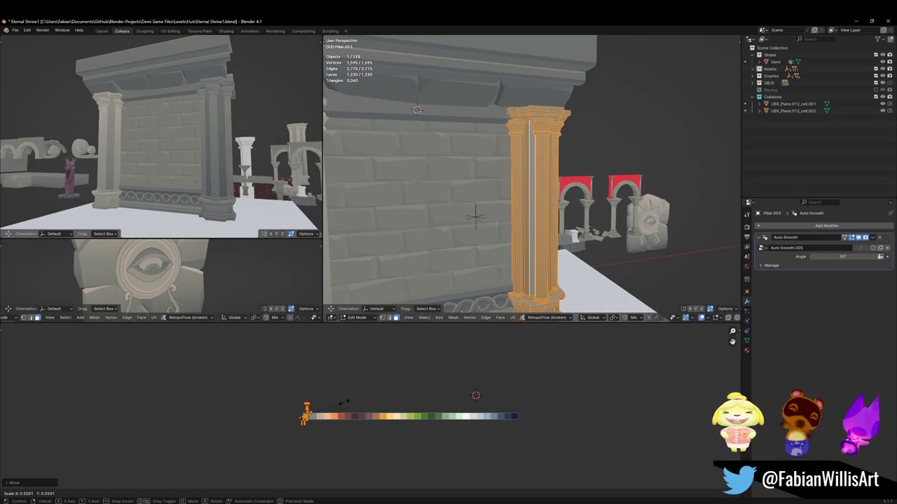
left_click(348, 402)
middle_click_drag(210, 140, 247, 167)
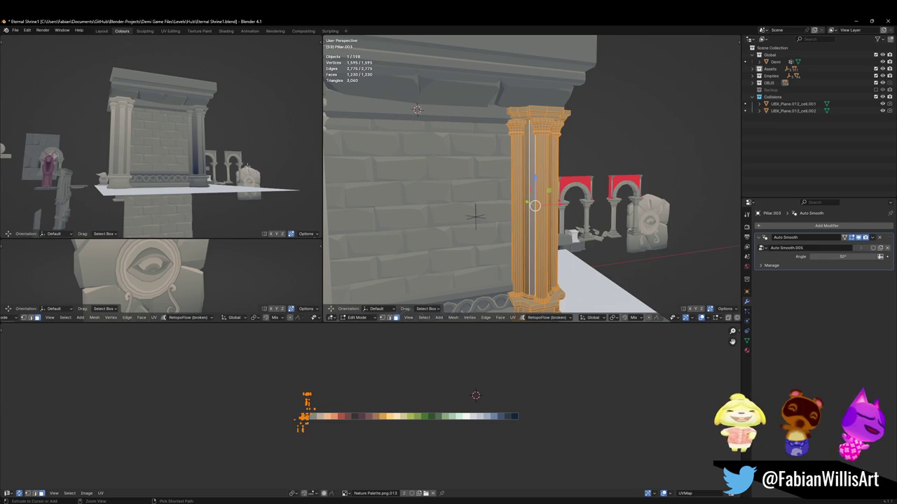
key("g")
left_click(262, 167)
Step: Return to Object Mode, save the shrine file, and view the whole pillared wall
key("Tab")
left_click(557, 170)
key("ctrl+s")
scroll(411, 205, "down", 3)
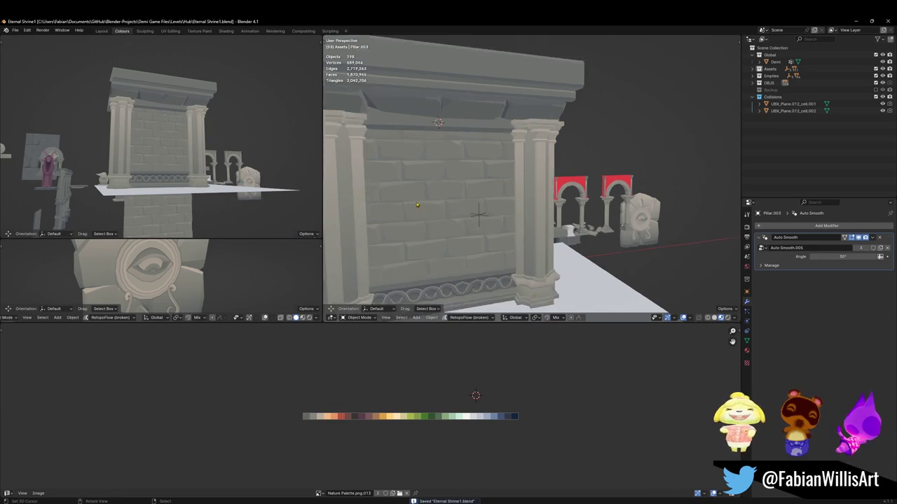
mouse_move(411, 205)
middle_mouse_down()
mouse_move(386, 187)
mouse_move(501, 173)
mouse_move(516, 178)
mouse_move(468, 211)
mouse_move(532, 210)
middle_mouse_up()
Step: Duplicate the rough stone wall asset and move the copy aside along X
left_click(467, 212)
key("shift+d")
key("Escape")
key("g")
left_click(626, 211)
mouse_move(625, 211)
middle_mouse_down()
mouse_move(568, 171)
mouse_move(559, 188)
middle_mouse_up()
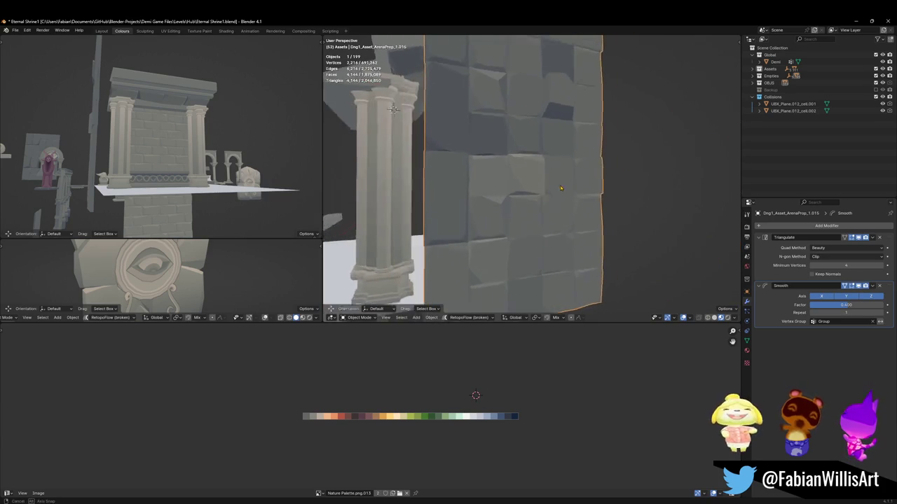
middle_click_drag(559, 187, 538, 196)
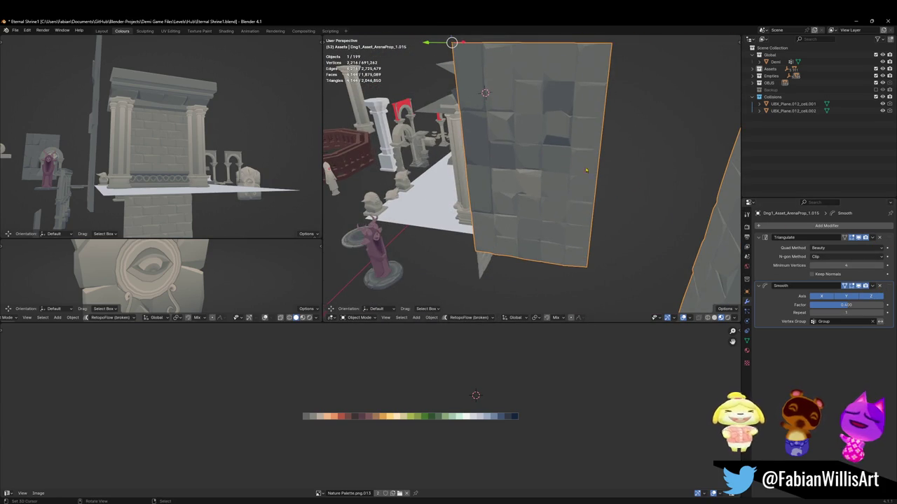
middle_click_drag(636, 185, 544, 148)
Step: Separate the duplicate's front wall into its own object and delete the leftover wall
key("Tab")
key("alt+a")
middle_click_drag(538, 197, 597, 73)
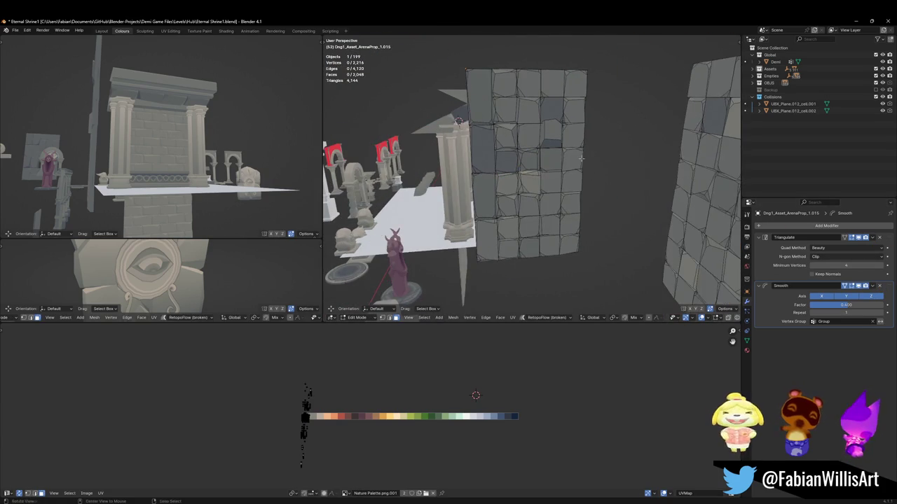
left_click_drag(600, 65, 448, 273)
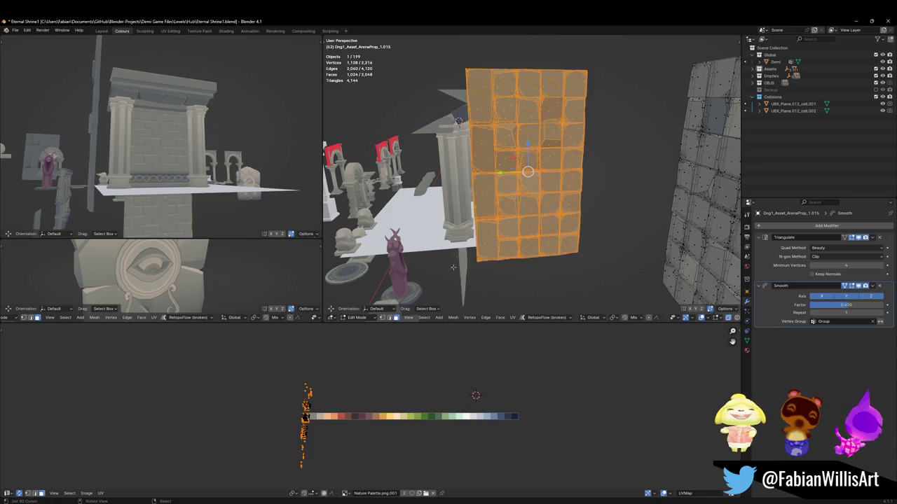
key("p")
key("Tab")
key("Delete")
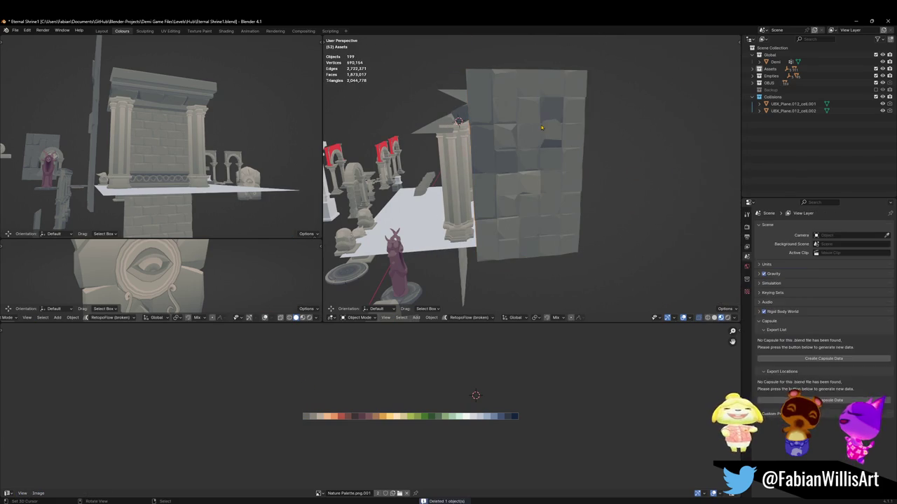
Step: Clear the front wall's rotation and rotate it -90° about Z
key("alt+r")
middle_click_drag(541, 128, 537, 143)
type("rz-90")
key("minus")
key("Return")
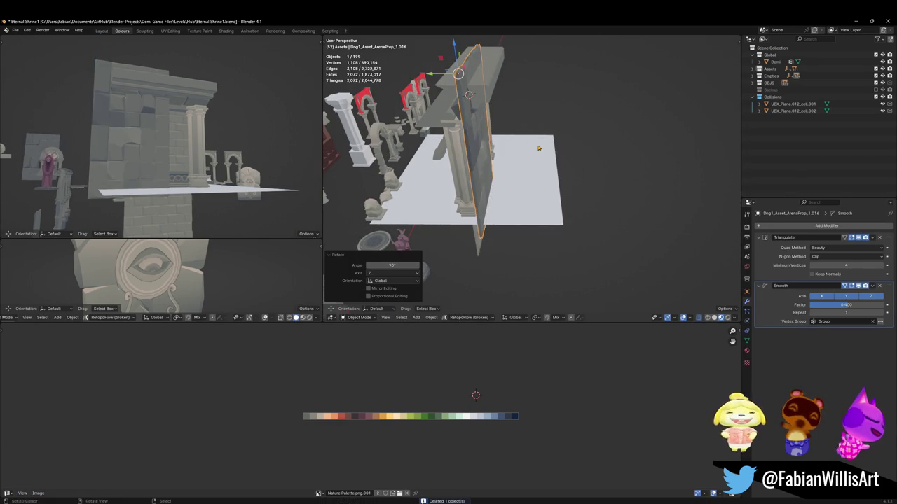
Step: Move the stone wall level, excluding Z, into place between the pillars
middle_click_drag(523, 147, 533, 163)
key("g")
key("shift+z")
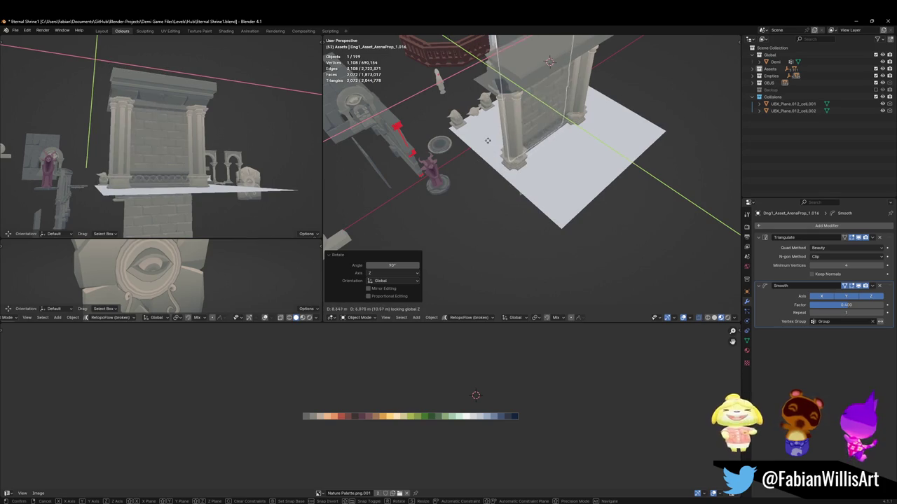
key("Return")
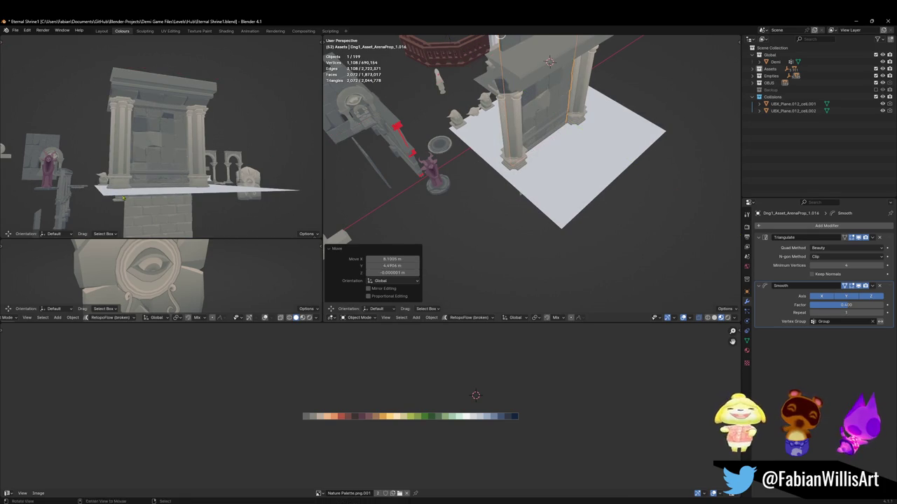
scroll(195, 154, "up", 3)
key("g")
key("shift+z")
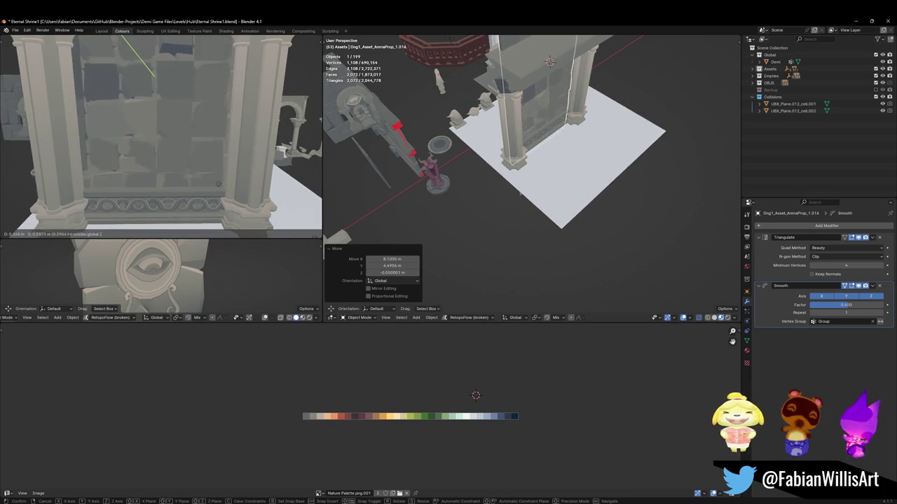
left_click(169, 204)
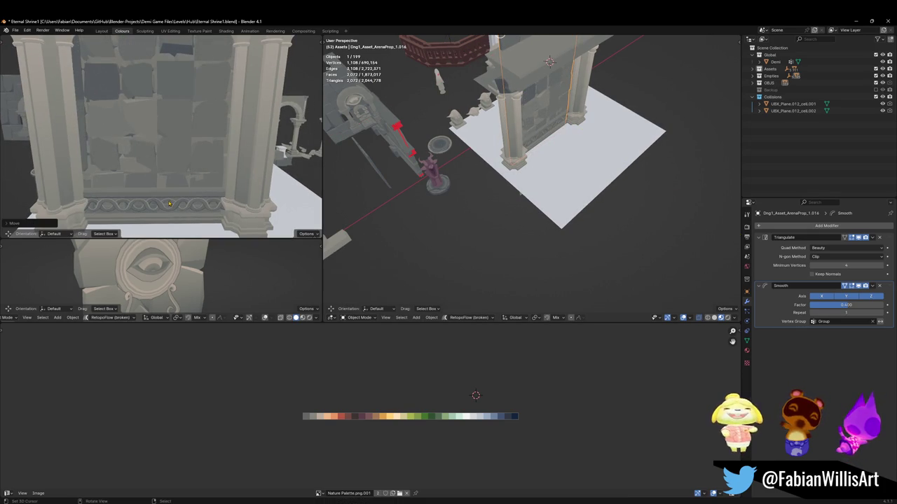
Step: Remove the old brick wall, then select the new stone wall and the base band
key("ctrl+z")
left_click(167, 149)
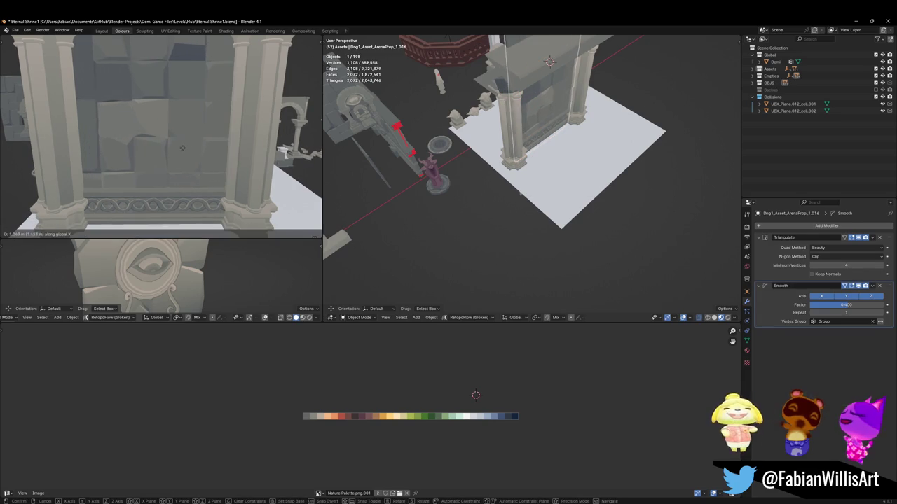
middle_click_drag(168, 149, 181, 140)
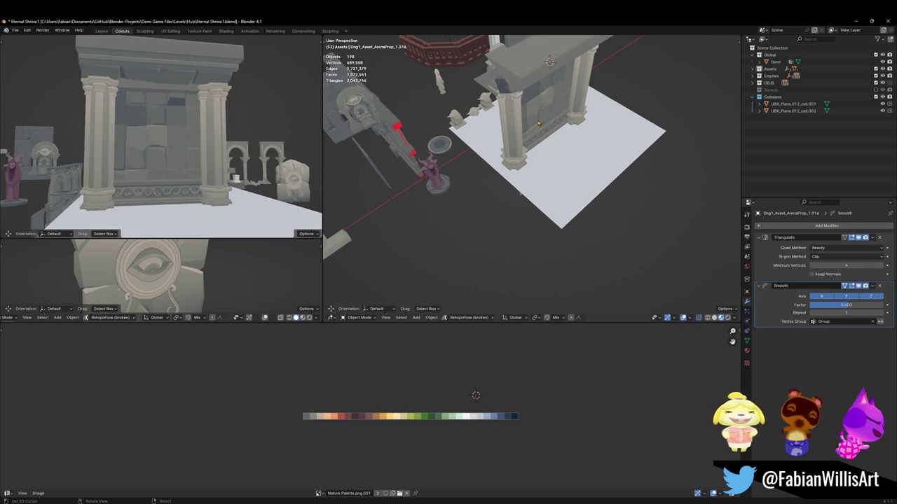
left_click(544, 134)
middle_click_drag(543, 135, 528, 173)
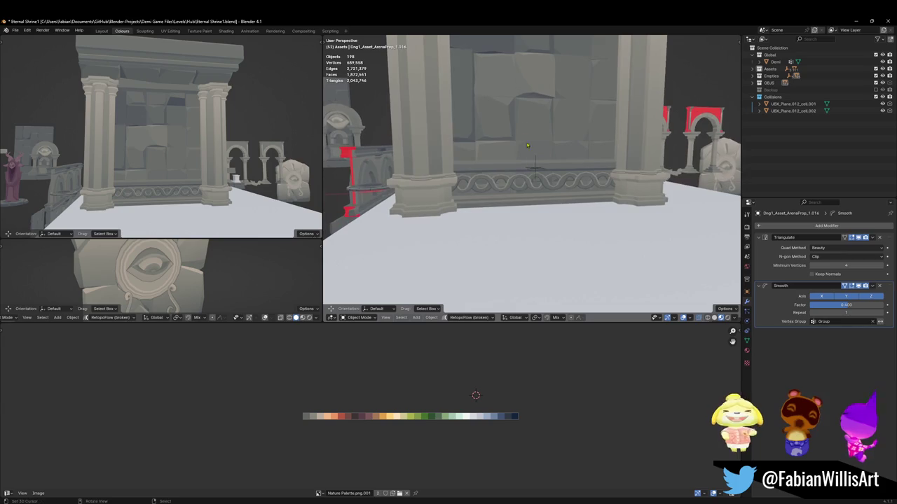
left_click(516, 186)
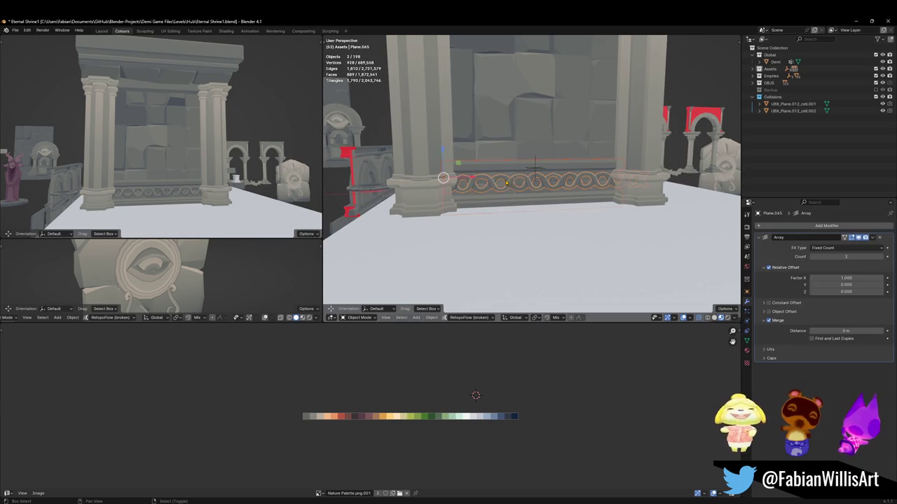
Step: Shift the base band's mesh along X in Edit Mode
key("Tab")
key("g")
key("x")
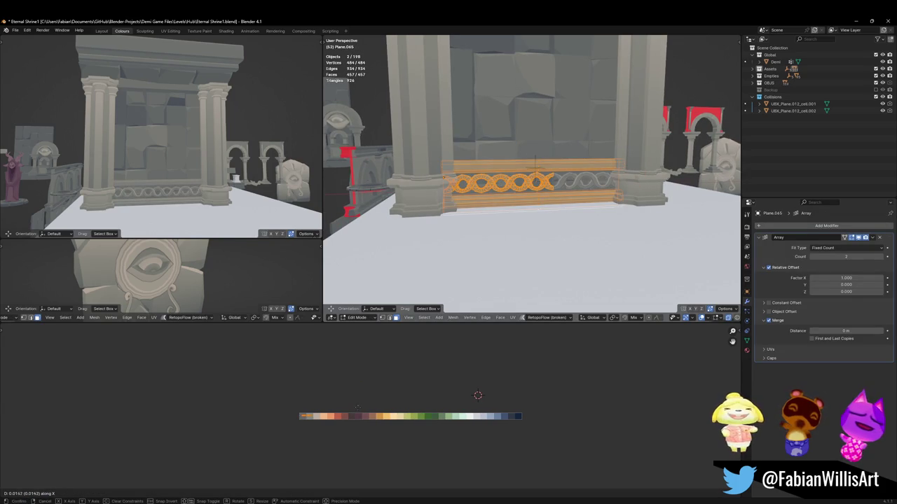
left_click(534, 162)
key("Tab")
Step: Move the stone wall along Y to its new position
left_click(534, 163)
middle_click_drag(534, 163, 551, 178)
key("g")
key("x")
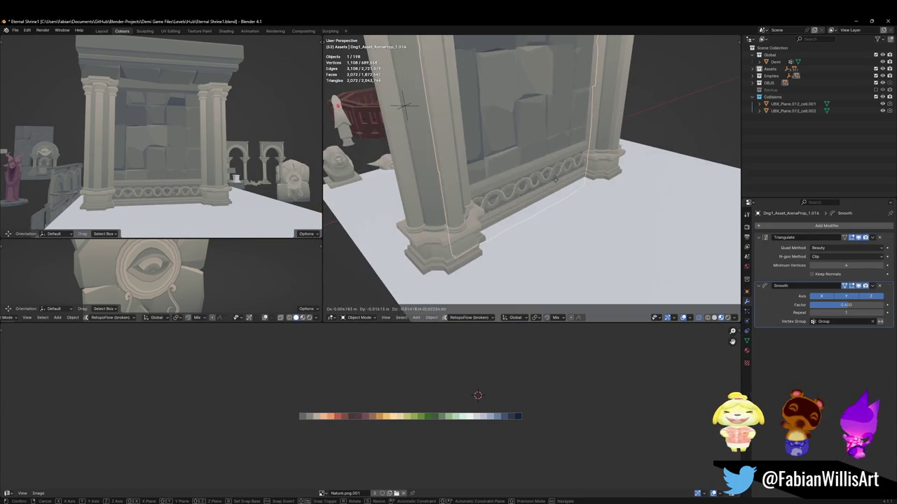
key("y")
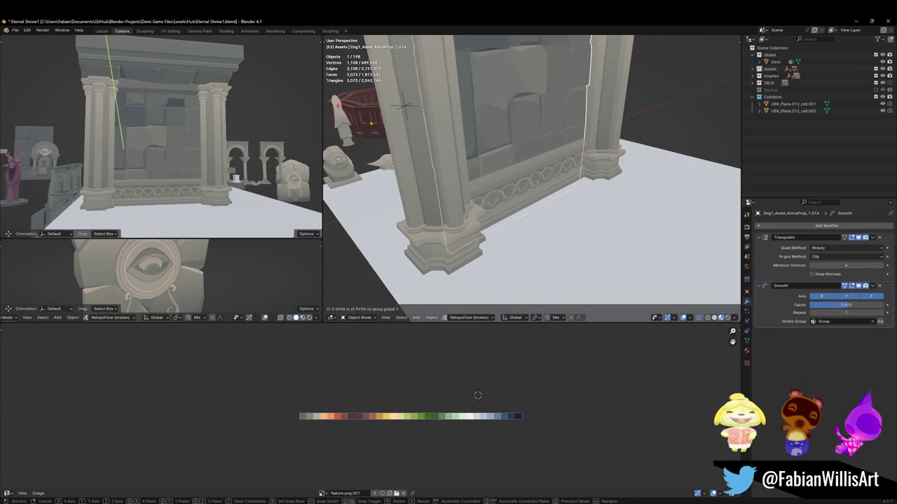
key("Return")
Step: Slide all of the stone wall's UV islands along X on the palette
left_click(504, 114)
key("Tab")
key("a")
key("alt+q")
key("a")
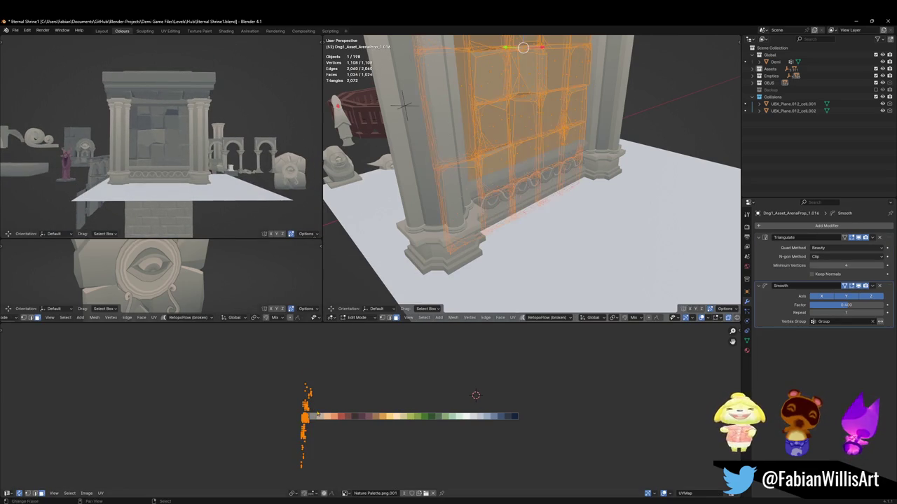
key("g")
key("x")
key("Return")
Step: Slide the top cornice's UV island along X
scroll(209, 152, "up", 4)
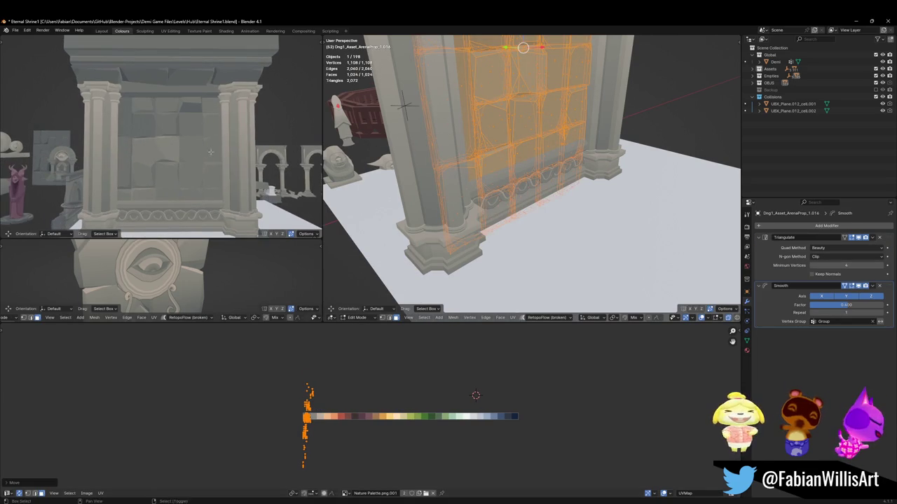
middle_click_drag(405, 105, 463, 162)
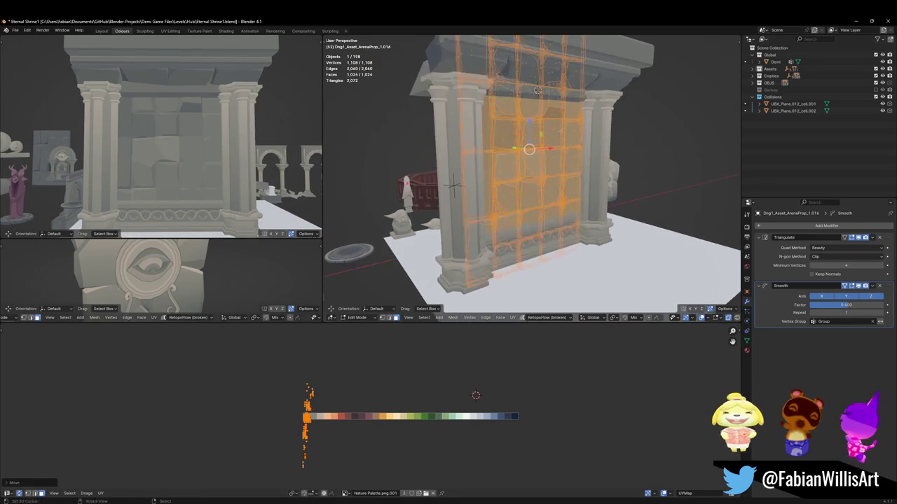
key("alt+q")
key("g")
key("x")
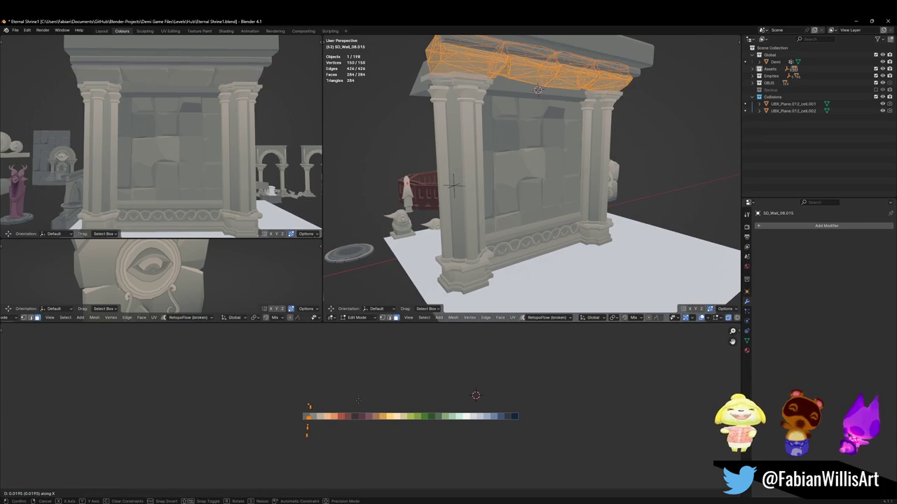
left_click(368, 398)
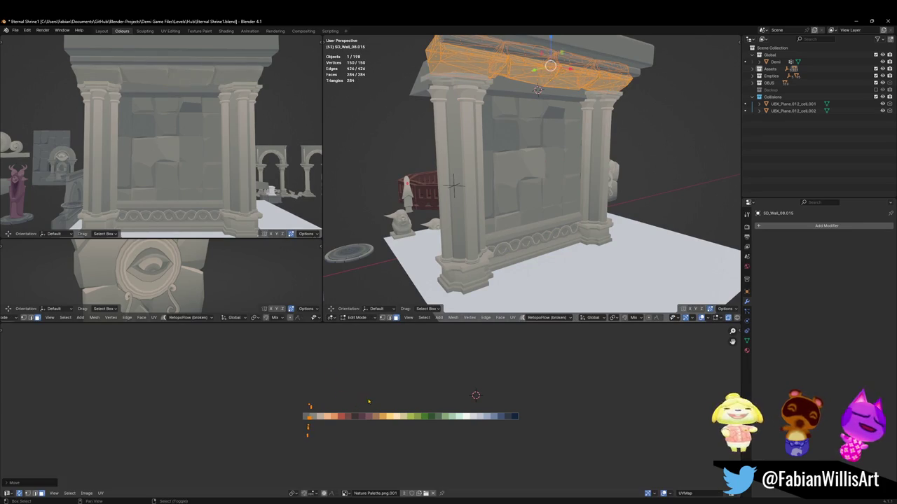
Step: Select the linked trim faces above the doorway and shift their UVs along X
key("alt+a")
key("l")
key("ctrl+z")
key("l")
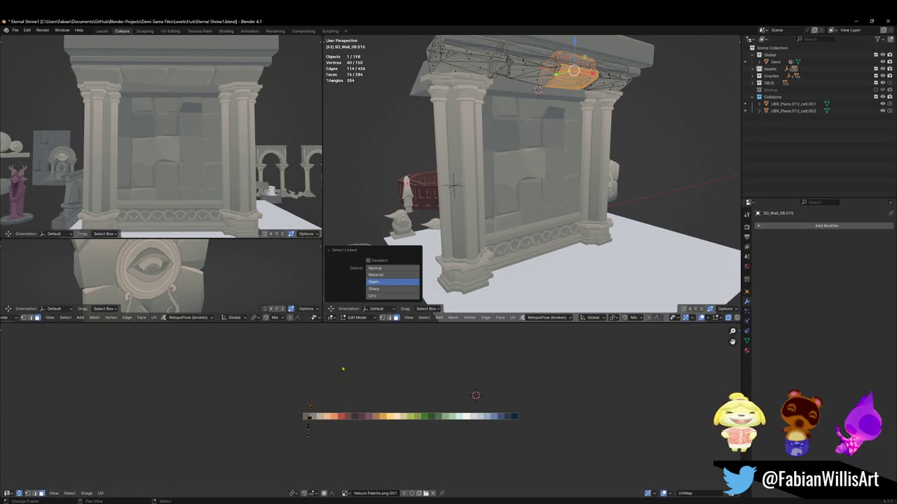
key("g")
key("x")
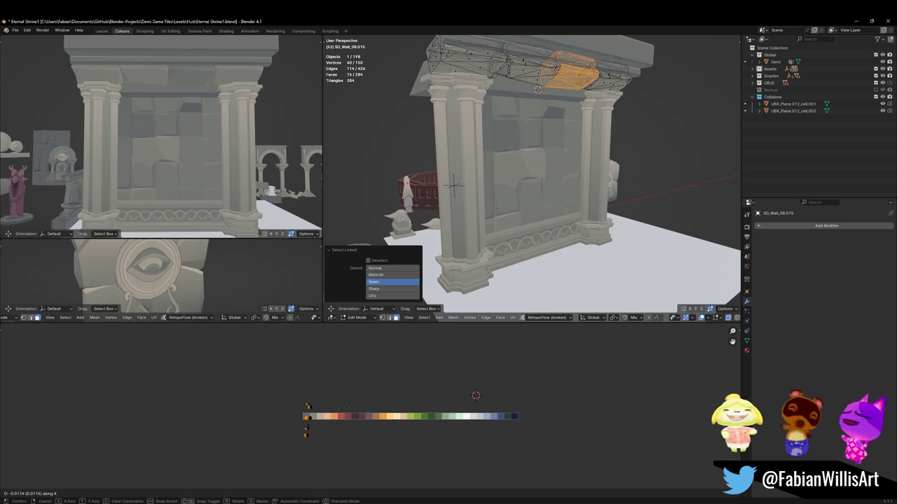
key("Return")
Step: Return to Object Mode and reveal the hidden brick wall objects with Alt+H
mouse_move(210, 140)
middle_mouse_down()
mouse_move(223, 153)
mouse_move(212, 139)
mouse_move(255, 144)
middle_mouse_up()
key("Tab")
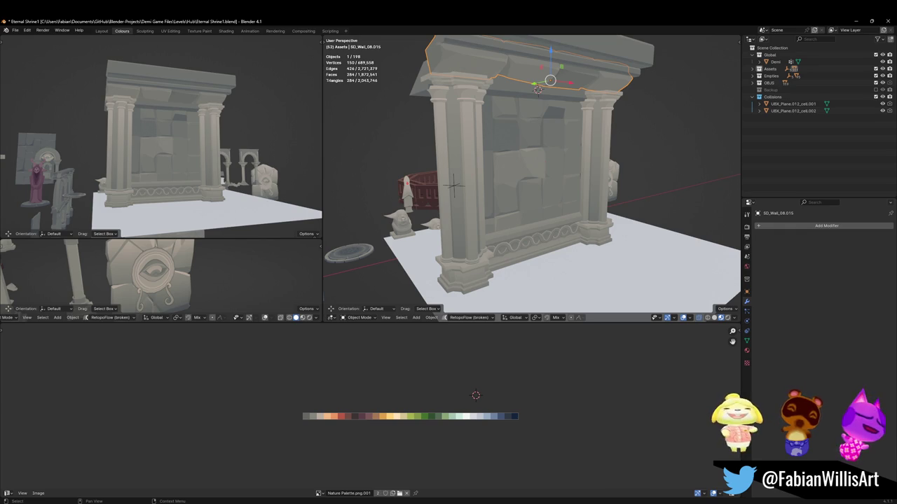
key("alt+h")
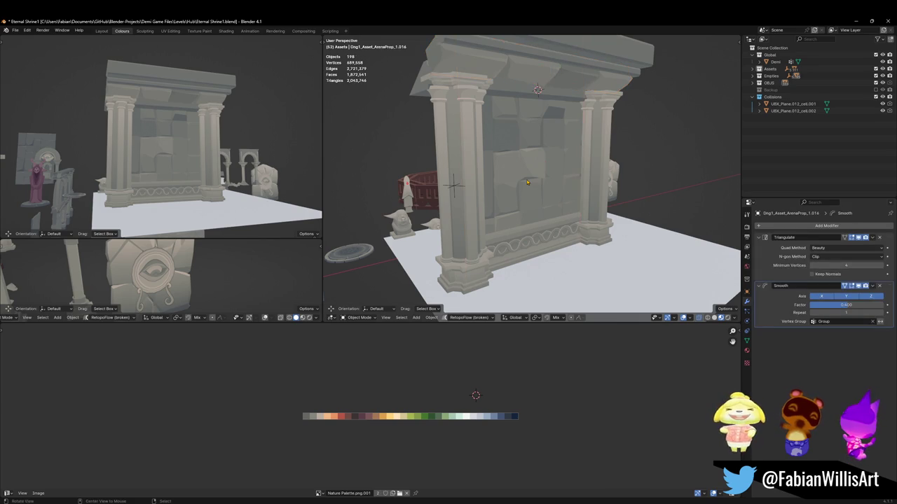
Step: Scale the arrayed brick wall plane to about 1.47, keeping the vertical array at two copies
left_click(546, 215)
key("KP_Decimal")
key("s")
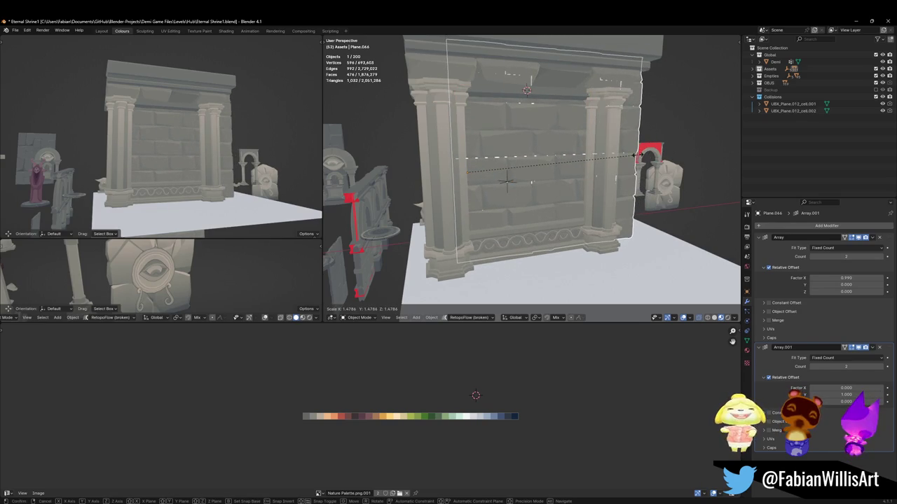
left_click(638, 154)
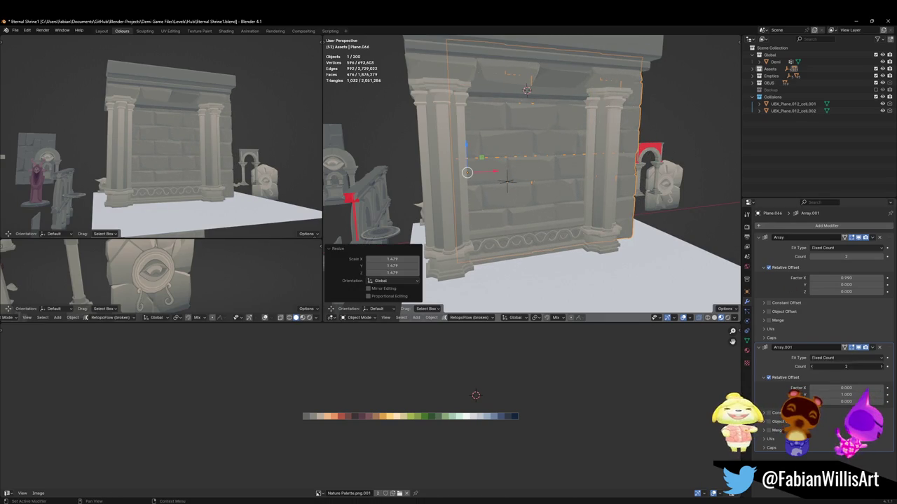
left_click(813, 368)
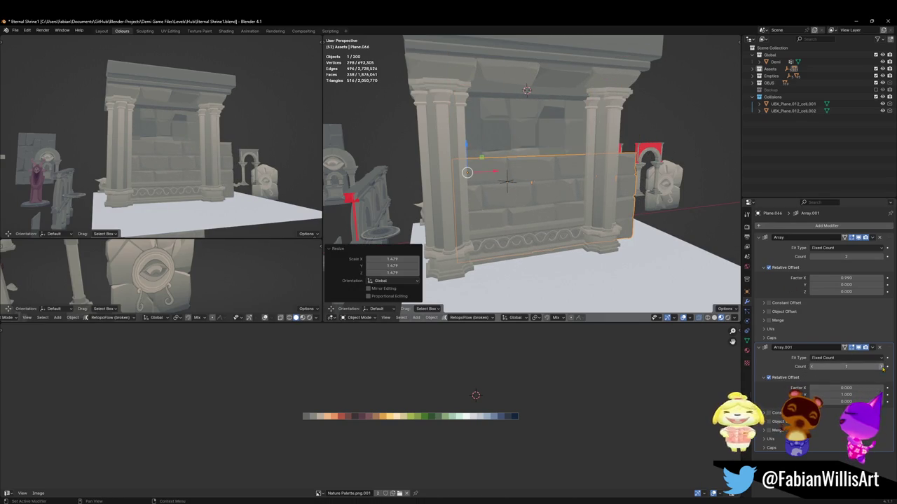
left_click(881, 367)
left_click(865, 237)
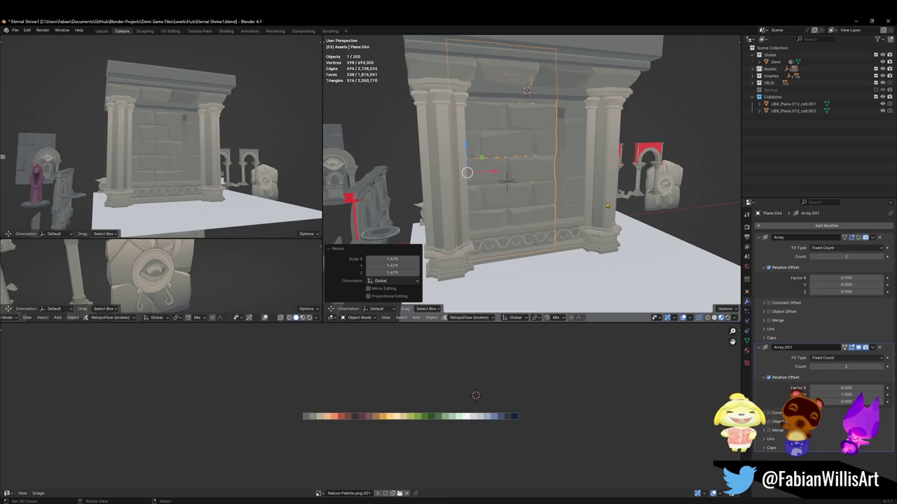
Step: Rescale the wall plane to 1.444 and move it 0.574 m along X
key("s")
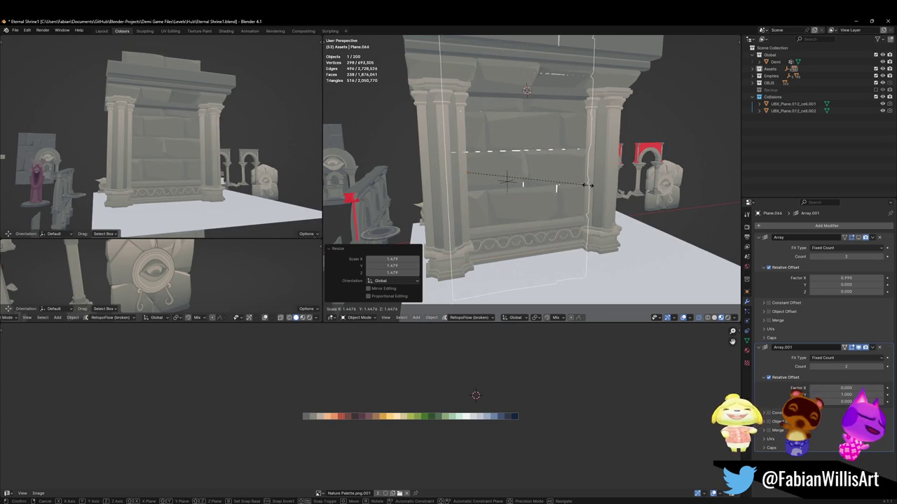
left_click(578, 188)
key("g")
key("x")
left_click(582, 188)
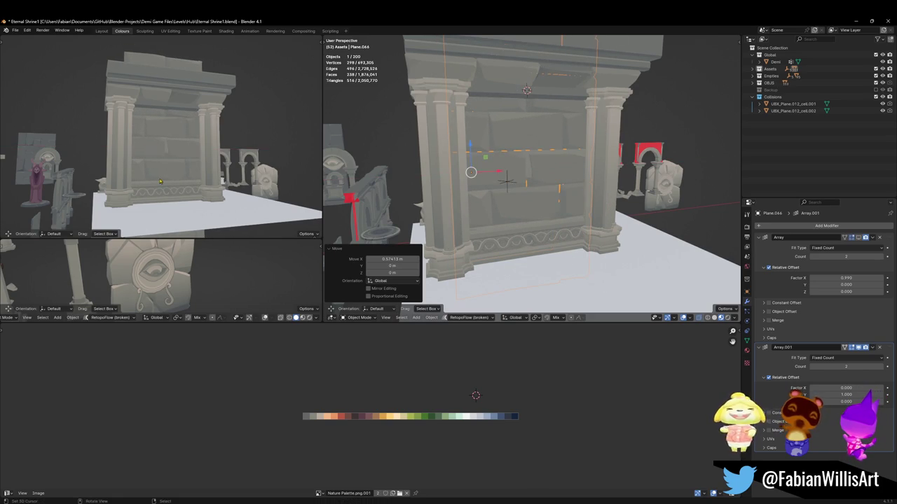
Step: Delete the old brick wall prop and review the doorway from above
scroll(157, 176, "up", 3)
middle_click_drag(157, 176, 161, 176)
middle_click_drag(490, 178, 538, 180)
left_click(538, 180)
key("Delete")
scroll(171, 158, "down", 2)
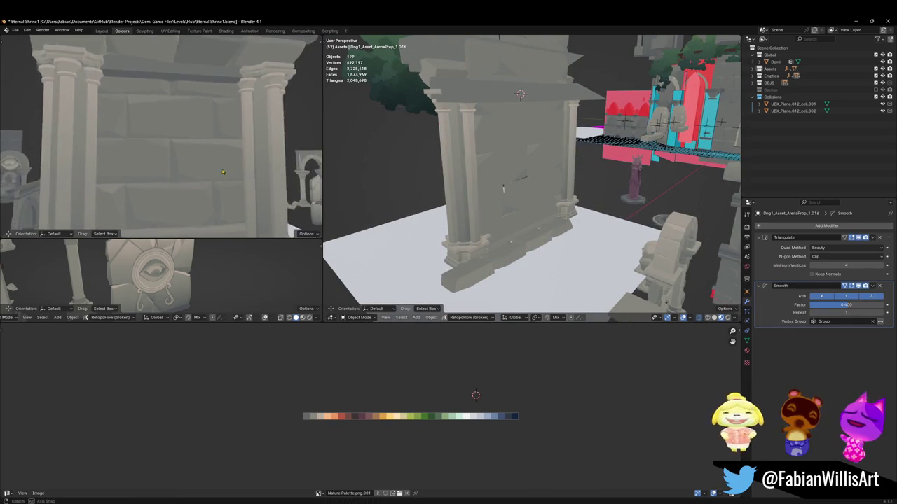
scroll(171, 158, "down", 2)
scroll(171, 158, "down", 2)
scroll(171, 157, "up", 2)
mouse_move(171, 157)
middle_mouse_down()
mouse_move(197, 137)
mouse_move(180, 137)
middle_mouse_up()
scroll(197, 136, "down", 3)
scroll(197, 136, "up", 2)
Step: Undo to bring back the brick wall plane with its array at two copies
key("ctrl+z")
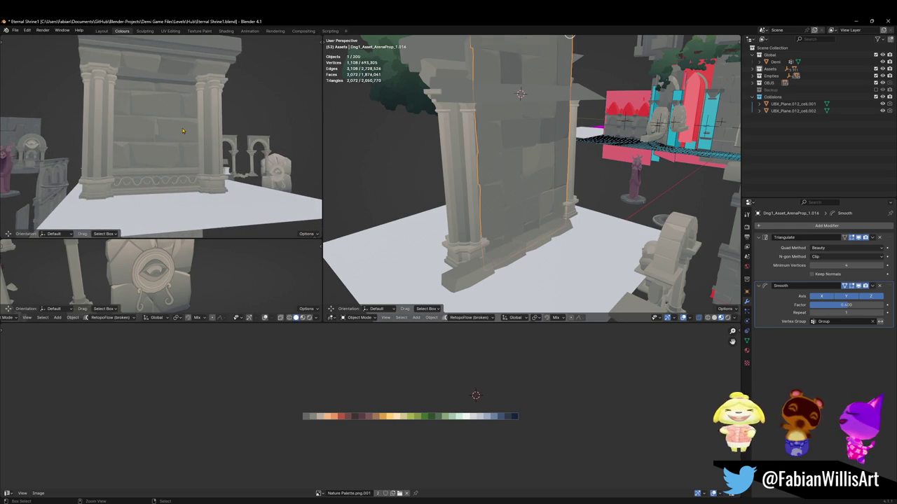
key("ctrl+z")
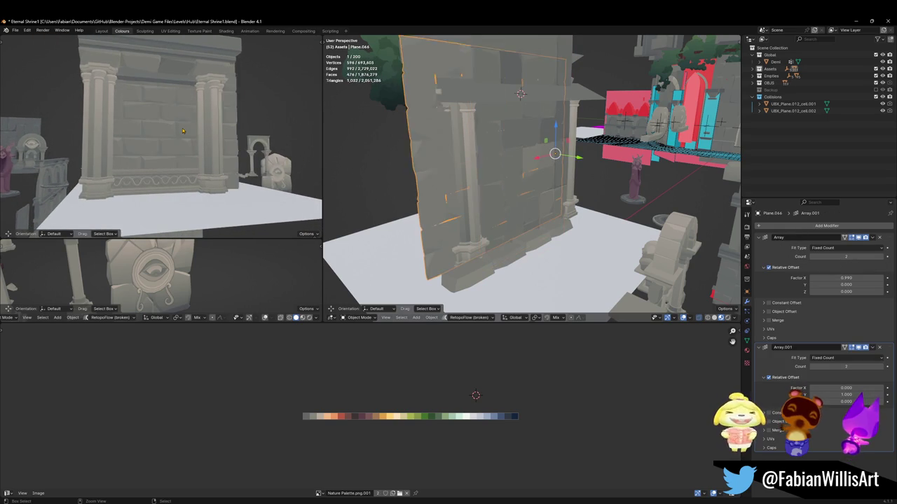
key("ctrl+z")
key("ctrl+shift+z")
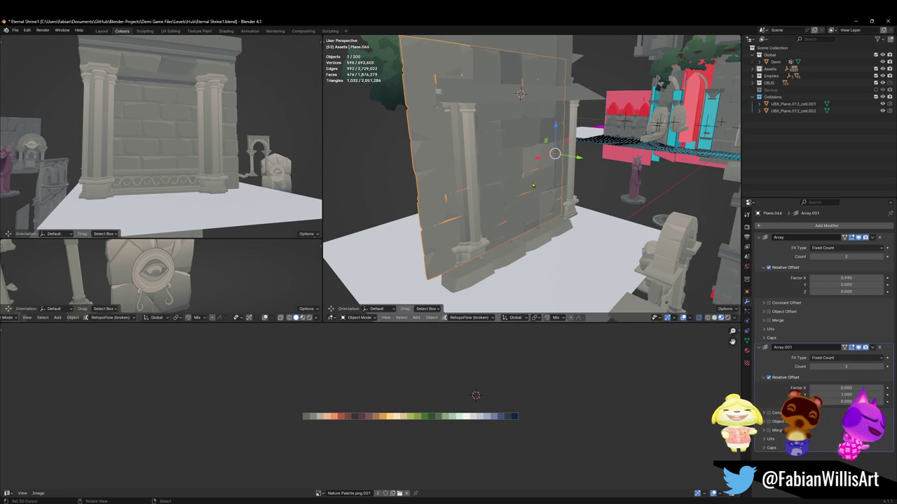
Step: Try a slight enlargement of the wall plane, undo it, and save the blend file
key("s")
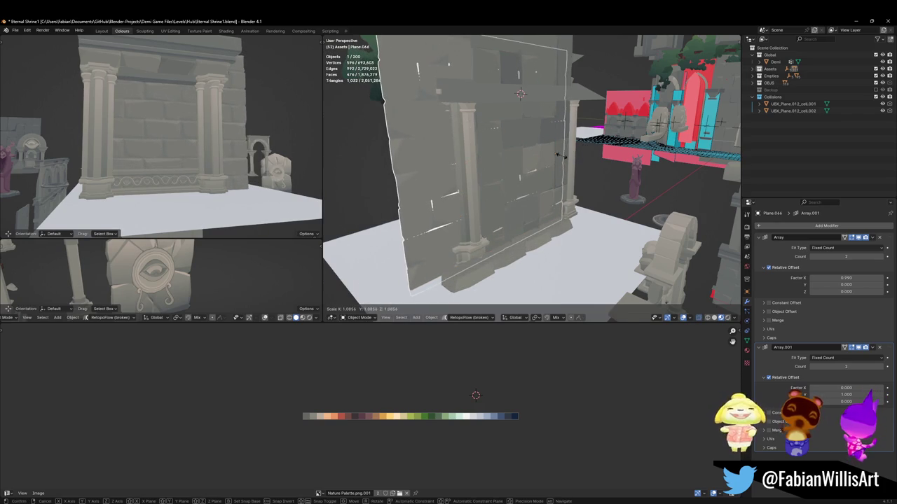
left_click(562, 160)
scroll(215, 138, "up", 2)
scroll(215, 138, "up", 2)
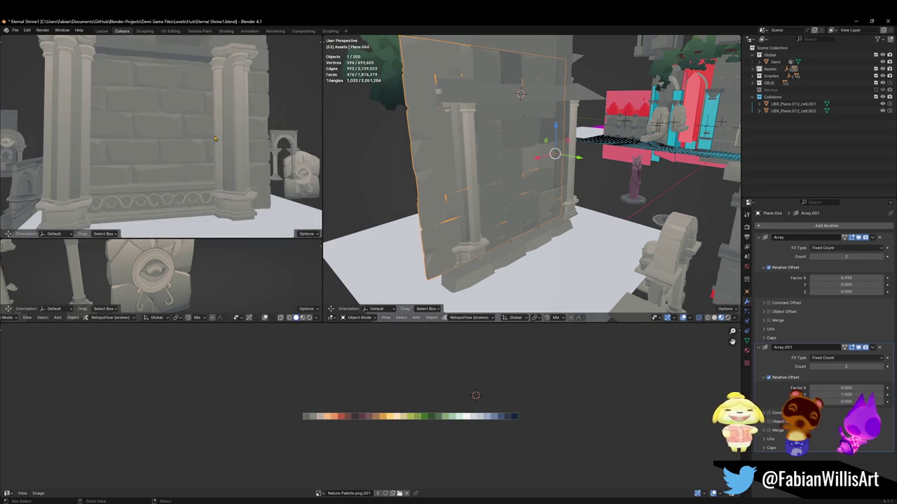
key("ctrl+z")
middle_click_drag(224, 134, 192, 135)
scroll(205, 129, "down", 3)
key("ctrl+s")
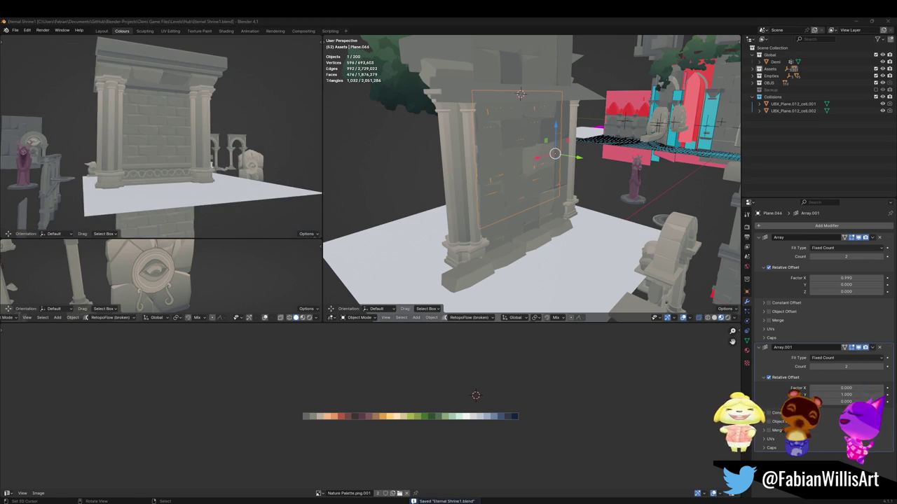
middle_click_drag(533, 175, 449, 176)
middle_click_drag(547, 201, 526, 201)
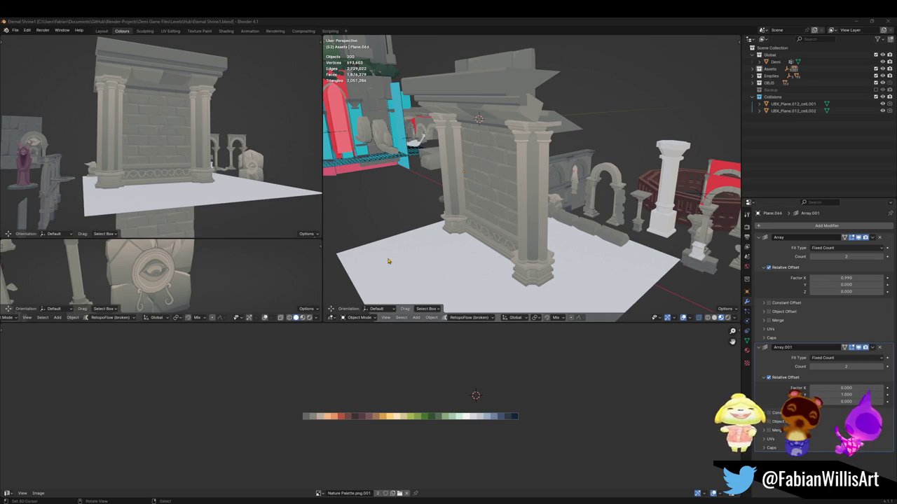
Step: Orbit to face the shrine wall head-on and walk toward the archway
mouse_move(419, 259)
middle_mouse_down()
mouse_move(513, 203)
mouse_move(516, 242)
middle_mouse_up()
key("ctrl+s")
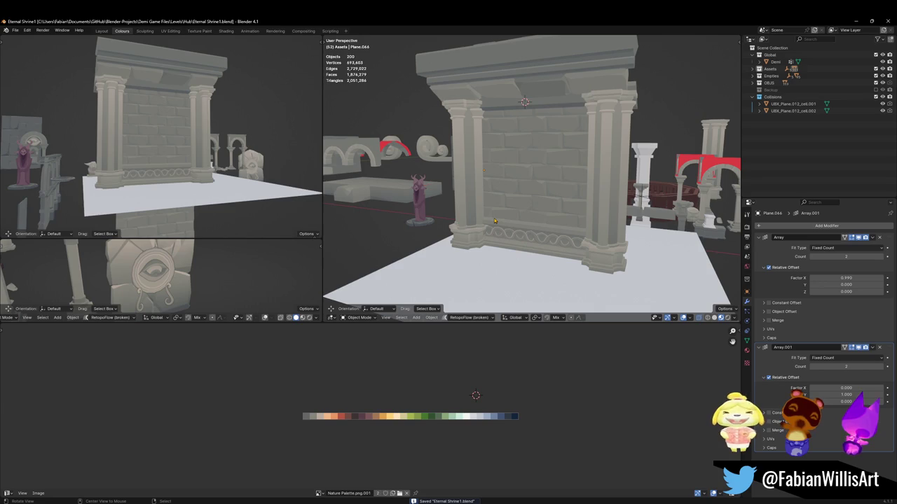
middle_click_drag(515, 103, 454, 224)
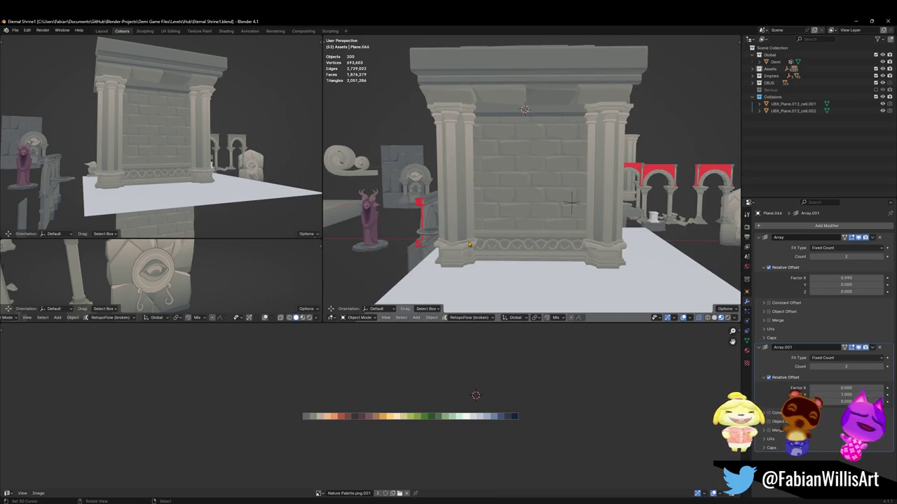
left_click(461, 263)
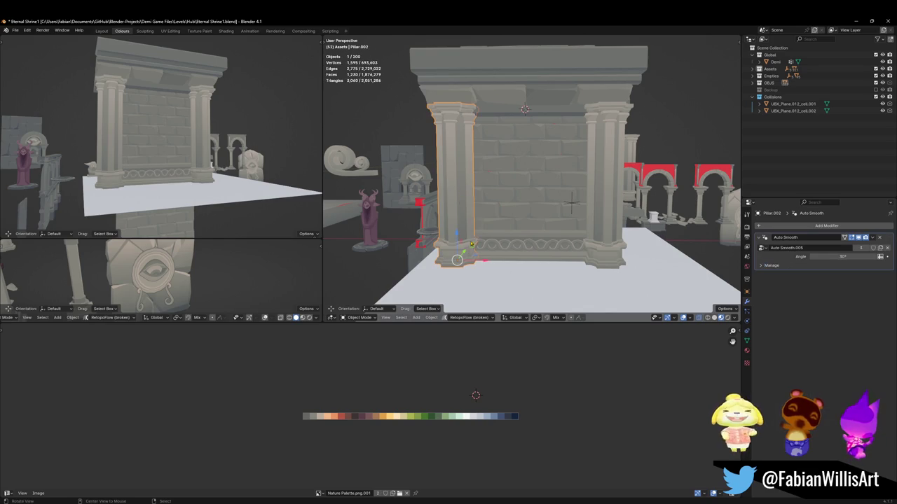
key("shift+grave")
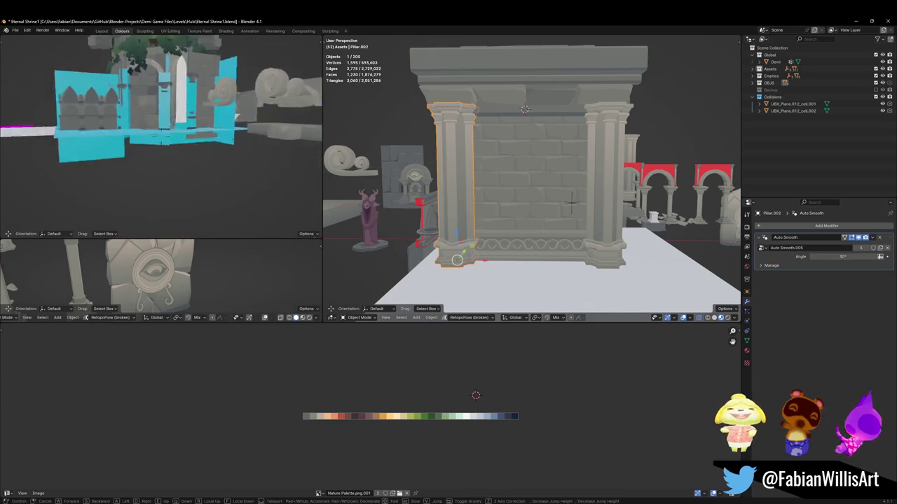
key("w")
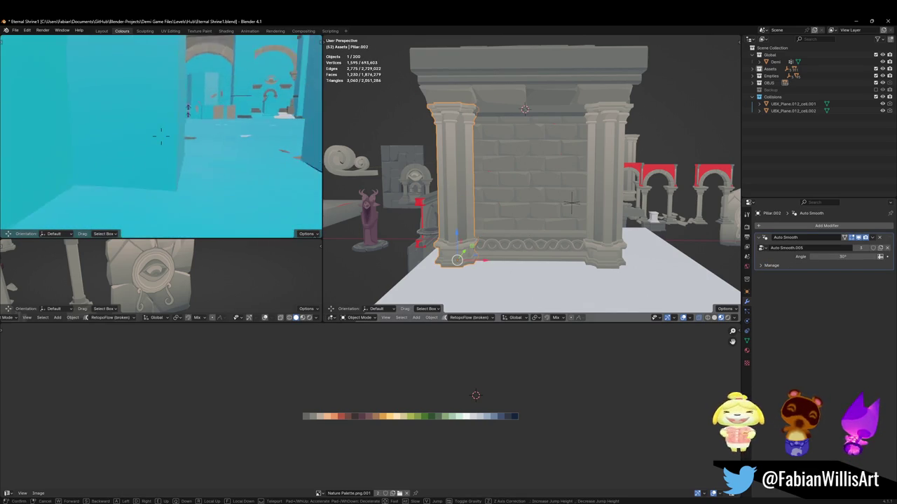
Step: Select wall UBX_SD_Wall_25.002 and walk through the shrine room toward a side arch
left_click(161, 136)
left_click(155, 174)
key("shift+grave")
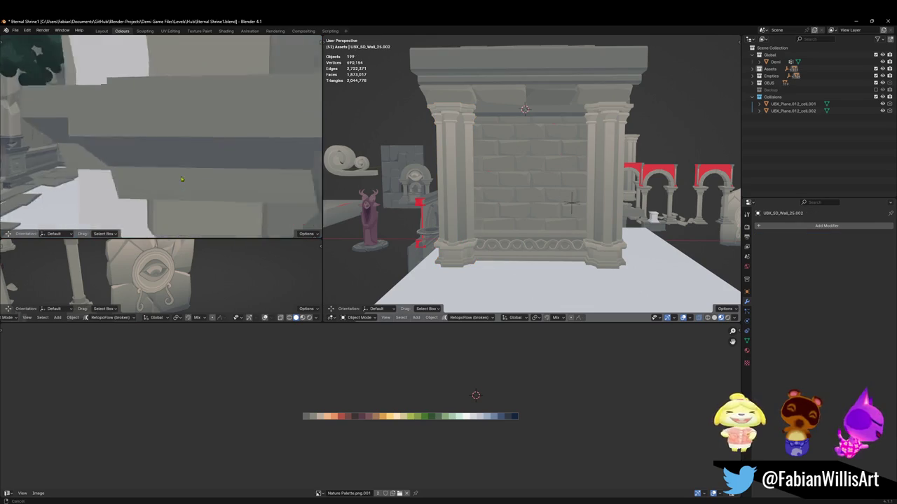
key("w")
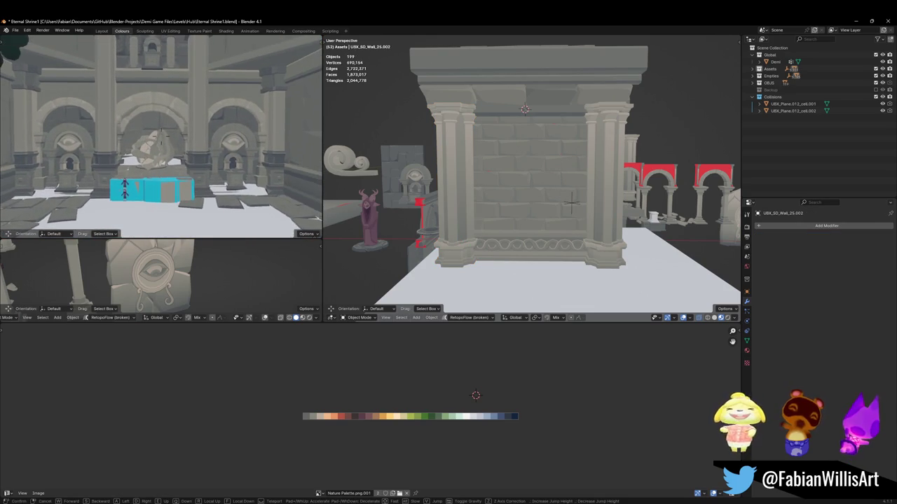
key("w")
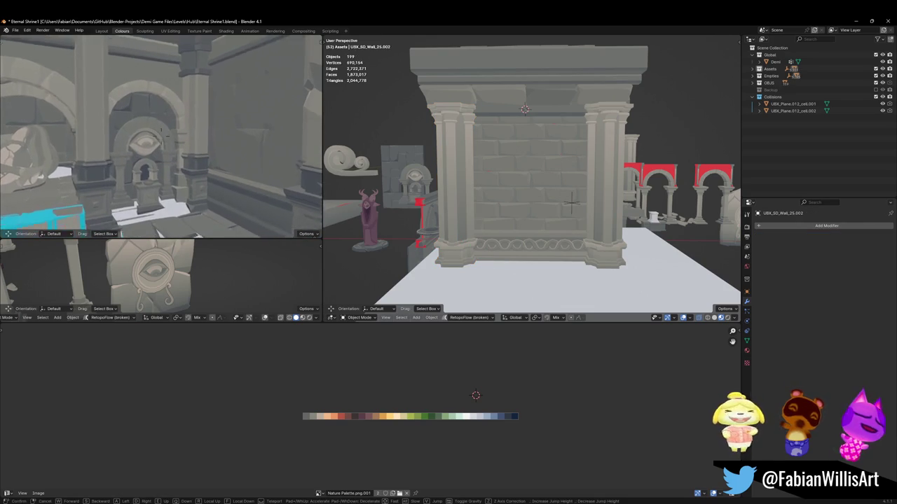
left_click(161, 137)
Step: Slightly shift the mirrored side wall and its second plane, then bring up the Levels folder window
left_click(174, 161)
key("g")
left_click(173, 161)
left_click(183, 162, "shift")
key("g")
left_click(207, 164)
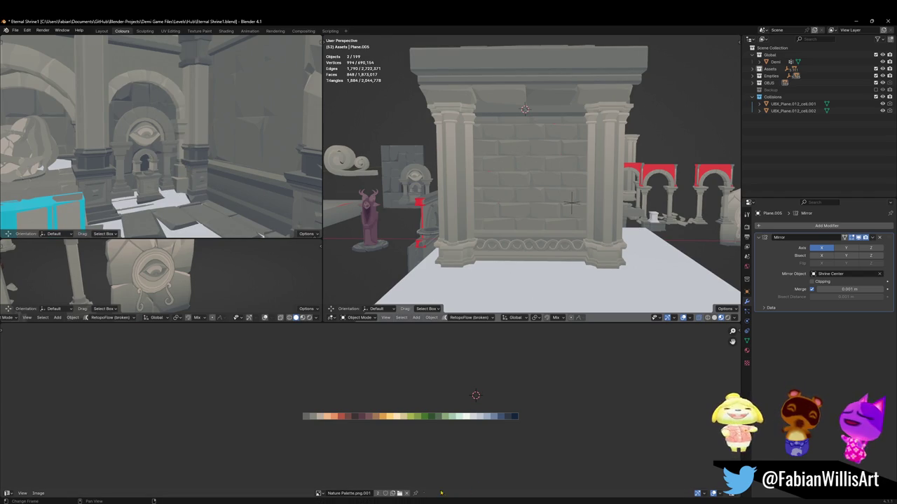
key("alt+Tab")
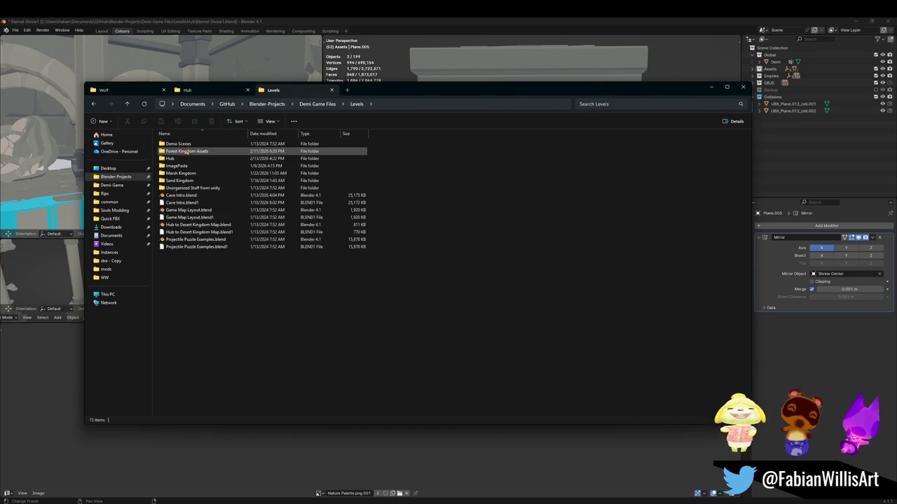
mouse_move(187, 151)
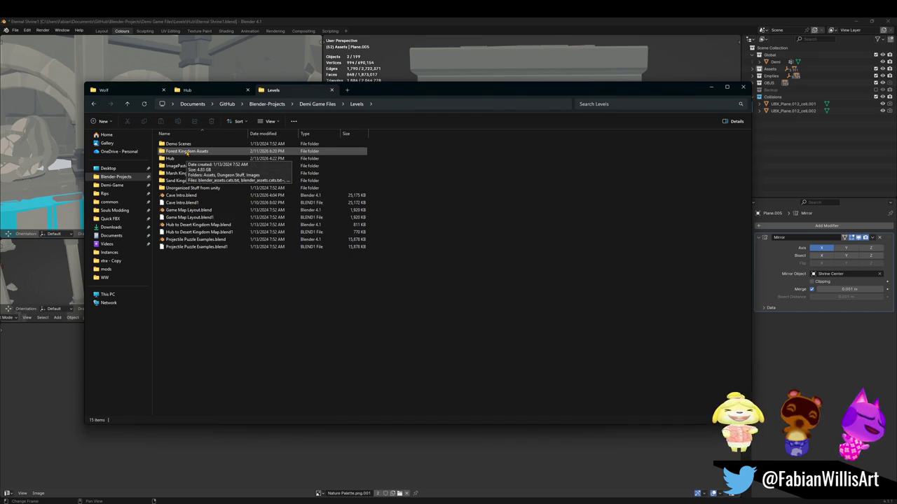
Step: Open Alternate Hub3.blend from the Levels Hub folder in Blender
double_click(193, 159)
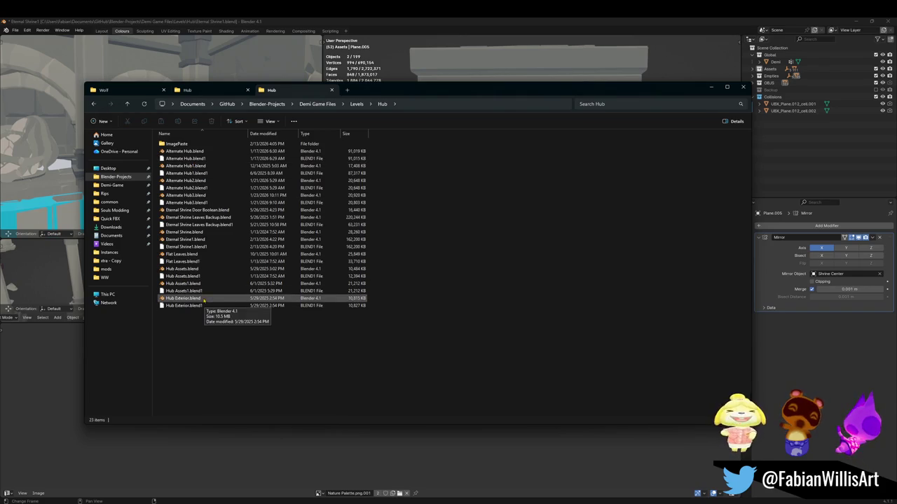
left_click(209, 197)
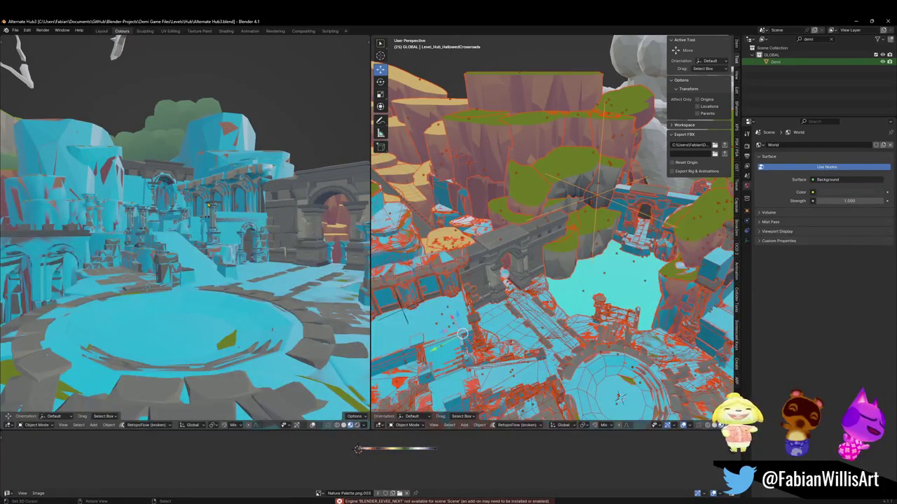
Step: Fly down to the hub's stone stairs and select the staircase mesh Cube.039
key("n")
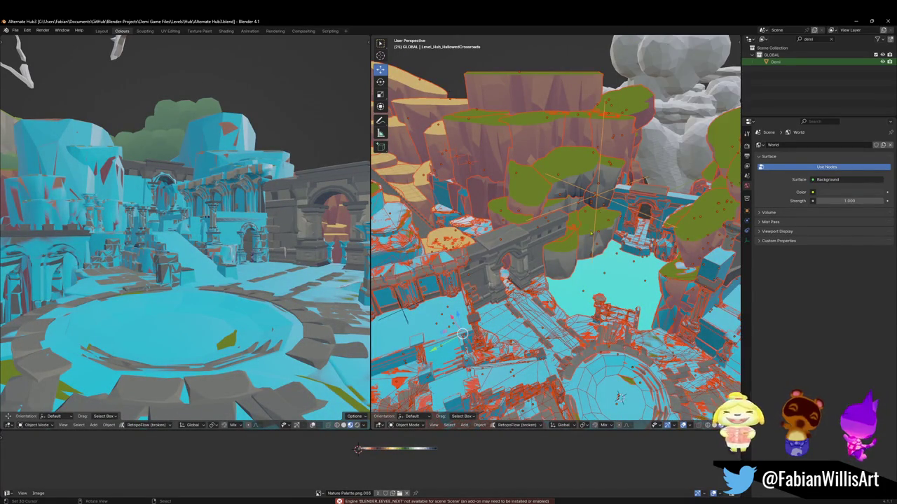
middle_click_drag(491, 281, 562, 330)
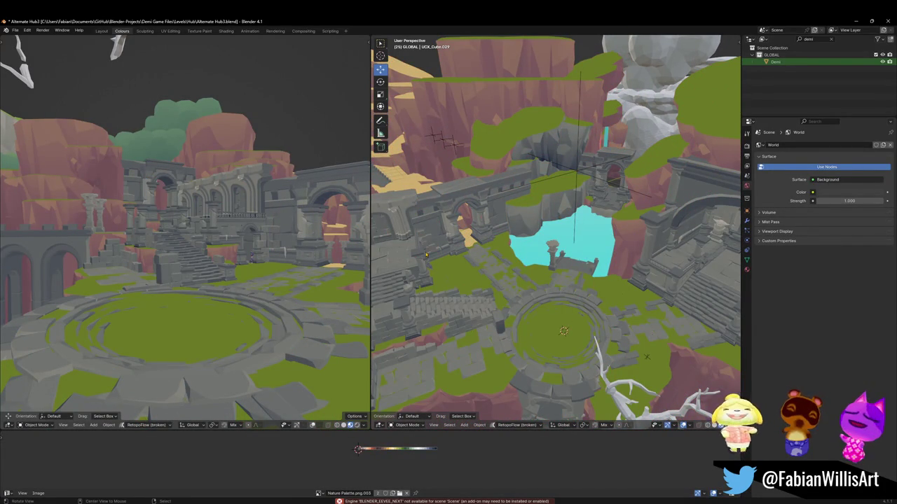
key("shift+grave")
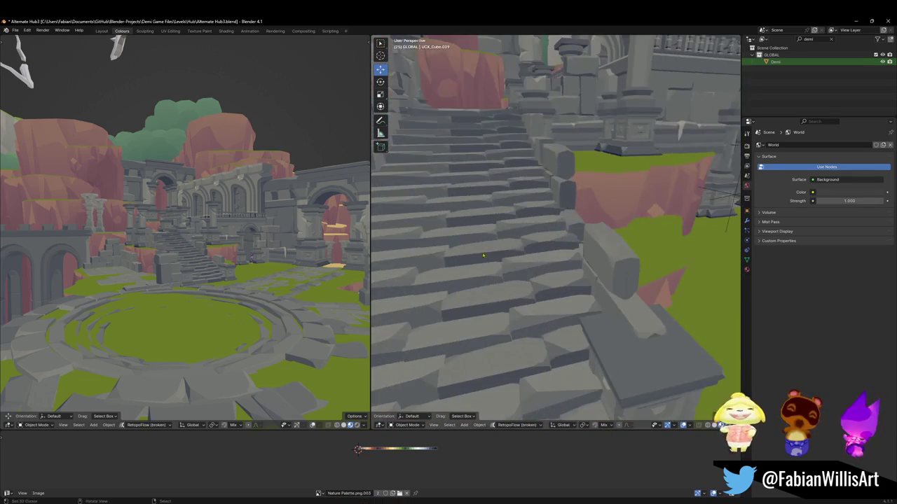
key("s")
left_click(540, 211)
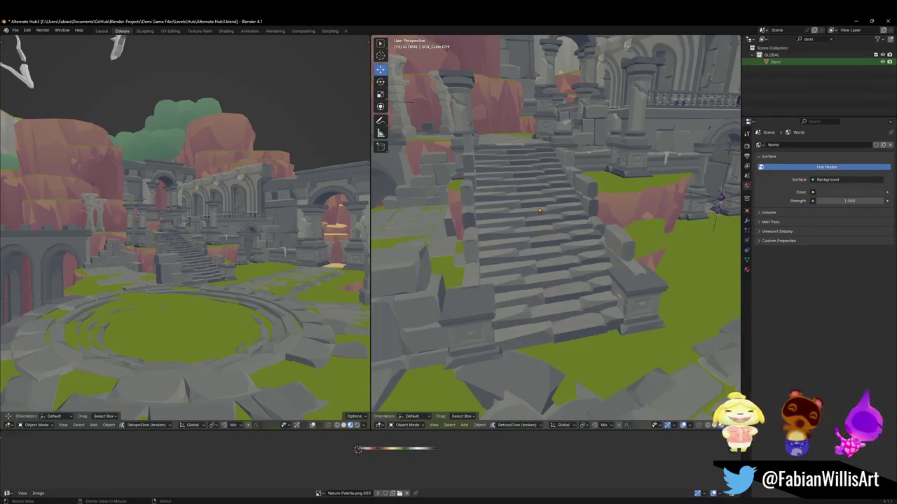
mouse_move(540, 210)
middle_mouse_down()
mouse_move(548, 186)
mouse_move(596, 233)
middle_mouse_up()
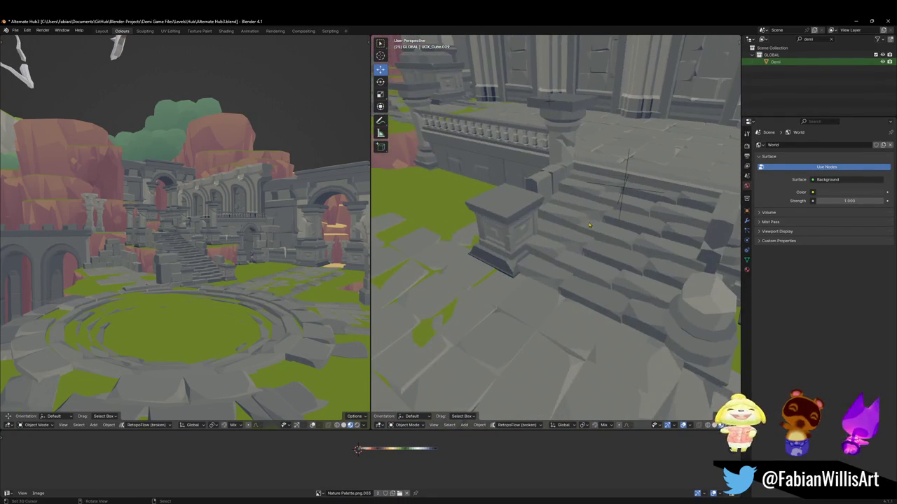
left_click(596, 233)
Step: Nudge one stair face about 0.03 m along X and save Alternate Hub3.blend
key("KP_Decimal")
key("Tab")
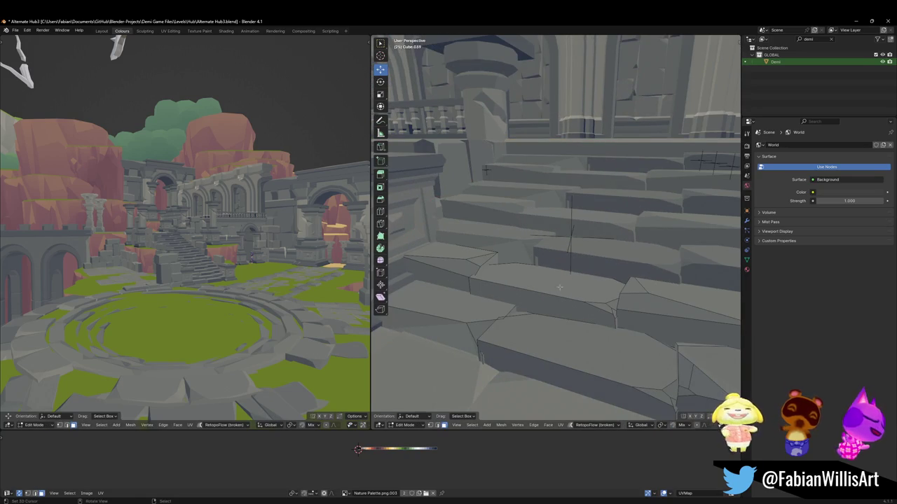
left_click(479, 344)
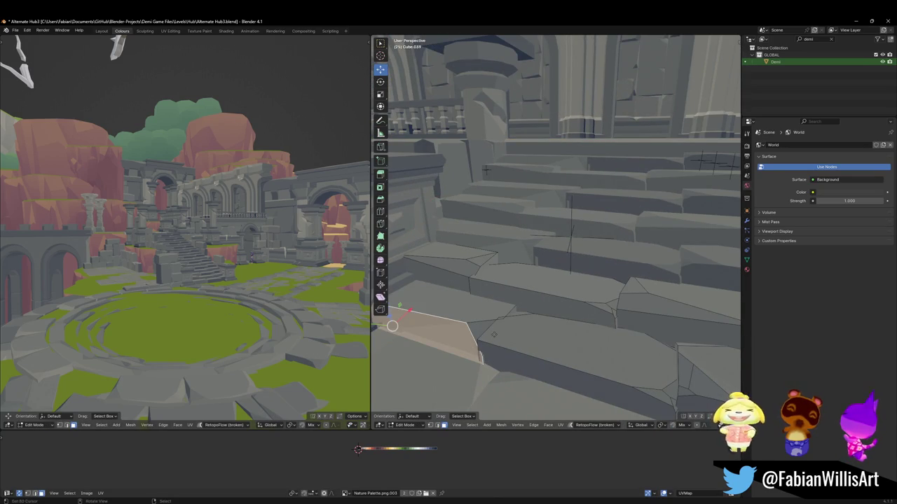
key("g")
key("x")
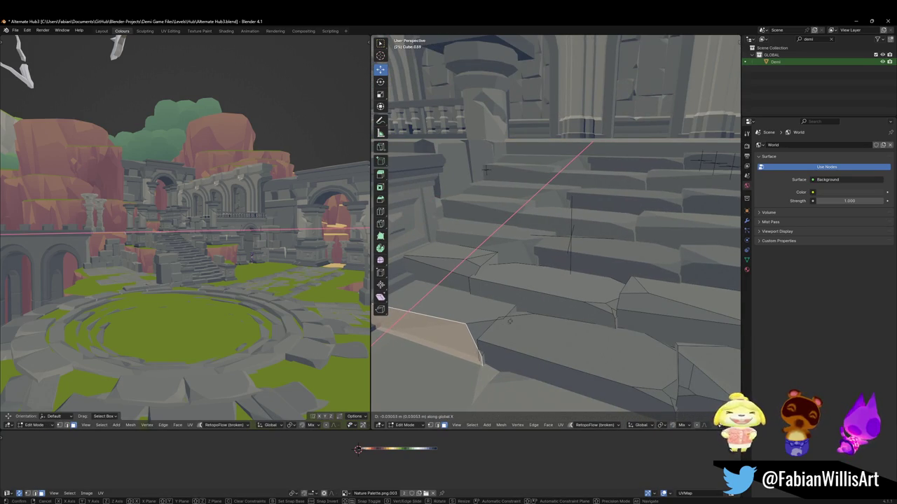
left_click(510, 321)
mouse_move(509, 321)
middle_mouse_down()
mouse_move(534, 290)
mouse_move(558, 301)
mouse_move(576, 284)
mouse_move(560, 267)
mouse_move(575, 268)
mouse_move(571, 231)
middle_mouse_up()
key("Tab")
key("ctrl+s")
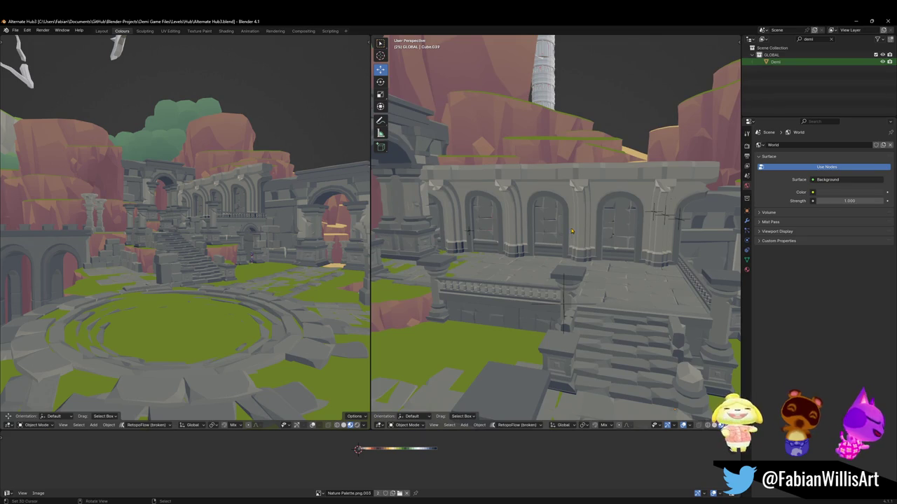
Step: Select the arched ArenaProp wall sections, trying and cancelling a move
left_click(540, 242)
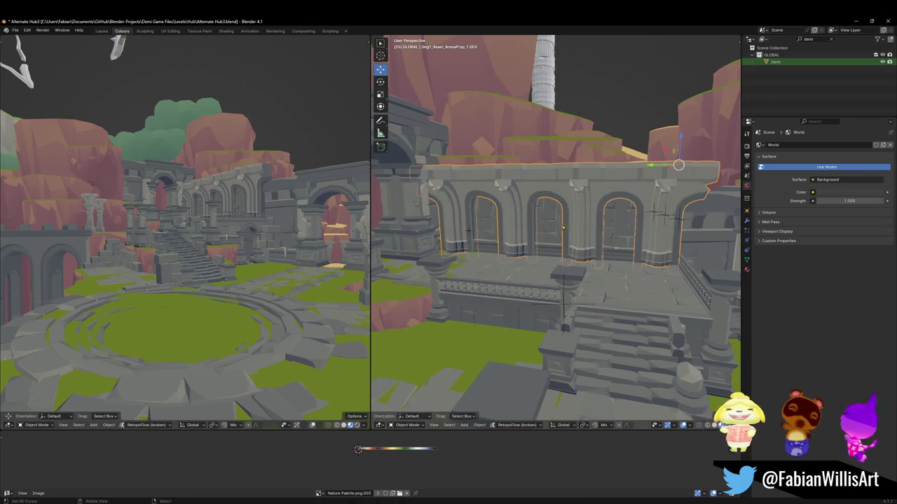
left_click(548, 239, "shift")
left_click(467, 226)
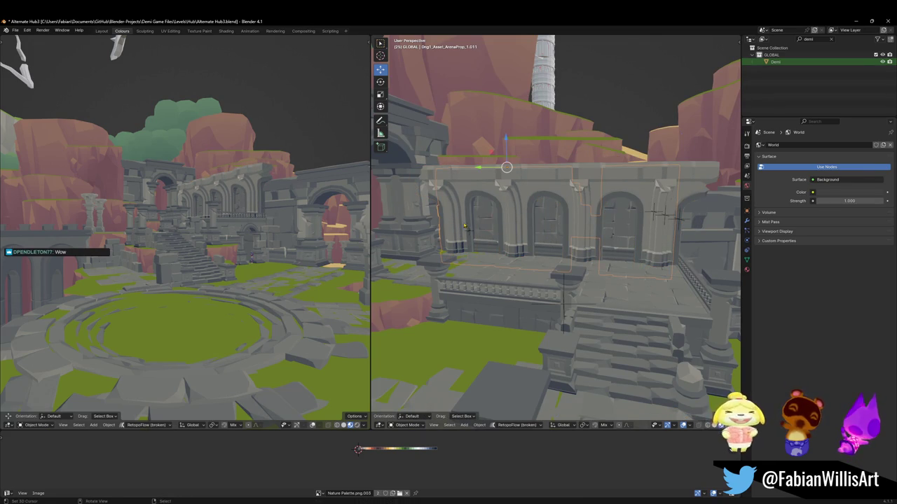
key("g")
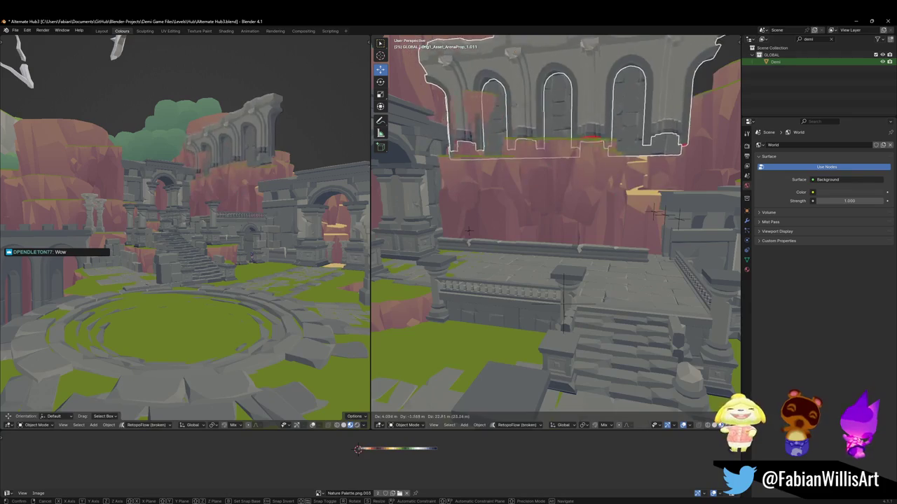
right_click(492, 192)
middle_click_drag(492, 192, 476, 190)
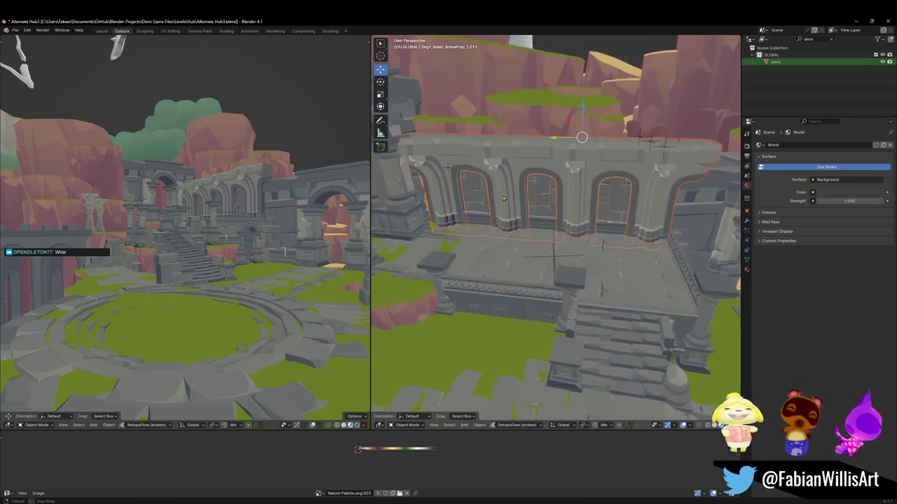
Step: Reset one wall piece's origin, copy both arched walls, and clear their parent keeping transformation
left_click(476, 191)
left_click(484, 186)
left_click(471, 194)
right_click(474, 194)
left_click(477, 195)
left_click(502, 183, "shift")
key("ctrl+c")
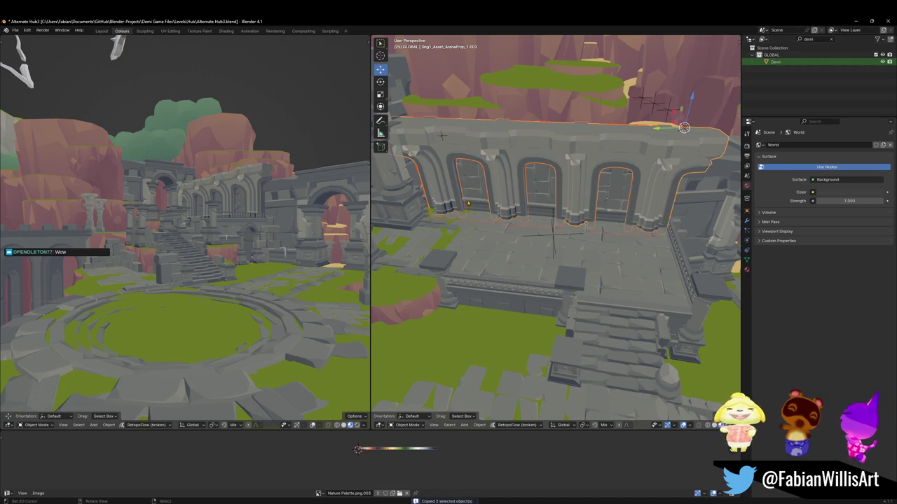
key("alt+p")
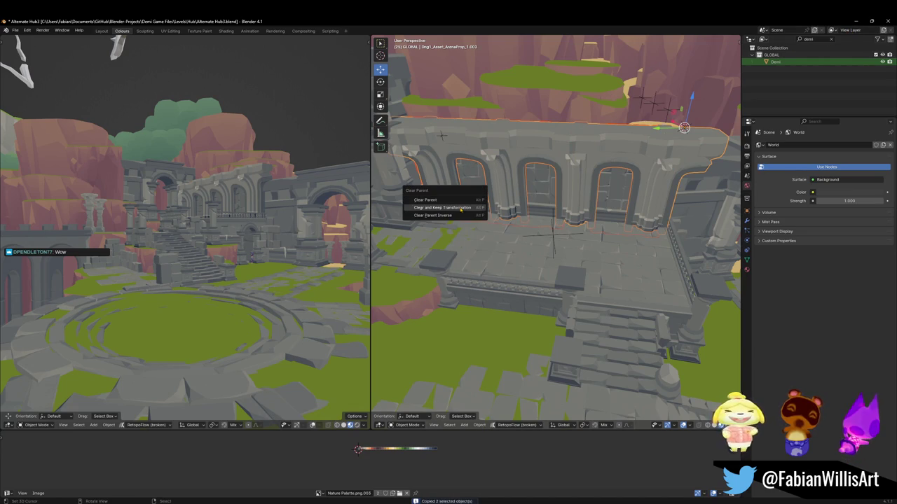
left_click(471, 203)
Step: Recopy both arched walls after reopening parent clearing, then switch to the Eternal Shrine window
middle_click_drag(193, 271, 242, 221)
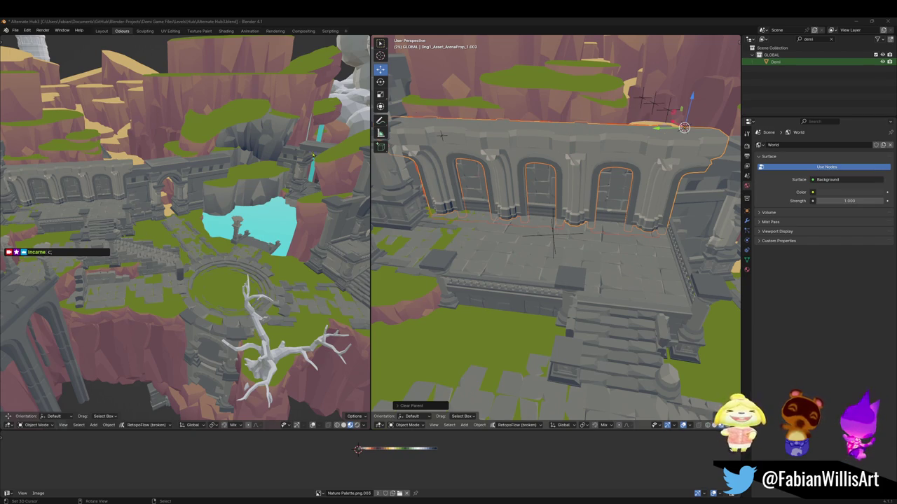
middle_click_drag(539, 217, 554, 212)
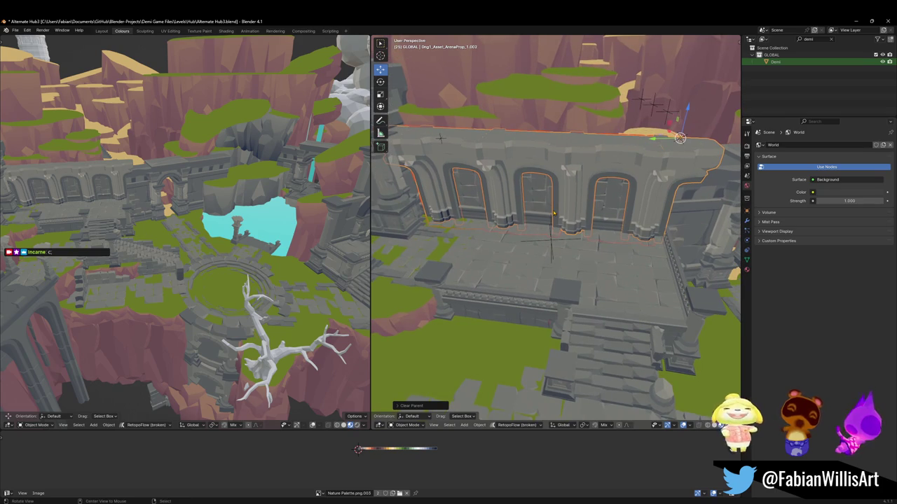
key("alt+p")
key("ctrl+c")
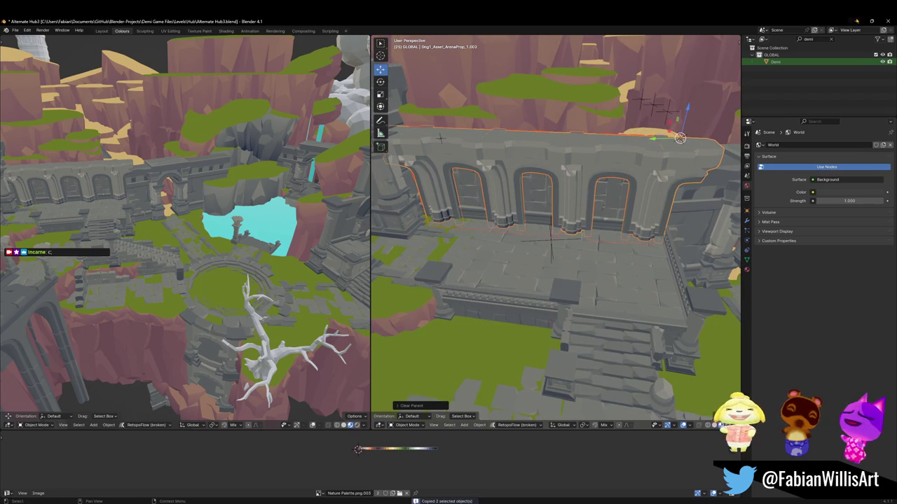
left_click(856, 22)
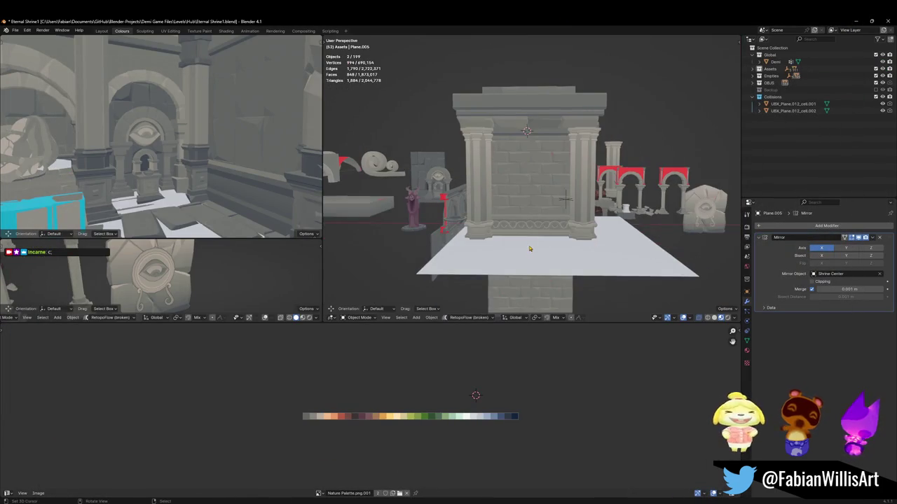
Step: Paste the two wall pieces at the cursor, clear rotation, rotate X 90°, and raise them to 17.803 m
key("ctrl+v")
key("alt+g")
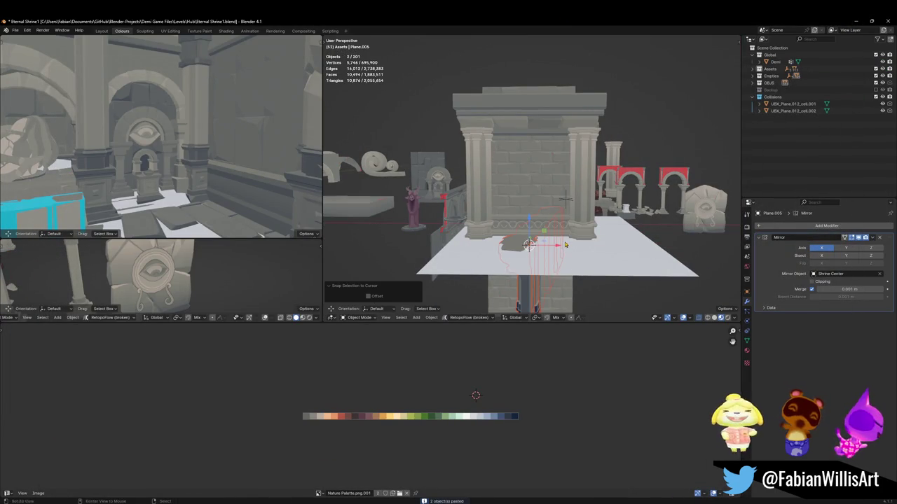
key("alt+r")
middle_click_drag(567, 244, 575, 255)
type("rx")
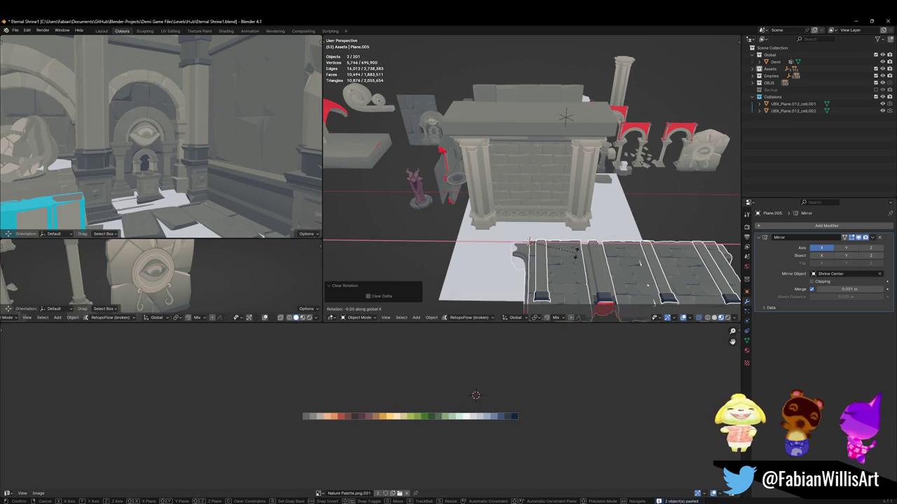
type("90")
key("Return")
key("g")
key("z")
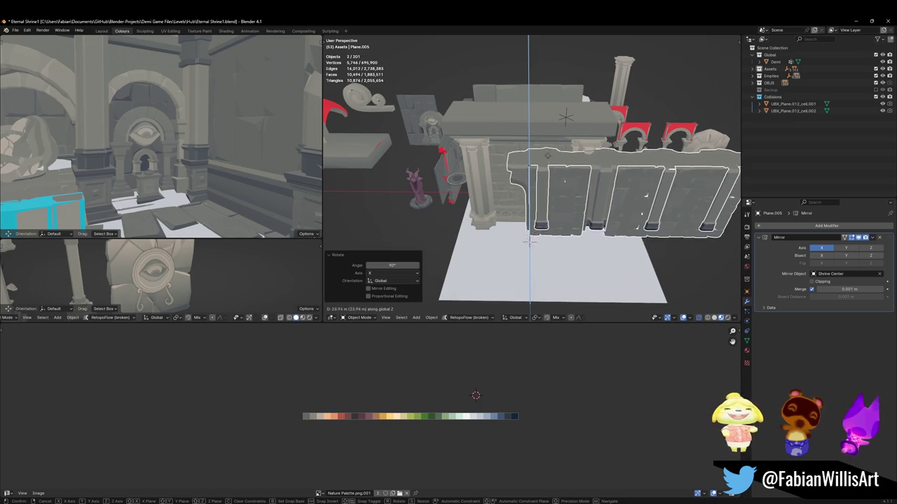
left_click(546, 182)
Step: Turn the walls 180° around Z and readjust their height
type("rz9")
key("BackSpace")
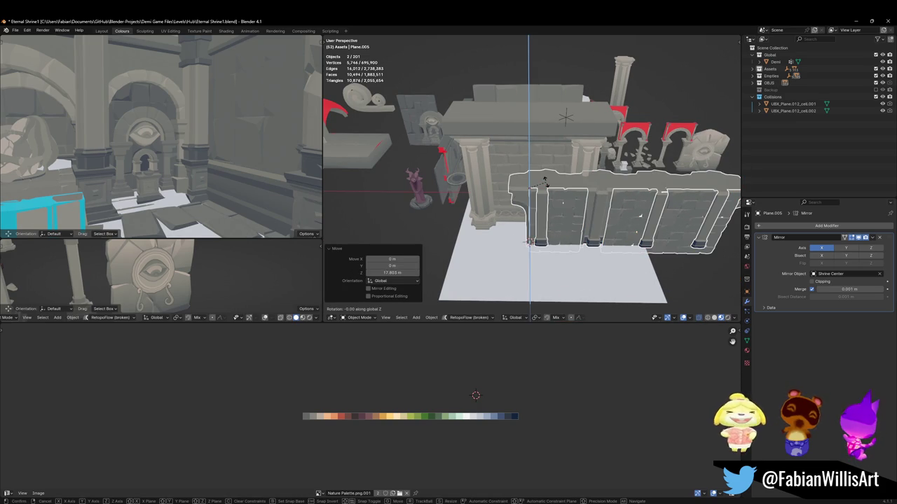
type("180")
key("Return")
key("g")
key("z")
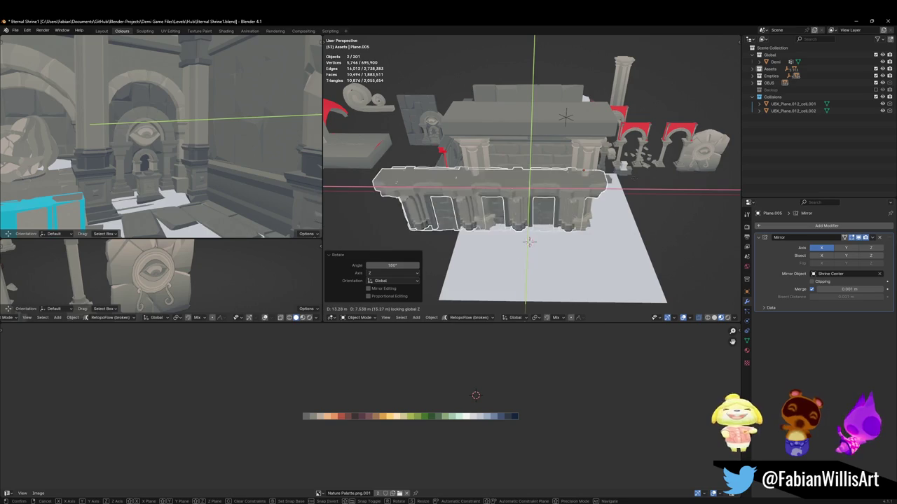
left_click(652, 181)
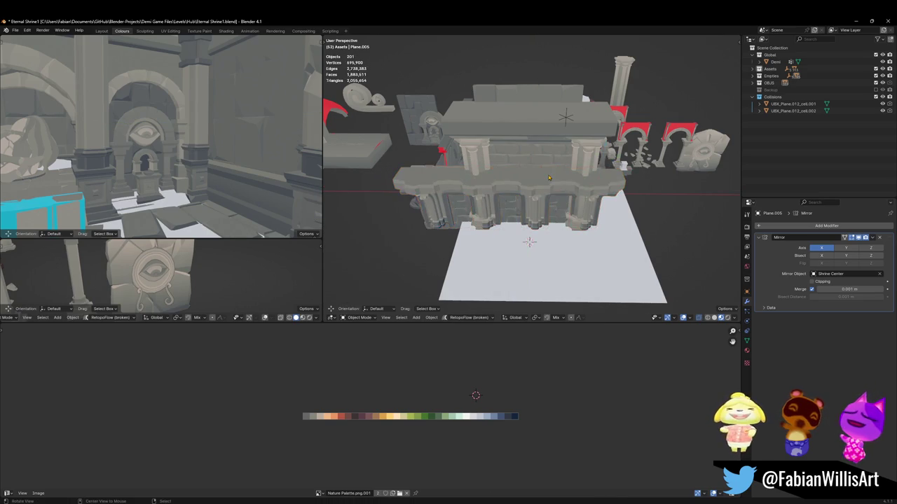
scroll(560, 171, "up", 6)
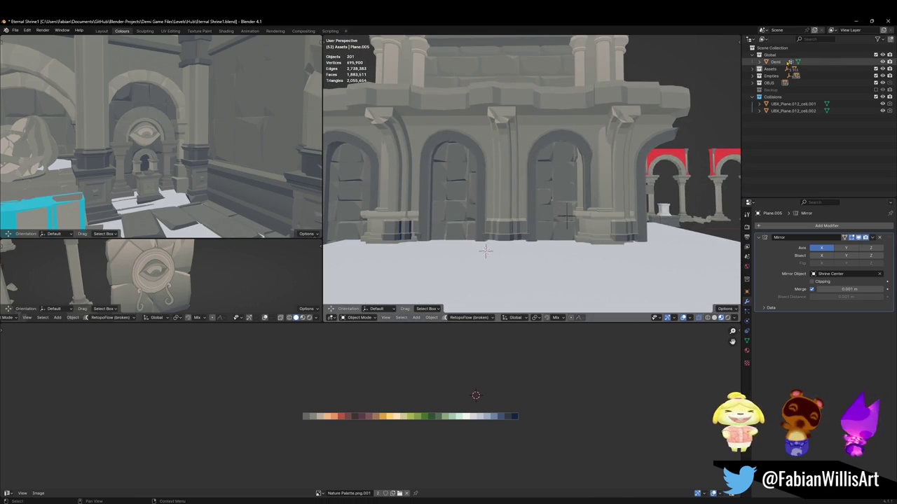
Step: Snap Demi to the cursor beneath the arches and adjust its height
left_click(775, 62)
right_click(559, 273, "shift")
key("shift+s")
left_click(565, 220)
key("g")
key("z")
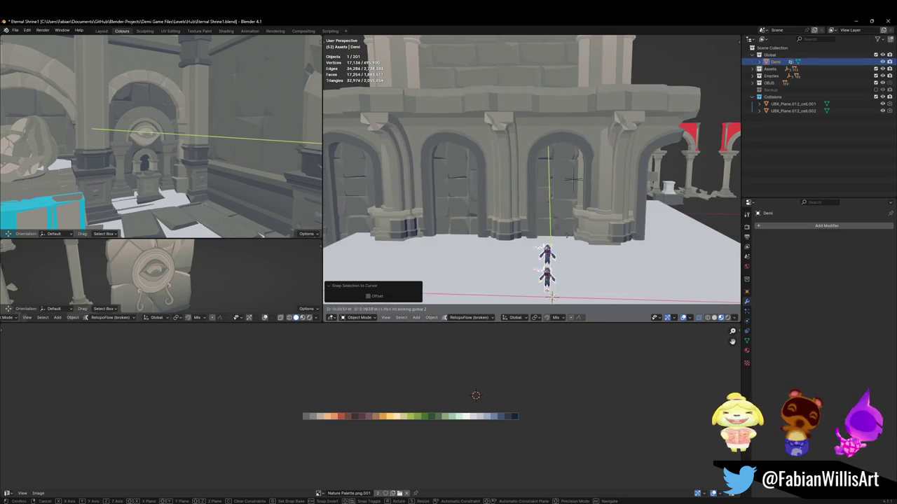
left_click(560, 238)
key("alt+a")
Step: Scale both arched wall pieces down to 0.6214
middle_click_drag(561, 238, 573, 178)
middle_click_drag(598, 226, 588, 175)
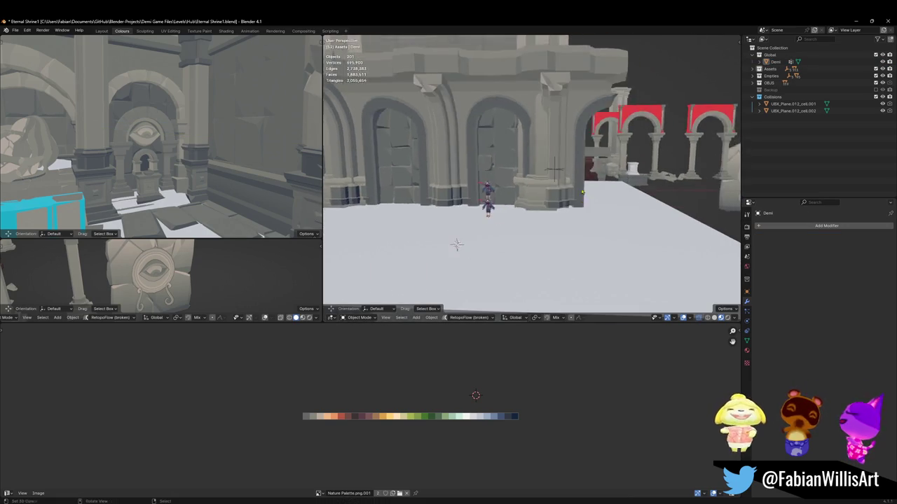
scroll(588, 175, "up", 2)
left_click(587, 133)
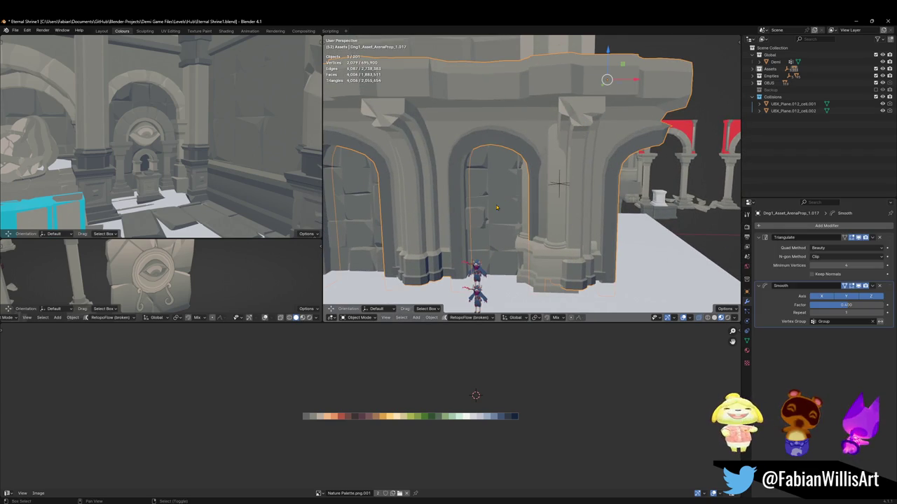
left_click(587, 133, "shift")
key("s")
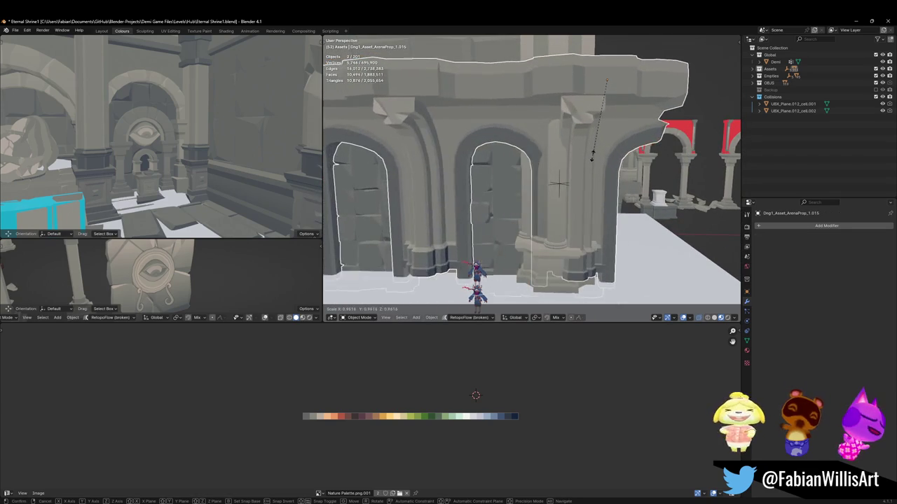
left_click(592, 162)
Step: Move the walls together with Demi to Y -11.363 m
mouse_move(592, 161)
middle_mouse_down()
mouse_move(592, 137)
mouse_move(552, 221)
middle_mouse_up()
left_click(543, 241, "shift")
key("g")
left_click(552, 222)
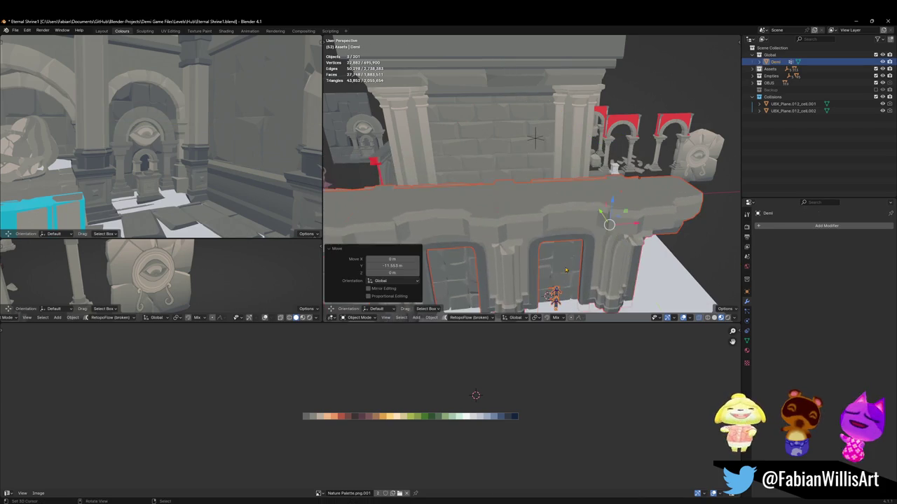
scroll(541, 210, "up", 5)
middle_click_drag(540, 210, 540, 202)
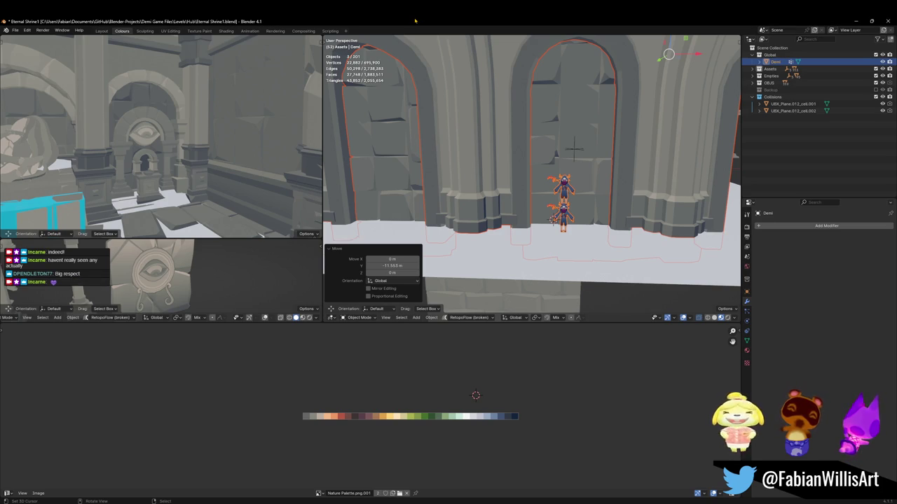
middle_click_drag(533, 175, 540, 221)
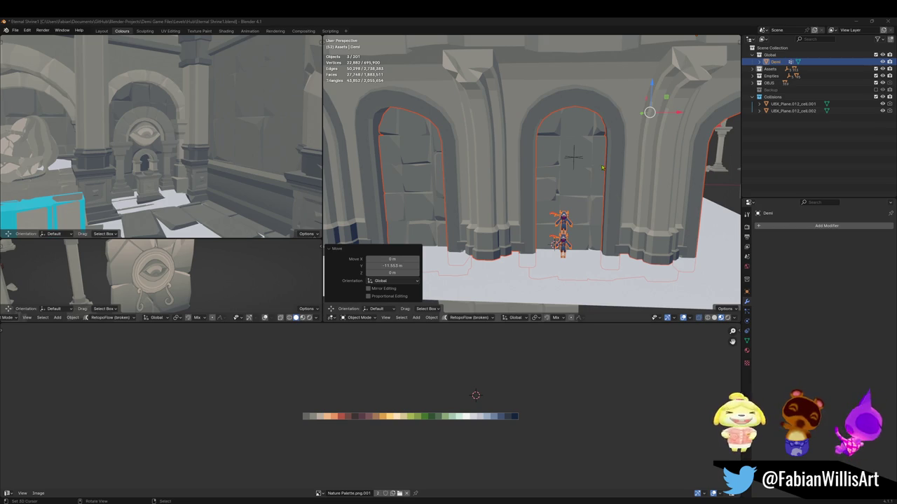
middle_click_drag(147, 144, 157, 152)
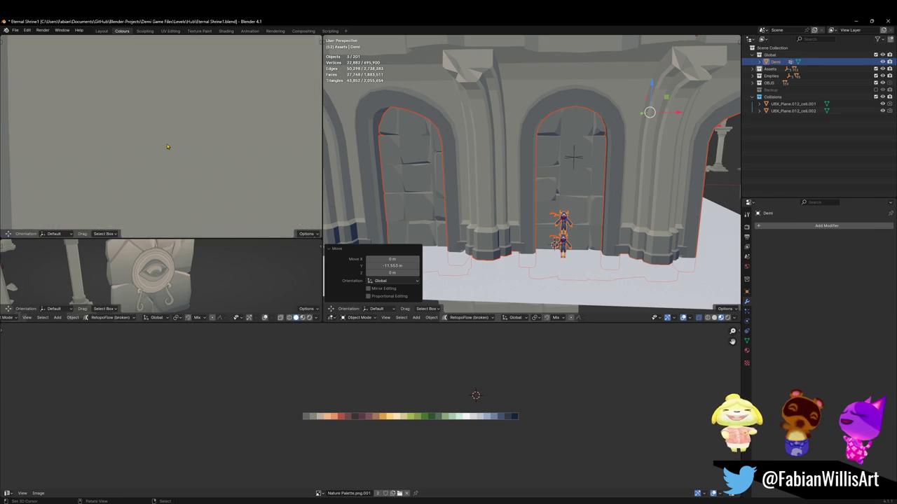
Step: Frame the arched facade and select the stone-block door mesh across the arches
scroll(157, 153, "down", 10)
middle_click_drag(75, 170, 178, 151, "ctrl")
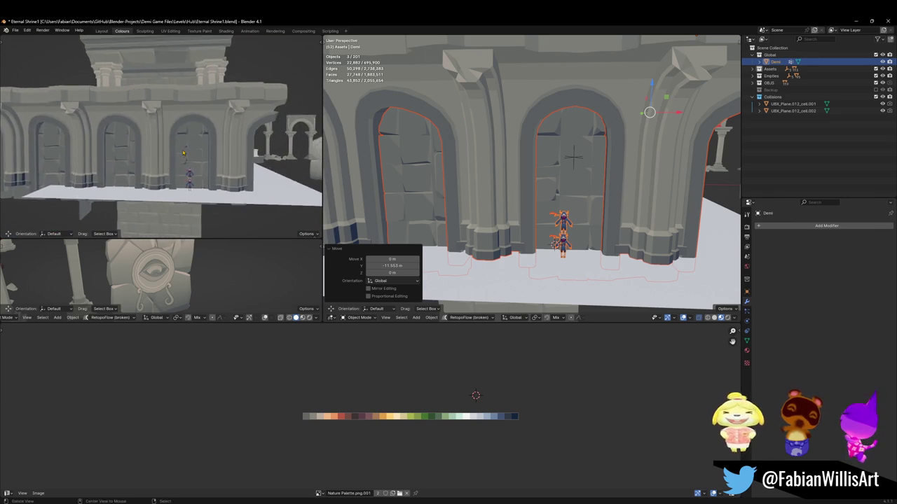
middle_click_drag(178, 152, 210, 140)
scroll(567, 143, "down", 3)
middle_click_drag(567, 143, 569, 167, "shift")
key("alt+a")
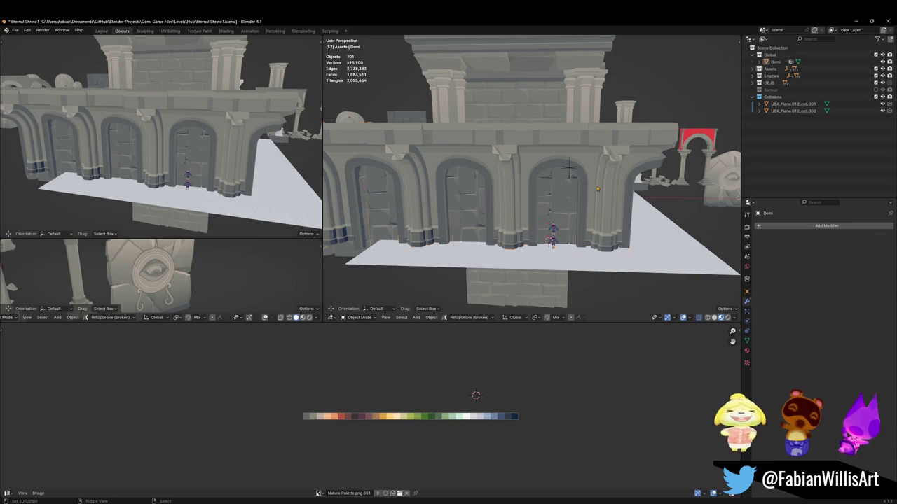
left_click(597, 187)
left_click(575, 197)
left_click(575, 197)
middle_click_drag(575, 196, 565, 216)
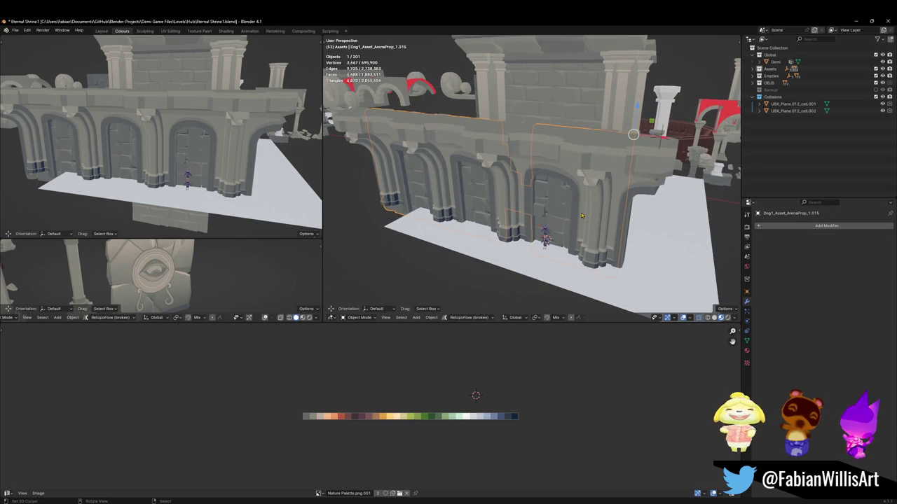
Step: Enter Edit Mode on the door mesh, isolate it, and switch to front orthographic view
key("Tab")
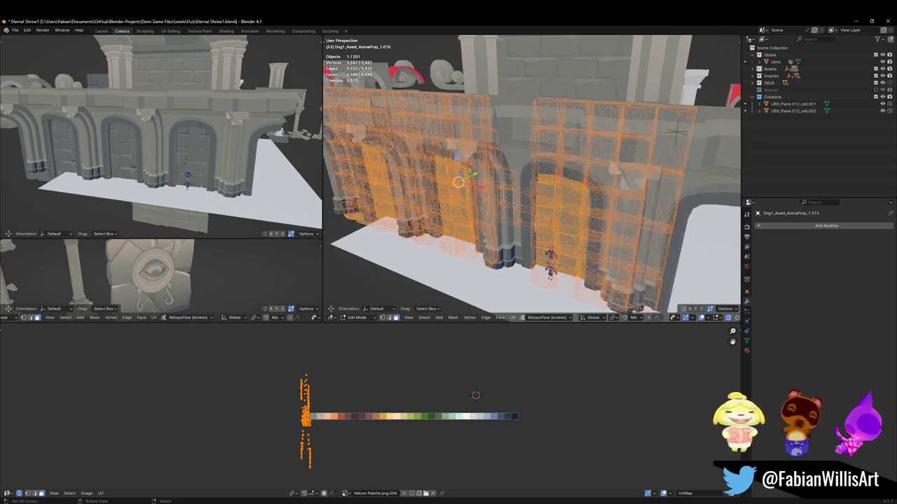
middle_click_drag(561, 205, 543, 208)
key("alt+a")
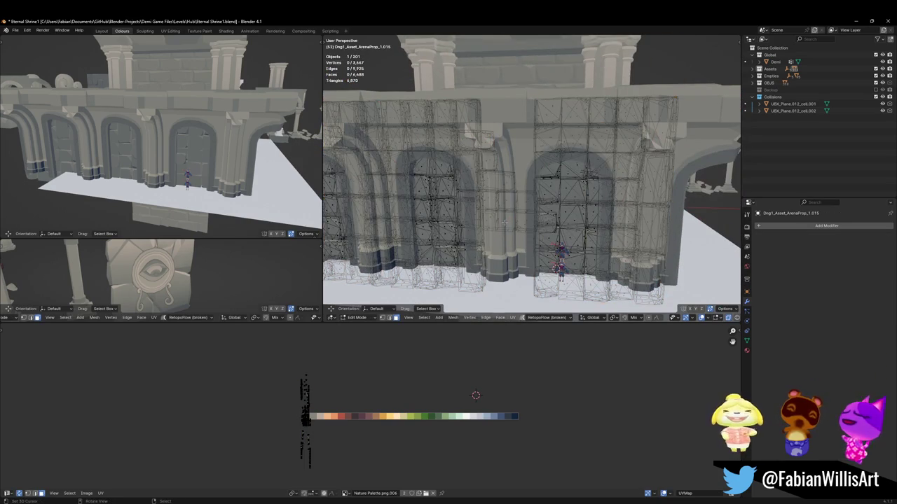
key("l")
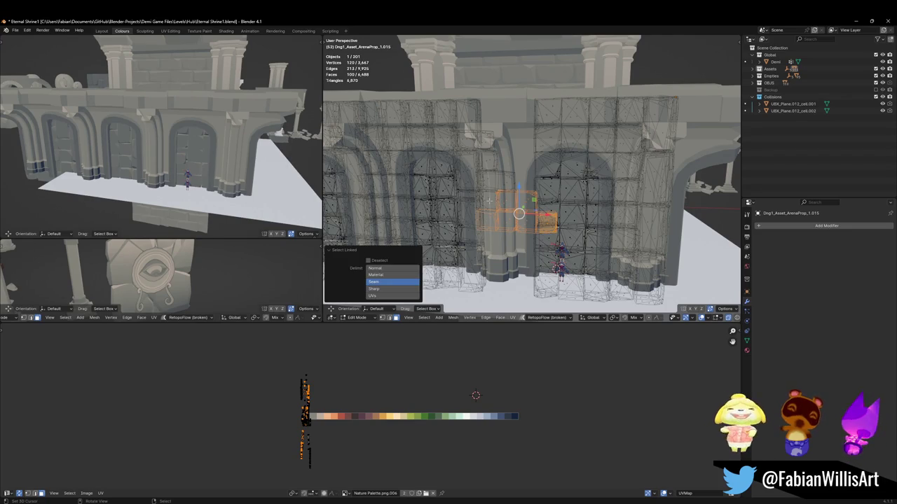
middle_click_drag(574, 211, 564, 216)
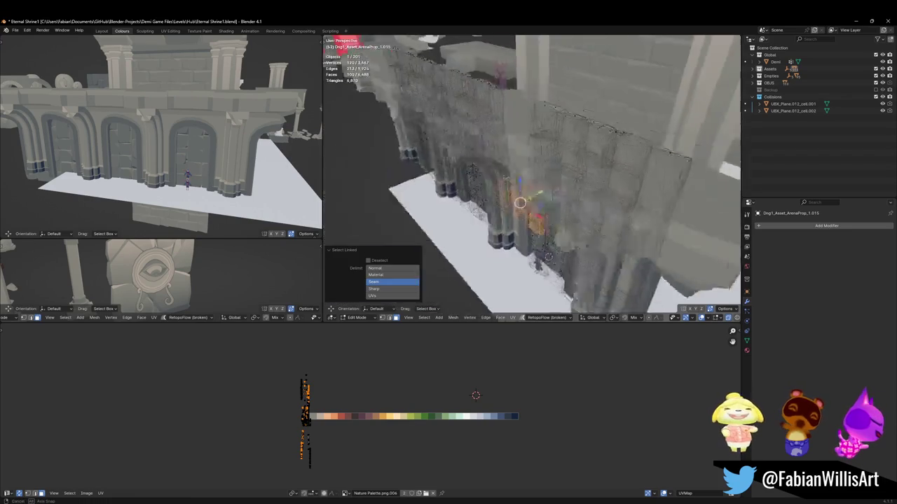
key("alt+z")
scroll(564, 216, "up", 3)
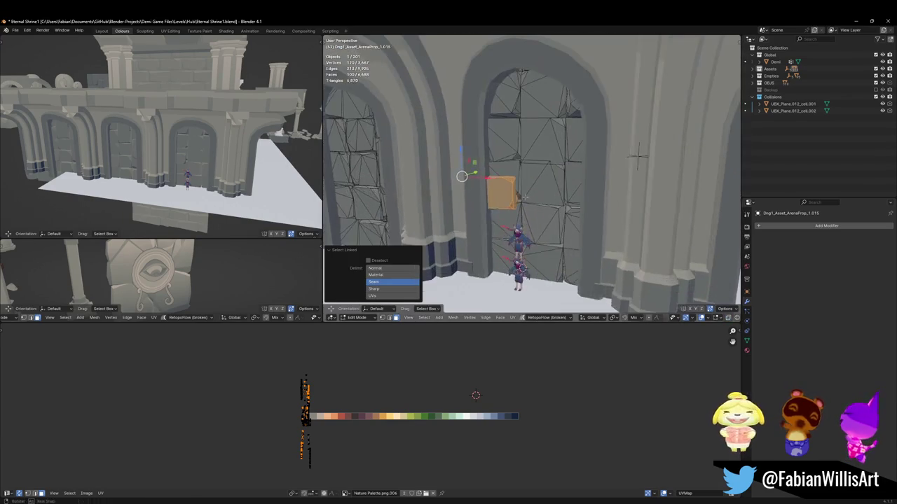
key("KP_Divide")
key("KP_1")
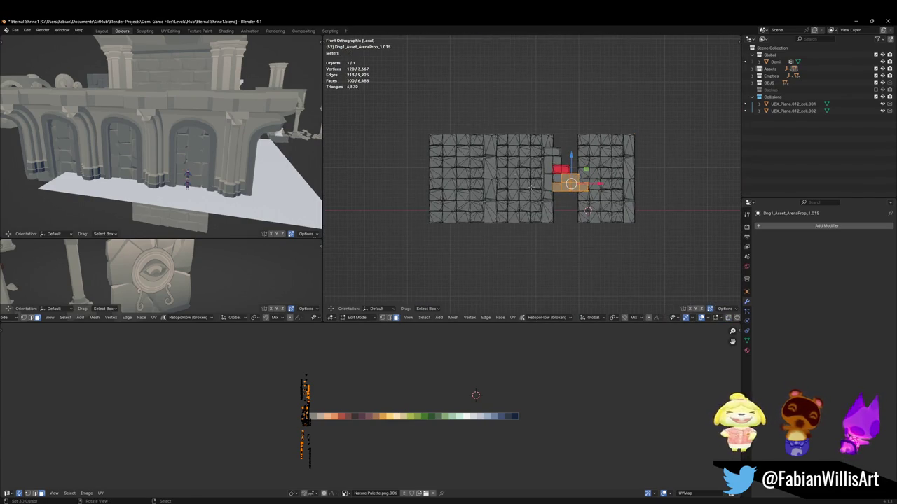
scroll(442, 96, "up", 3)
Step: Delete the middle column of block faces and a small loose piece
key("alt+a")
left_click_drag(434, 42, 522, 294)
key("x")
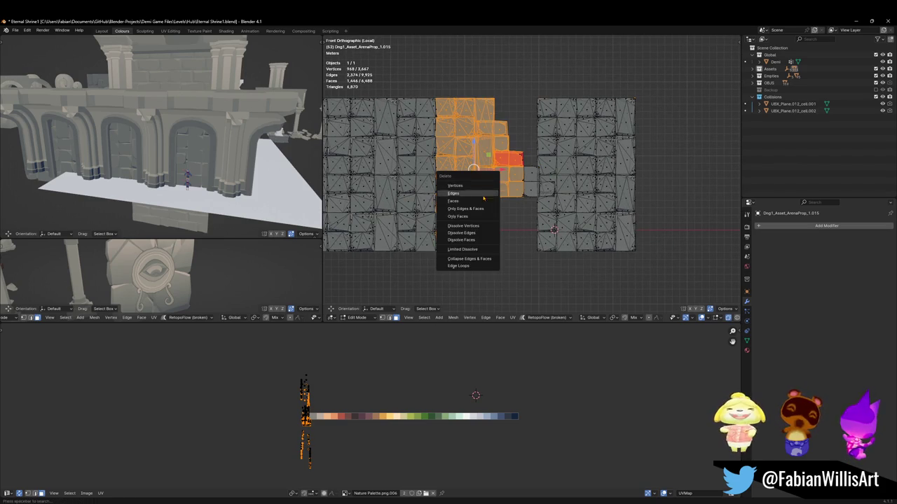
left_click(491, 202)
key("c")
left_click_drag(513, 141, 519, 155)
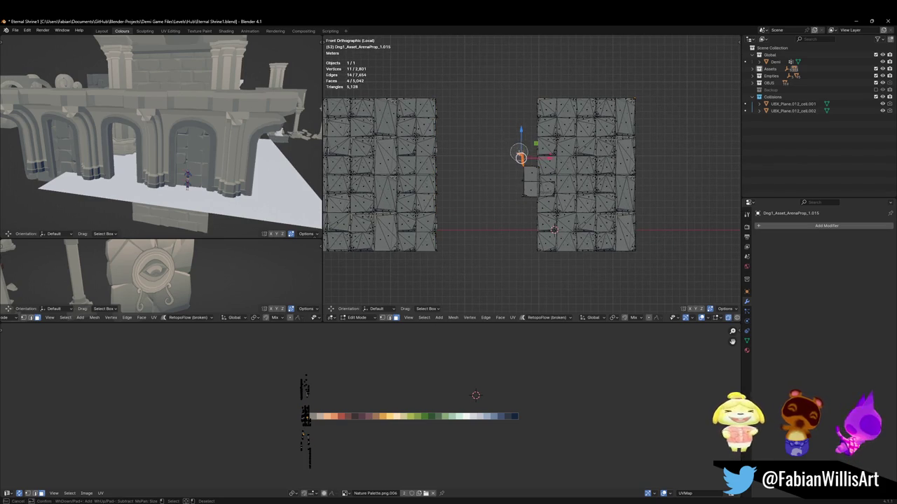
key("Escape")
key("x")
left_click(469, 177)
Step: Box-select and delete the entire left block panel
scroll(490, 182, "down", 2)
key("b")
left_click_drag(581, 110, 405, 255)
key("x")
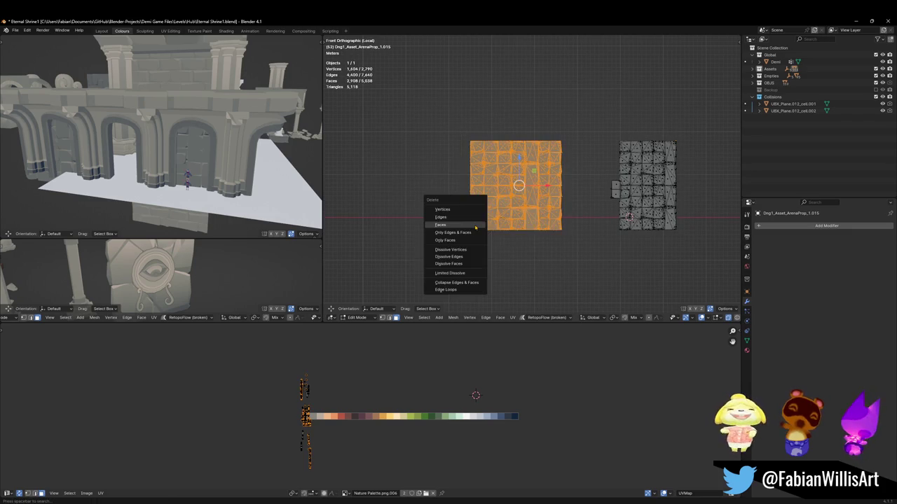
left_click(455, 210)
Step: Delete stray vertices on the remaining panel's side edge and leave Edit Mode
key("Home")
key("Home")
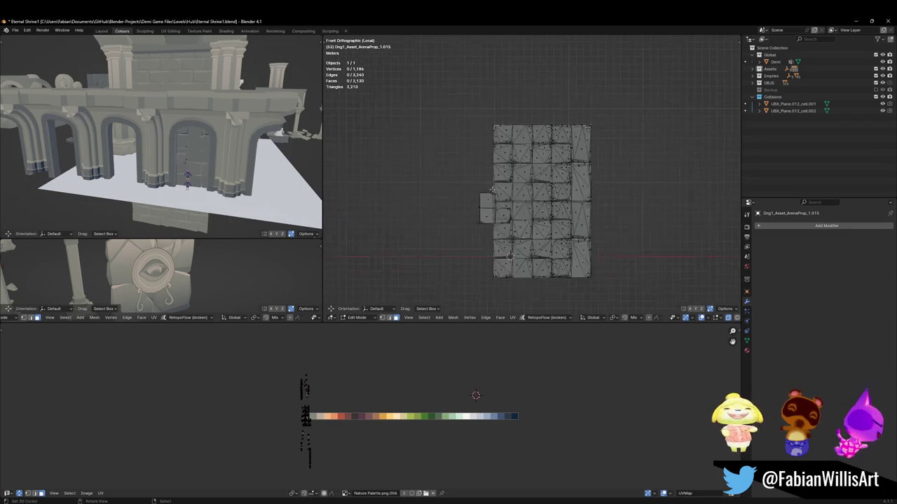
scroll(473, 217, "up", 2)
mouse_move(474, 217)
middle_mouse_down()
mouse_move(509, 171)
mouse_move(496, 179)
middle_mouse_up()
key("alt+z")
left_click(496, 169)
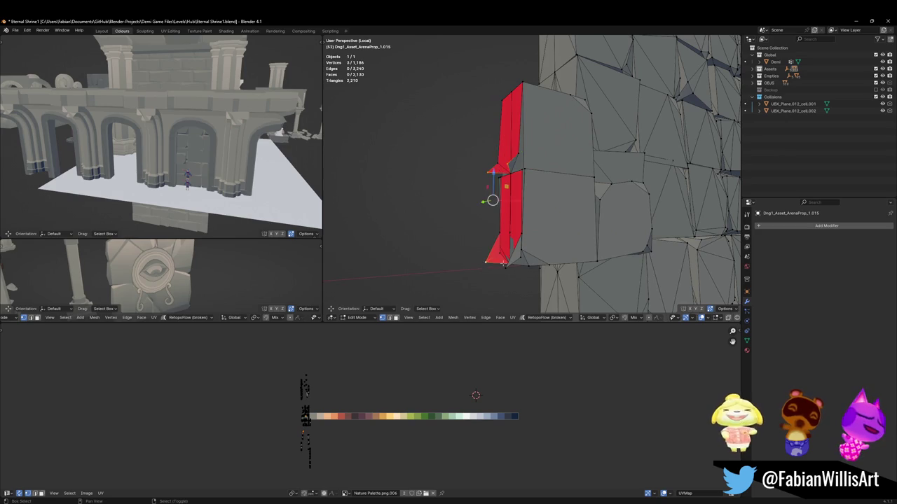
key("x")
left_click(491, 229)
mouse_move(491, 230)
middle_mouse_down()
mouse_move(579, 307)
mouse_move(533, 266)
middle_mouse_up()
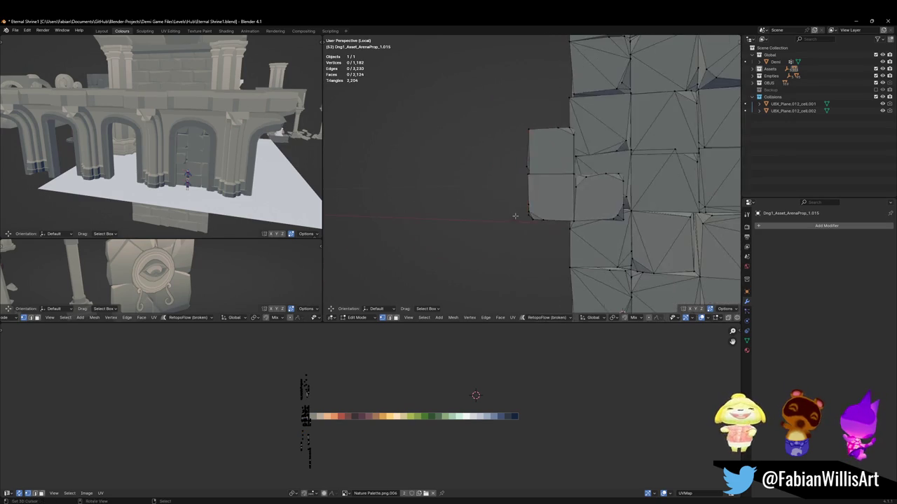
key("Tab")
key("ctrl+shift+e")
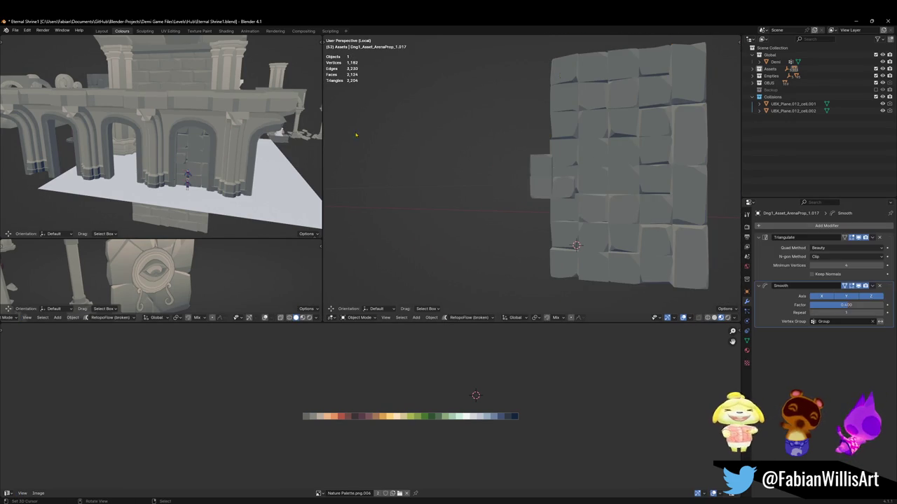
Step: Return to the full scene, select the arch wall mesh and enter Edit Mode
key("KP_Divide")
scroll(533, 142, "down", 3)
left_click(533, 143)
left_click(534, 142)
key("Tab")
scroll(523, 220, "up", 5)
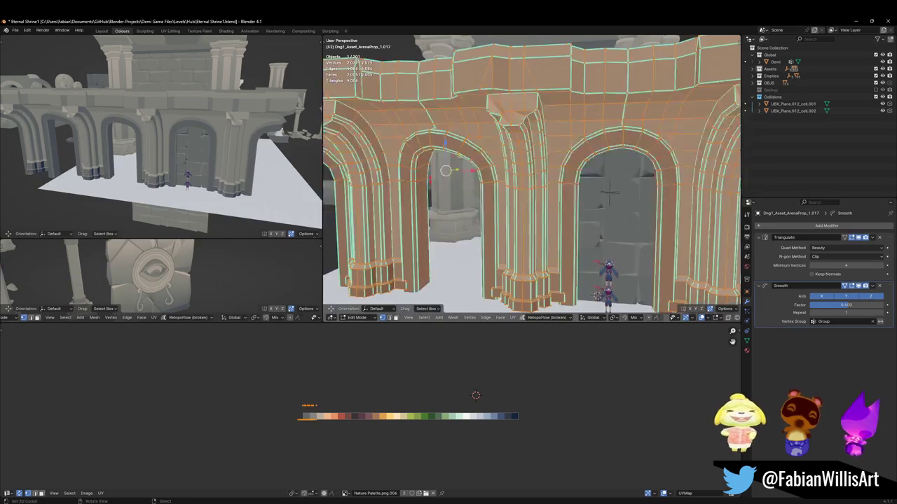
left_click(522, 219, "alt")
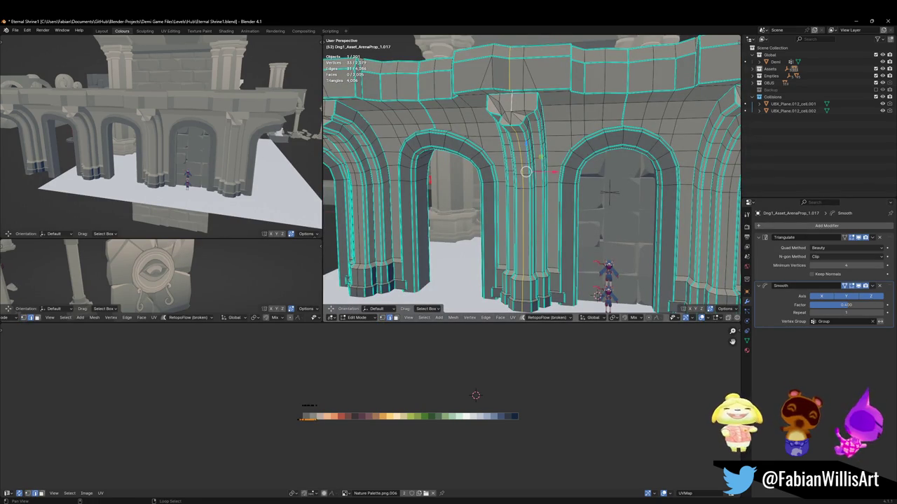
Step: Remove the linked left arch sections, leaving a single arch bay, and return to Object Mode
mouse_move(609, 191)
middle_mouse_down()
mouse_move(596, 123)
mouse_move(575, 186)
middle_mouse_up()
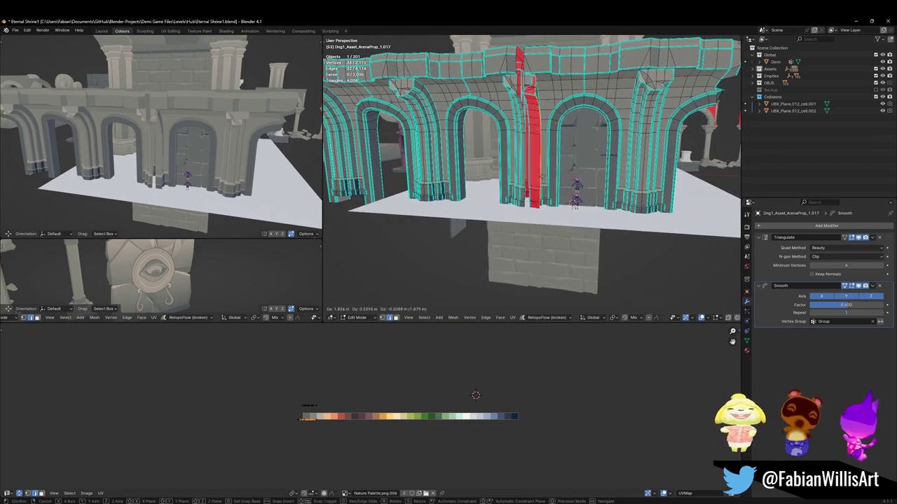
scroll(536, 168, "up", 3)
key("l")
scroll(613, 161, "down", 3)
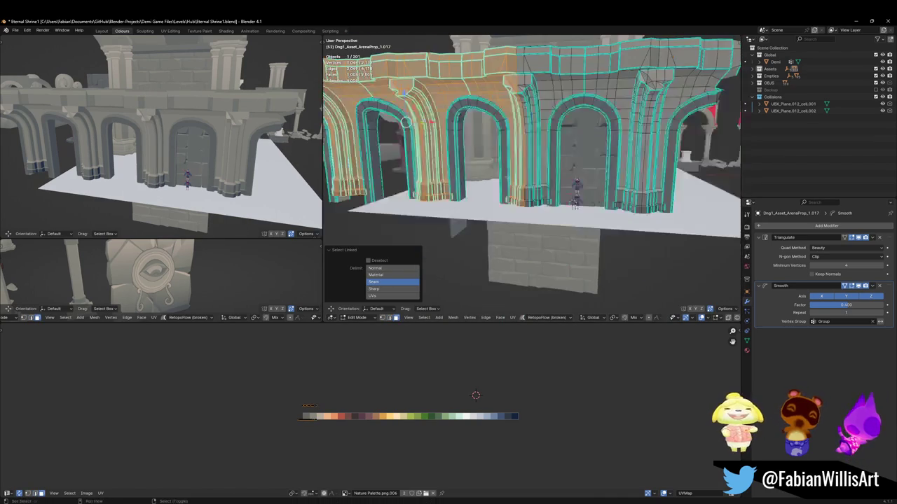
scroll(518, 184, "down", 3)
key("l")
key("h")
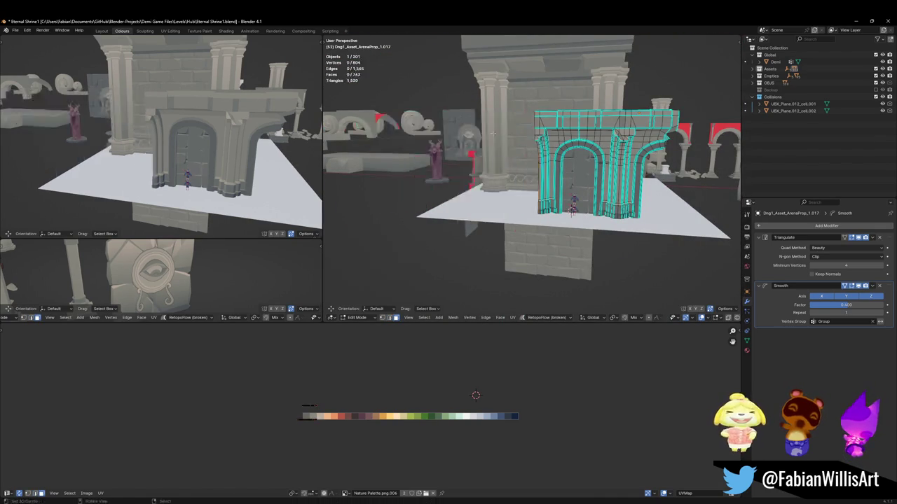
mouse_move(476, 152)
middle_mouse_down()
mouse_move(540, 277)
mouse_move(490, 267)
mouse_move(505, 259)
middle_mouse_up()
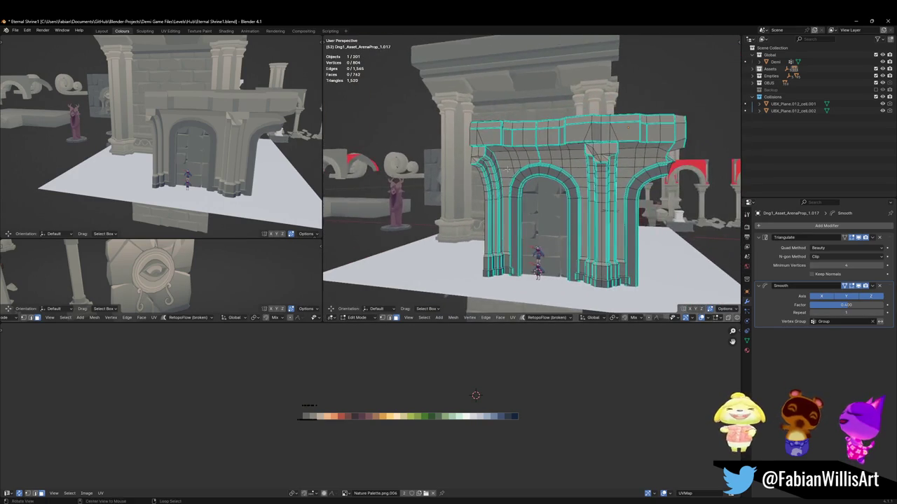
key("Tab")
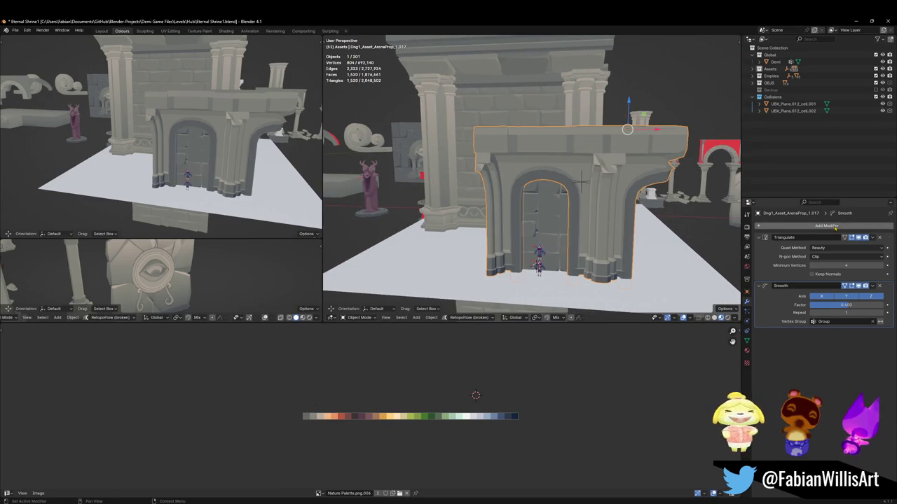
Step: Add an Array modifier with count 2 to repeat the arch bay sideways
left_click(828, 225)
left_click(758, 252)
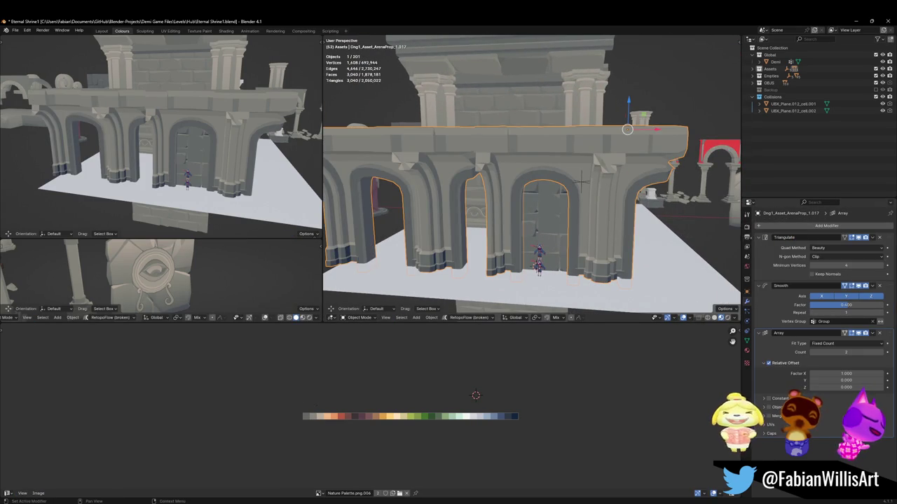
scroll(553, 178, "down", 3)
mouse_move(554, 178)
middle_mouse_down()
mouse_move(583, 161)
mouse_move(570, 157)
middle_mouse_up()
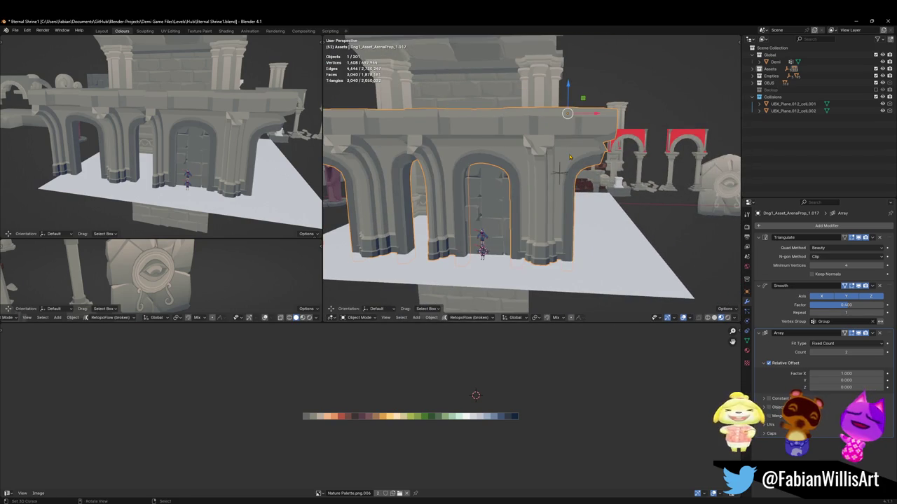
Step: In Edit Mode, frame the arch and pick out the pillar edge loops
key("Tab")
key("KP_Decimal")
left_click(545, 168, "alt")
left_click(546, 100, "alt+shift")
mouse_move(546, 100)
middle_mouse_down()
mouse_move(507, 117)
mouse_move(520, 171)
middle_mouse_up()
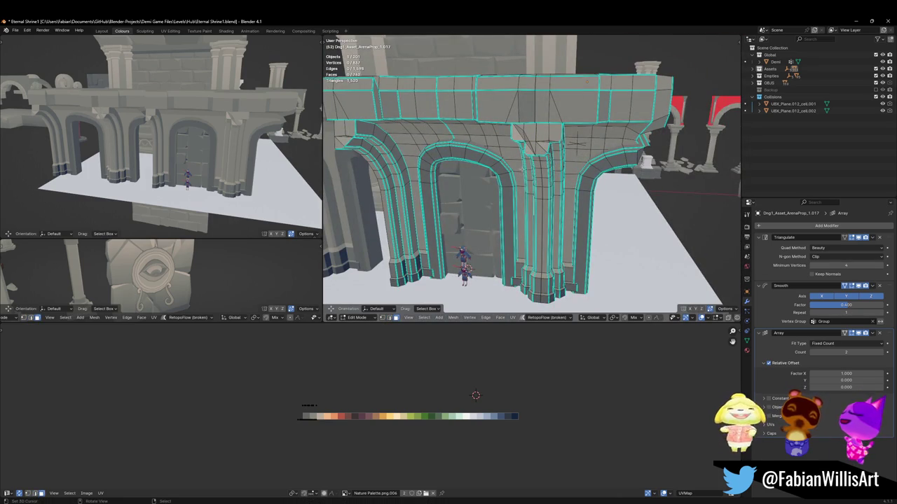
key("l")
key("alt+a")
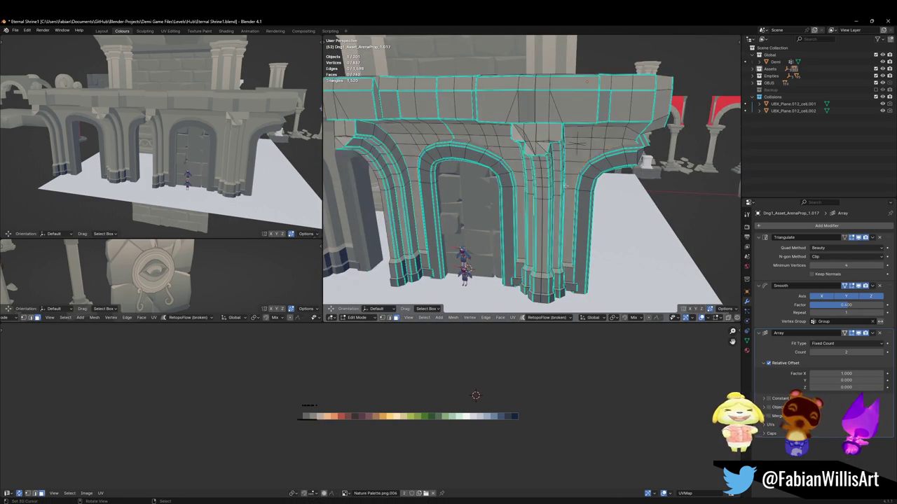
key("l")
key("alt+a")
left_click(543, 180, "alt")
scroll(543, 180, "up", 3)
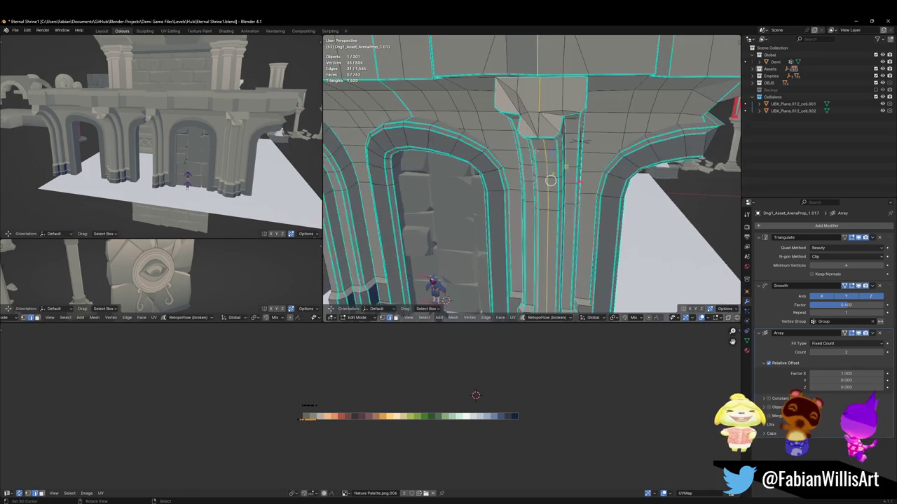
scroll(533, 175, "down", 3)
key("alt+a")
Step: Delete the linked right pillar section so the two arrayed arches meet cleanly
scroll(533, 175, "down", 2)
key("l")
key("x")
left_click(560, 168)
middle_click_drag(561, 168, 676, 117)
scroll(562, 168, "down", 2)
key("Tab")
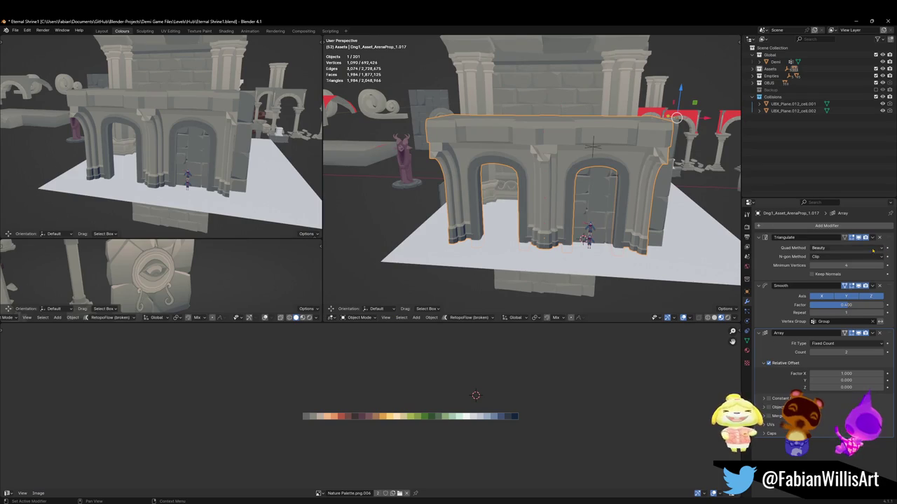
left_click(655, 196)
middle_click_drag(655, 196, 596, 175)
Step: Move the stone door piece about 3.59 m along X into the arch
scroll(595, 175, "up", 2)
key("g")
key("x")
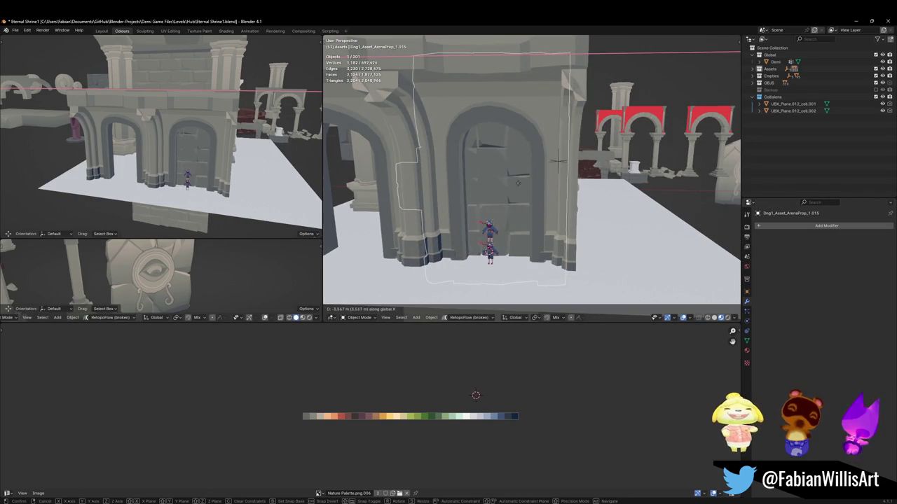
left_click(559, 162)
mouse_move(559, 163)
middle_mouse_down()
mouse_move(539, 177)
mouse_move(549, 199)
middle_mouse_up()
left_click(550, 199, "shift")
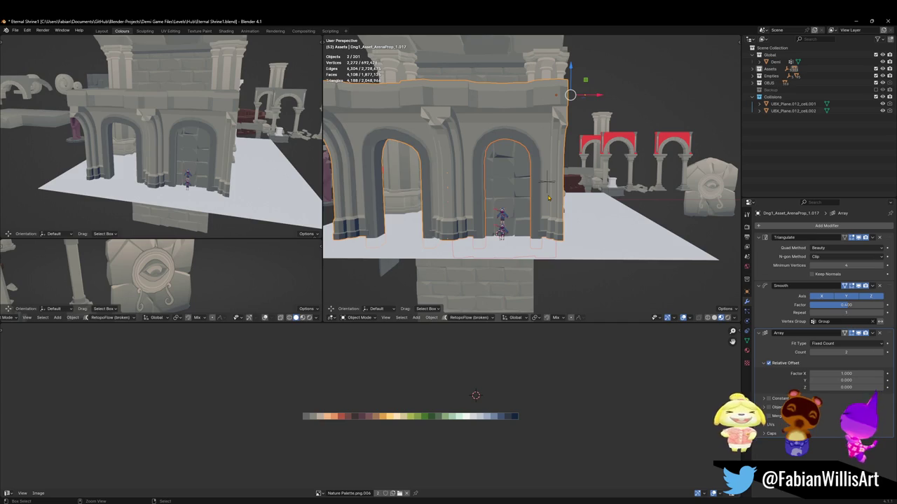
left_click(549, 199)
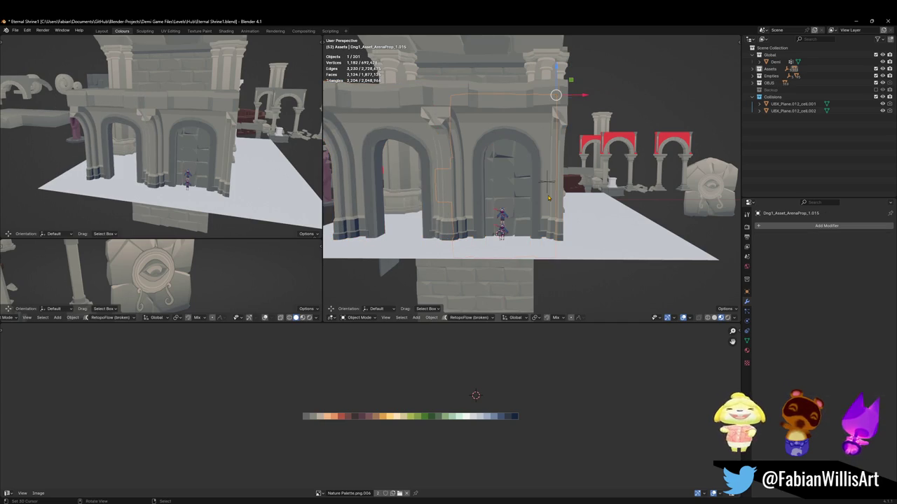
Step: In Edit Mode, delete the protruding and small loose pieces from the door mesh
key("Tab")
scroll(510, 195, "up", 2)
scroll(510, 195, "up", 1)
left_click(510, 194)
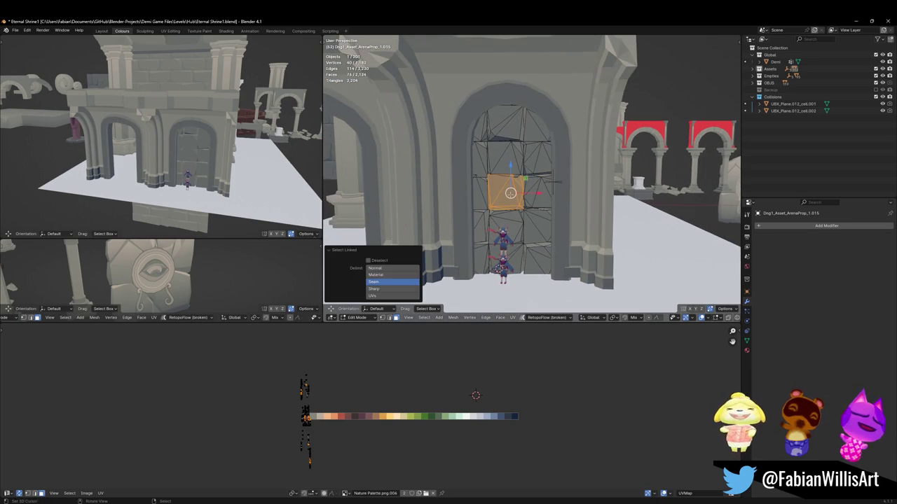
key("KP_Divide")
key("alt+a")
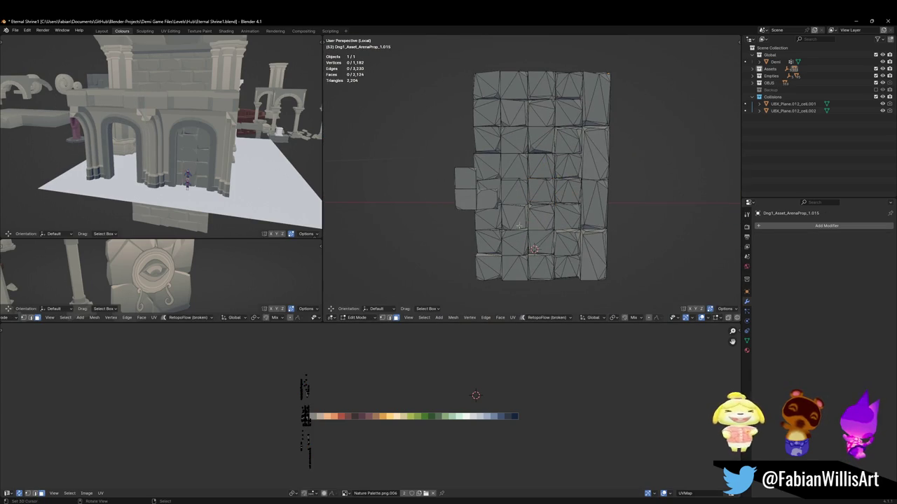
key("l")
key("x")
left_click(490, 183)
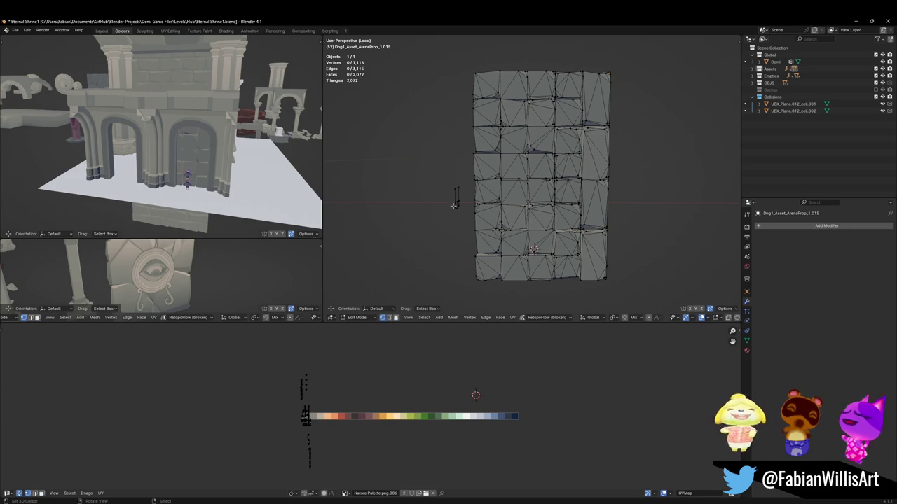
key("l")
key("x")
left_click(465, 170)
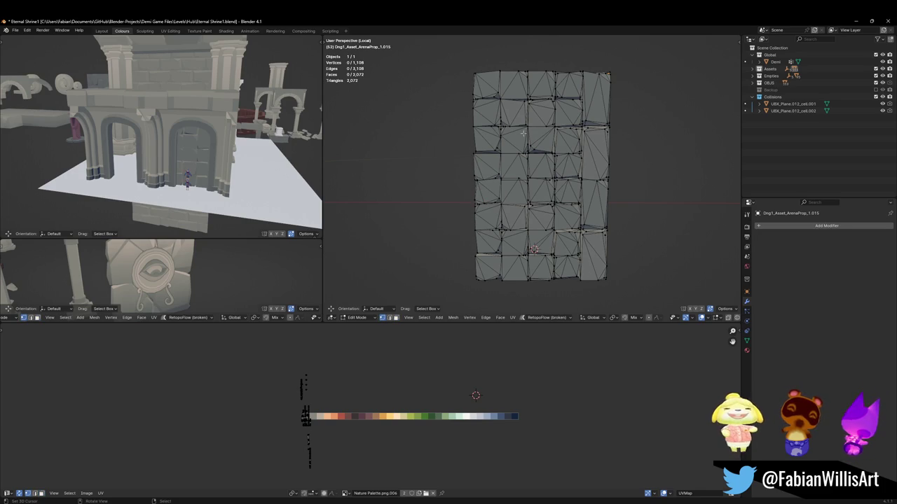
Step: Scale the door mesh narrower along X, undoing an accidental join with the arch wall
key("KP_Divide")
middle_click_drag(526, 135, 554, 148)
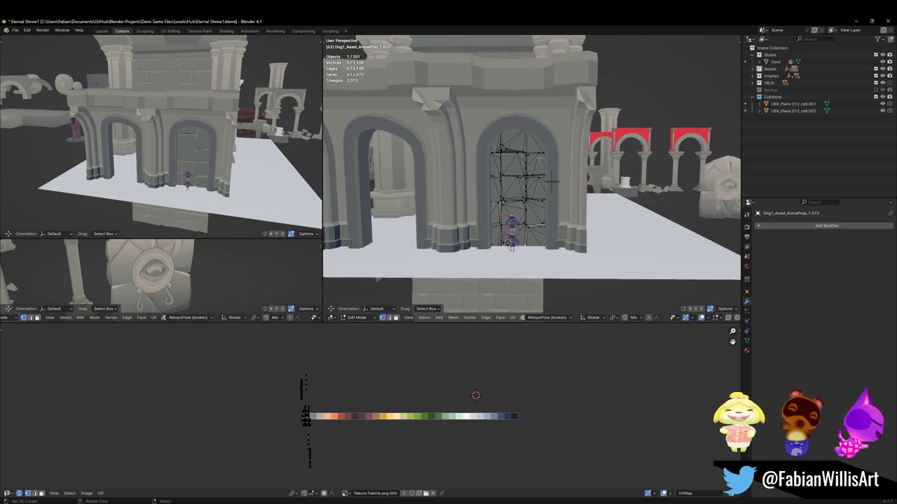
key("a")
key("s")
key("x")
left_click(571, 156)
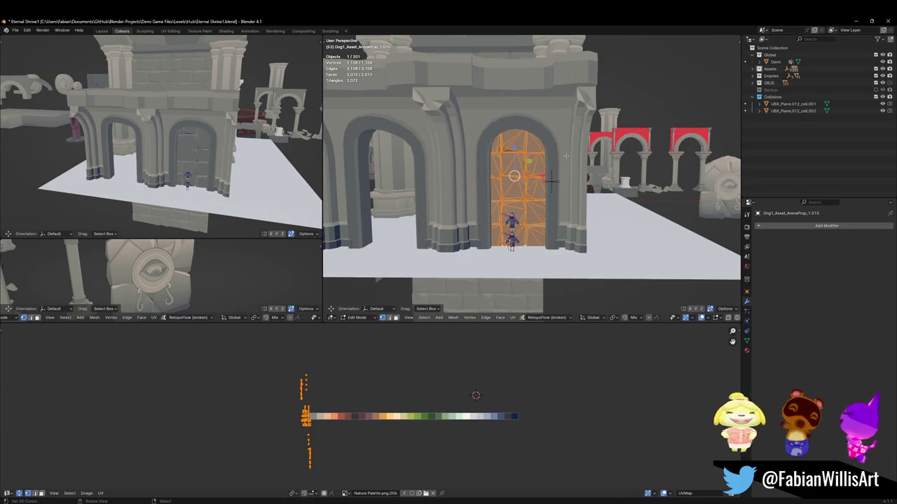
key("Tab")
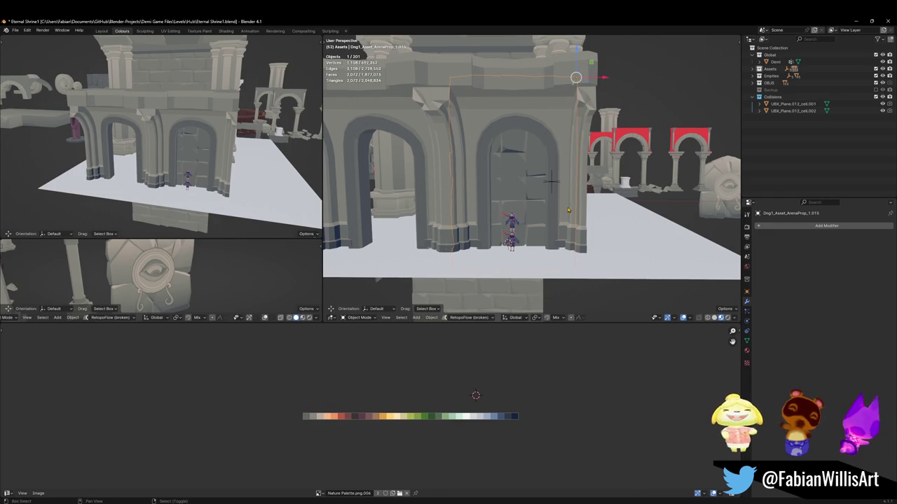
left_click(518, 178, "shift")
key("ctrl+j")
key("ctrl+z")
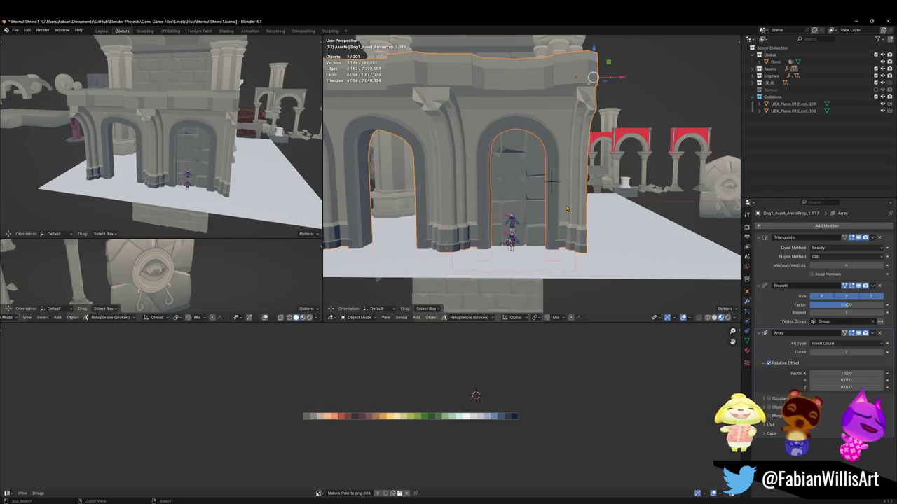
key("ctrl+z")
key("ctrl+z")
Step: Delete the door's outer left and right face columns and save the shrine file
key("3")
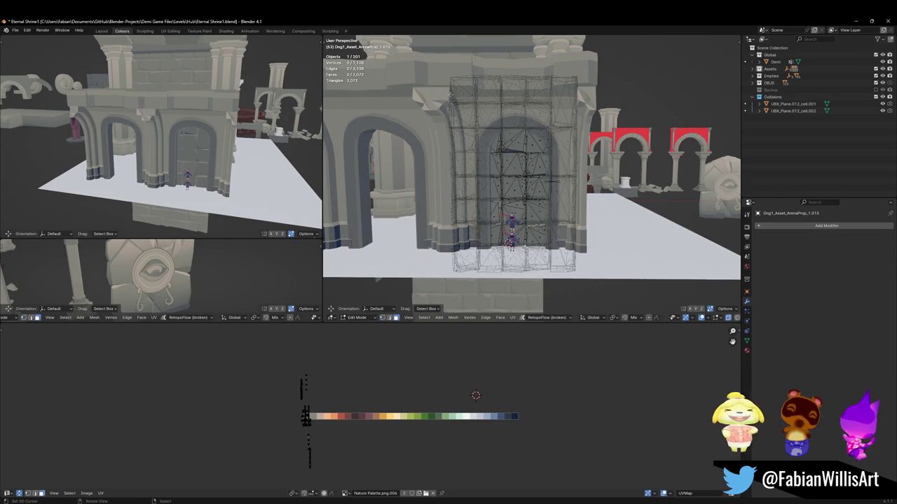
key("l")
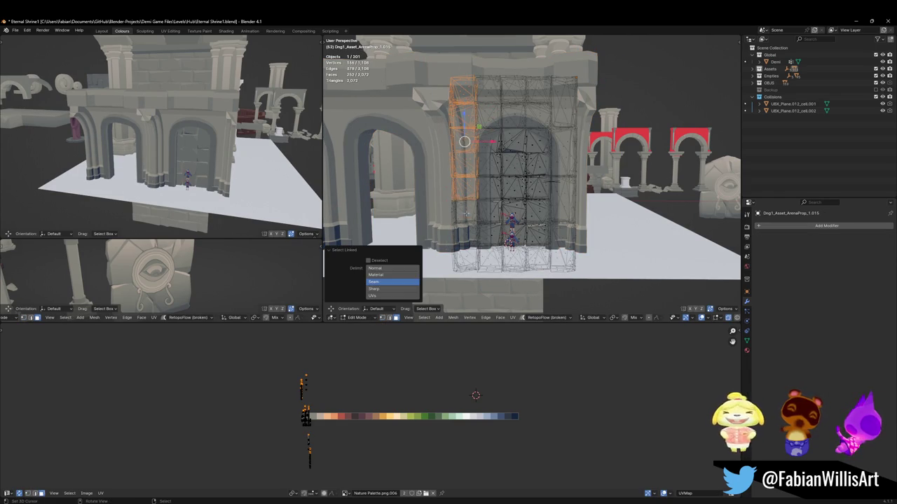
key("x")
key("f")
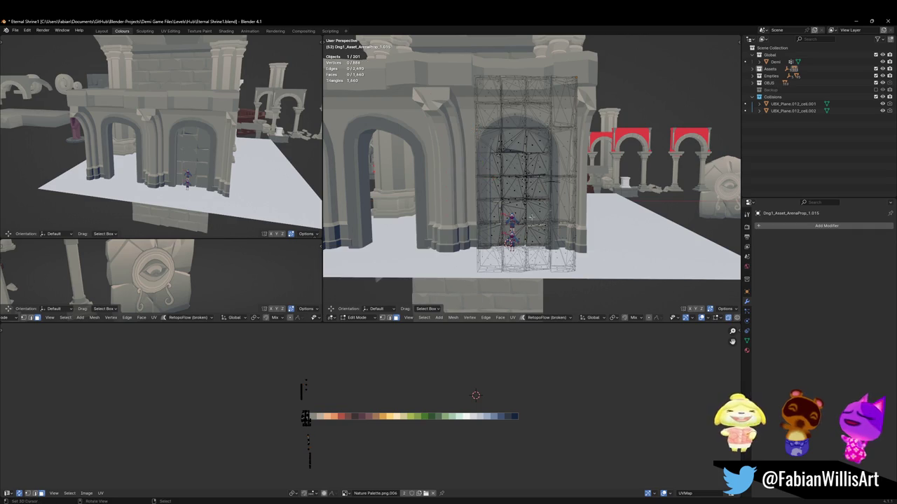
key("l")
key("l")
key("l")
key("l")
key("l")
key("l")
key("l")
key("l")
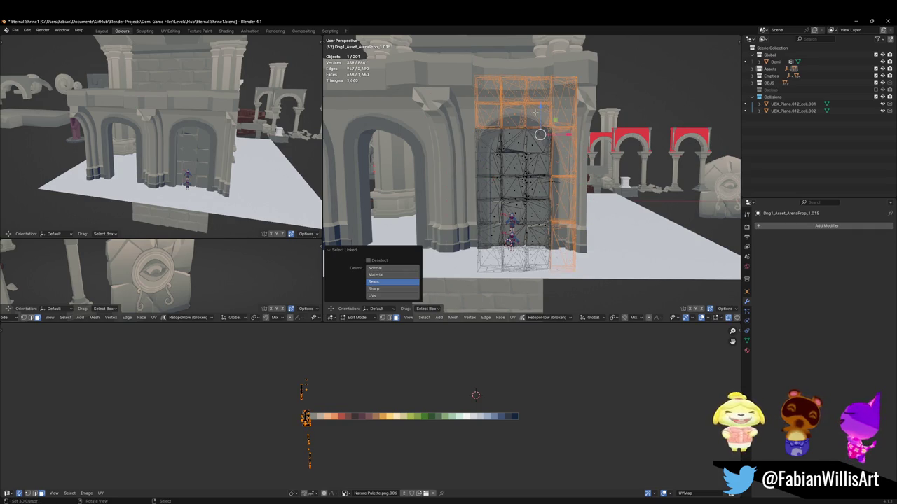
key("x")
left_click(526, 188)
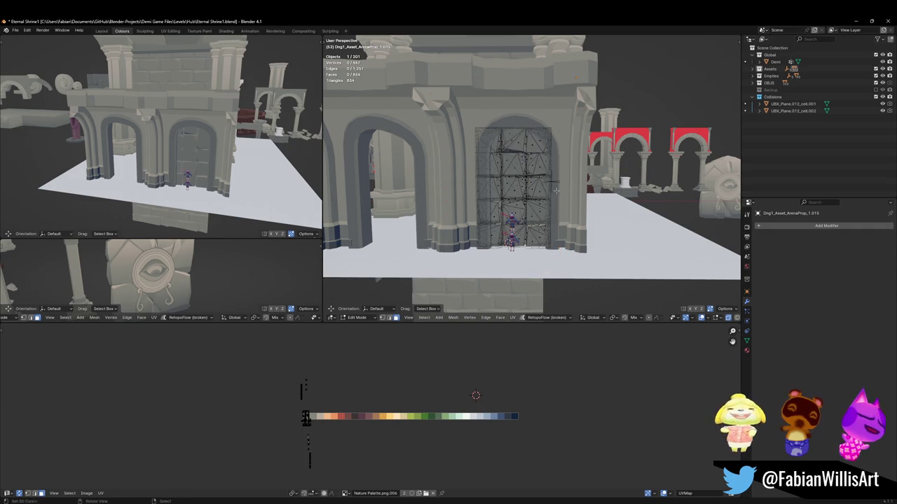
key("ctrl+s")
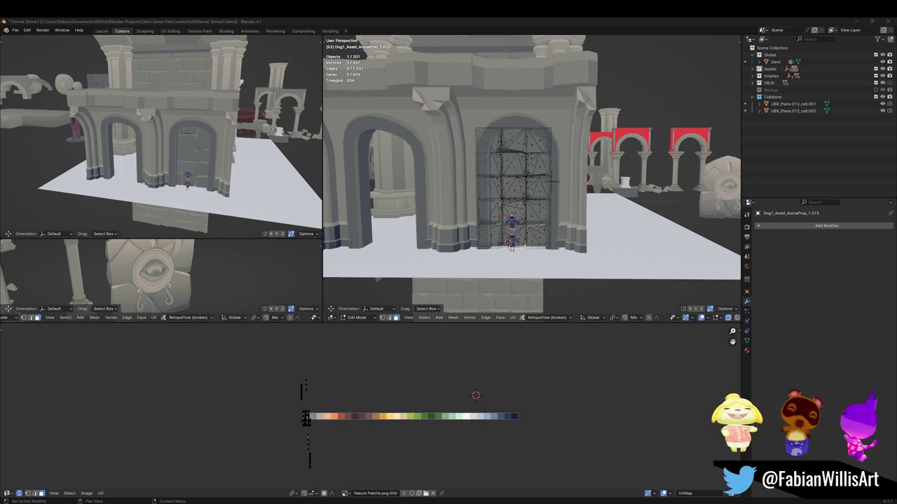
Step: Return to Object Mode with the 447-vertex door panel seated in the archway
key("Tab")
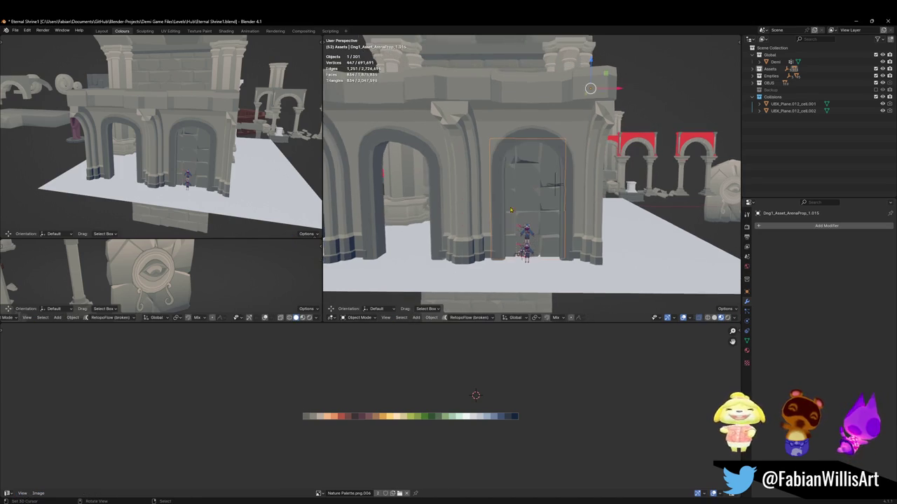
Step: Select the arch wall and save, leaving Triangulate minimum vertices at 4
scroll(484, 206, "down", 2)
left_click(484, 206, "shift")
key("ctrl+j")
key("alt+a")
middle_click_drag(484, 206, 575, 210)
key("ctrl+s")
left_click(516, 211)
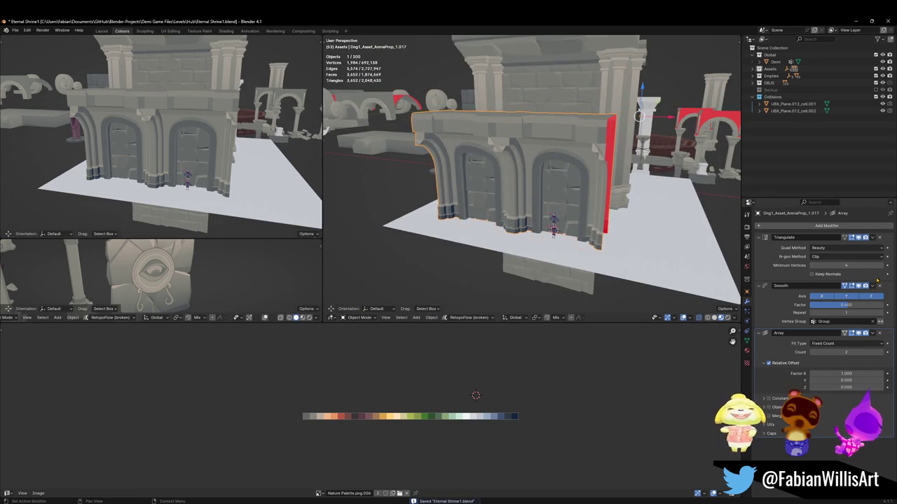
left_click(881, 266)
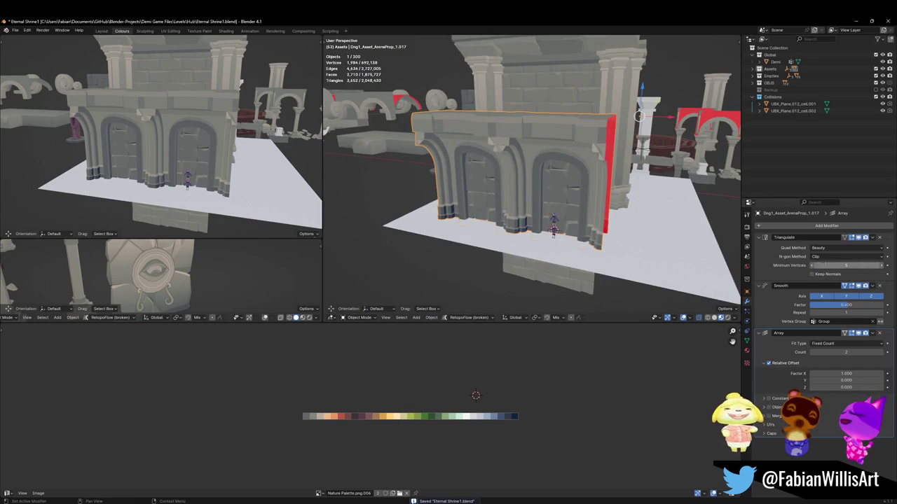
left_click(813, 266)
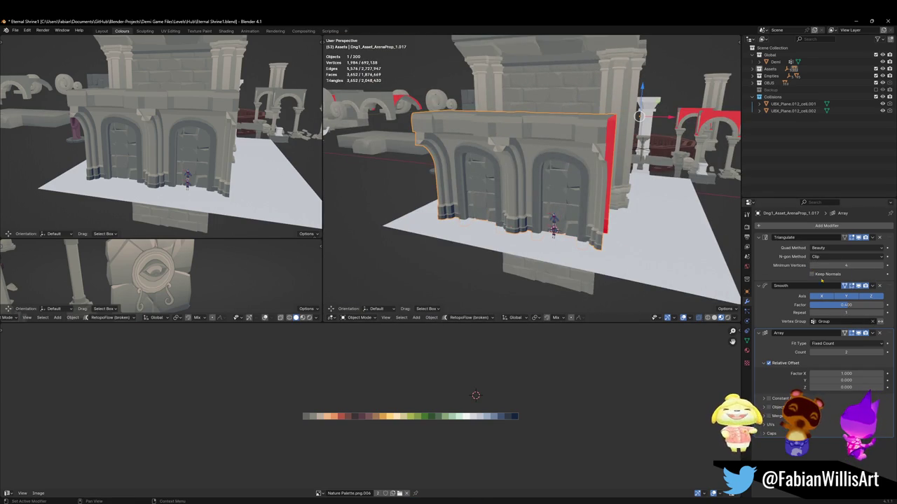
Step: Raise the wall's Array modifier count to 5
left_click(882, 354)
left_click(882, 354)
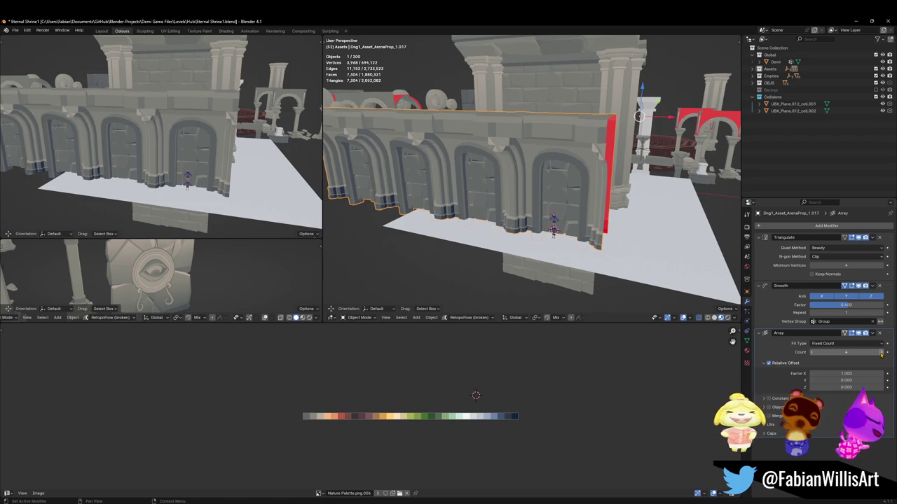
left_click(881, 354)
mouse_move(168, 140)
middle_mouse_down()
mouse_move(185, 152)
mouse_move(528, 180)
middle_mouse_up()
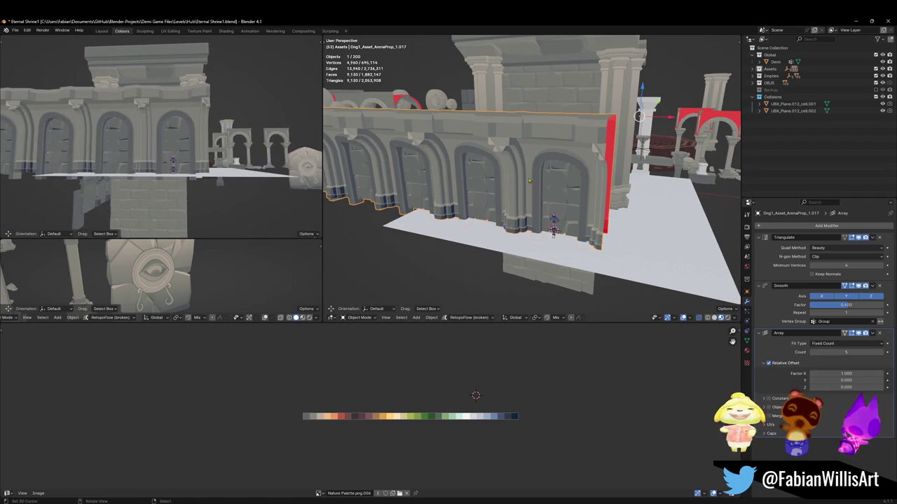
middle_click_drag(617, 141, 604, 130)
Step: Set the arch wall's origin to the 3D cursor
key("Tab")
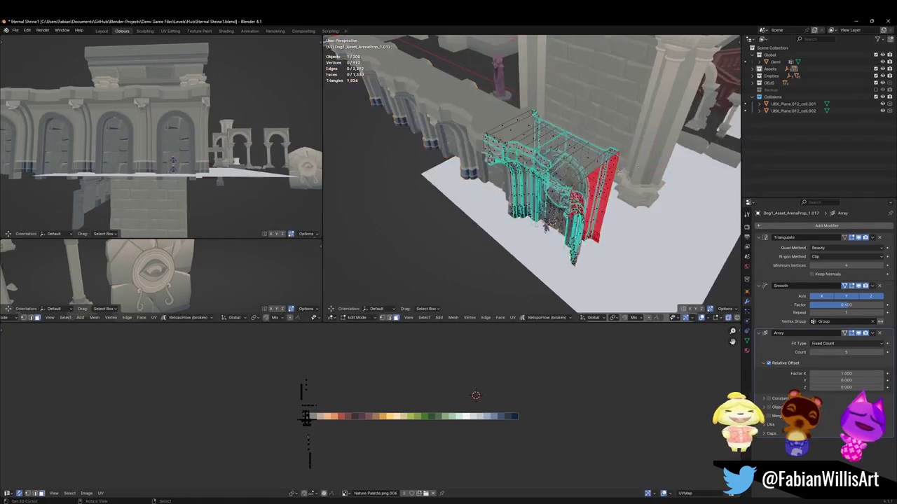
key("alt+a")
key("Tab")
right_click(610, 148)
left_click(596, 148)
middle_click_drag(595, 147, 553, 142)
Step: Scale the wall uniformly to 1.186 and lower it along Z onto the floor
key("s")
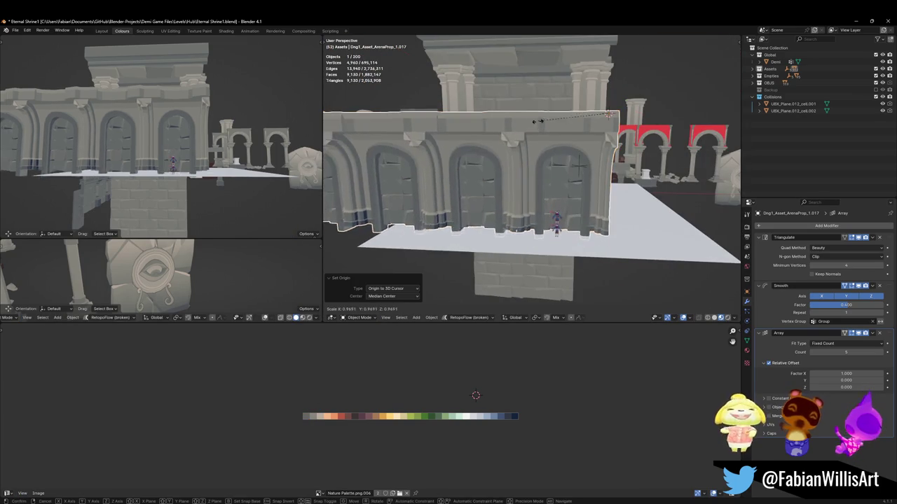
left_click(548, 138)
key("g")
key("z")
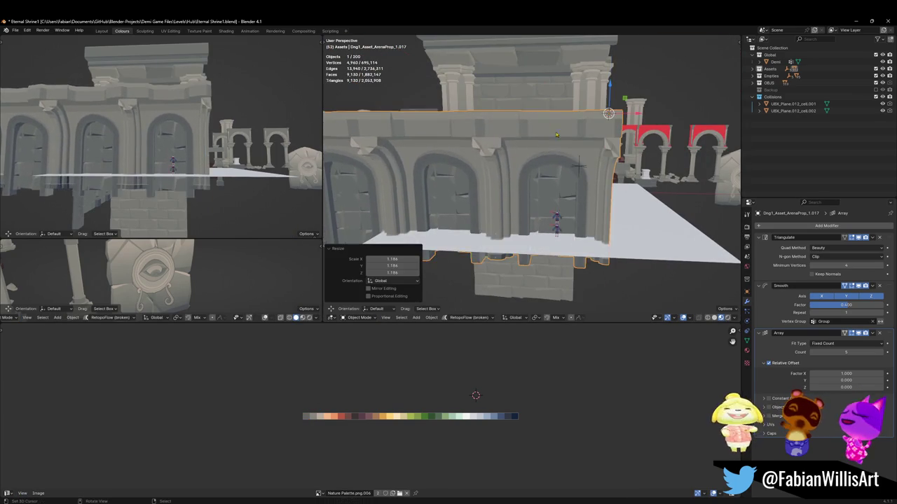
left_click(561, 180)
middle_click_drag(567, 191, 522, 215)
scroll(560, 195, "up", 3)
Step: Select the wall around the statue niche, frame it and clear the Edit Mode selection
scroll(561, 195, "down", 3)
left_click(514, 193)
key("KP_Decimal")
key("Tab")
key("a")
key("alt+a")
Step: Pick faces above the statue, try a vertical scale, cancel it and save
left_click(479, 162)
key("s")
key("z")
left_click(479, 173)
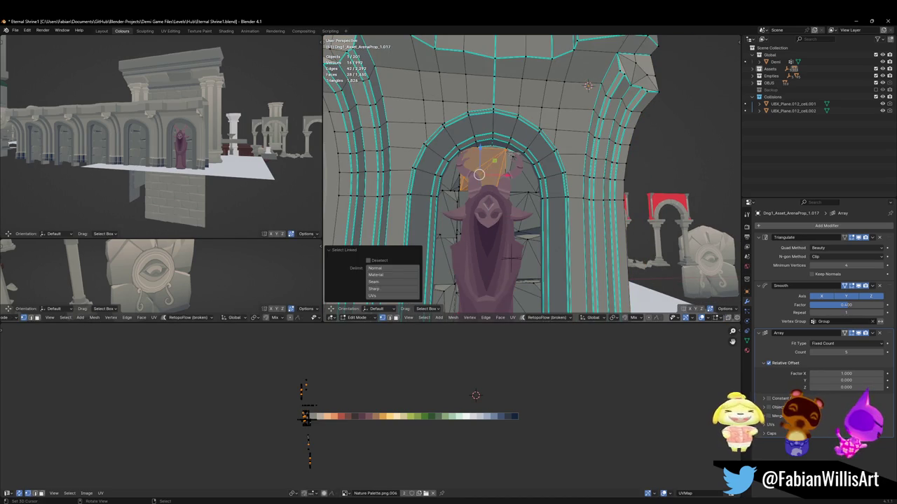
key("g")
key("Escape")
key("Tab")
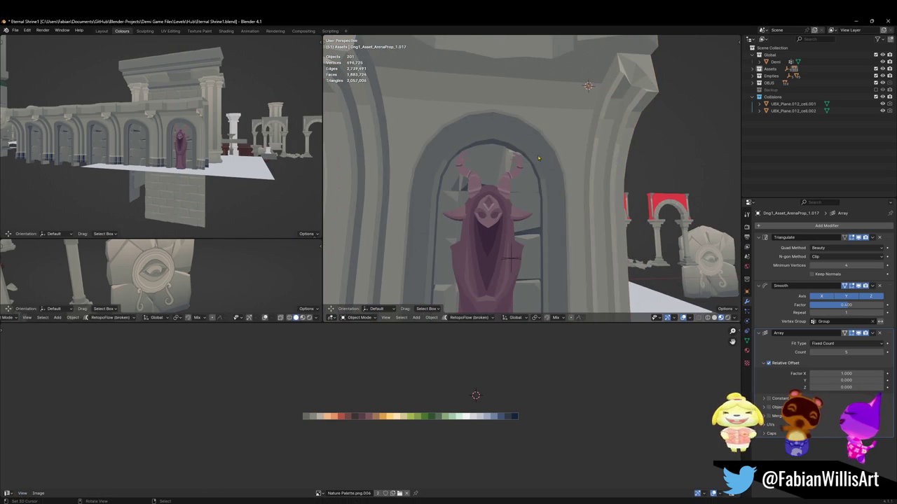
mouse_move(522, 193)
middle_mouse_down()
mouse_move(532, 197)
mouse_move(525, 182)
middle_mouse_up()
key("ctrl+s")
Step: Select the linked faces near the statue's horns and stretch them 1.479 along Z
left_click(524, 181)
key("Tab")
key("a")
key("alt+a")
key("l")
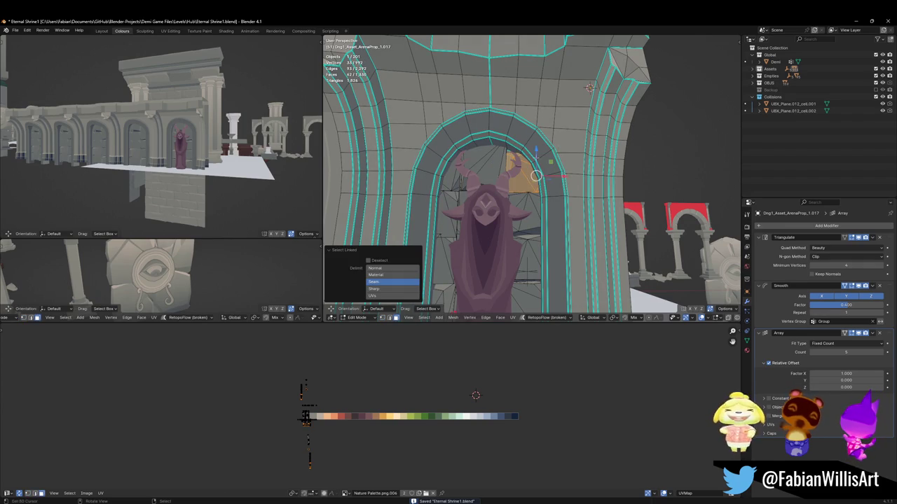
key("s")
key("z")
left_click(532, 176)
Step: Raise the stretched niche top along Z and save Eternal Shrine1.blend
key("g")
key("z")
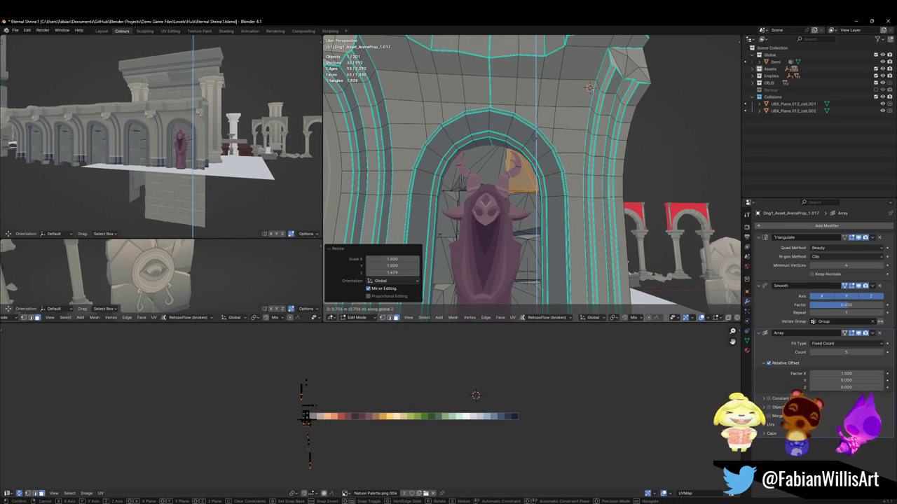
left_click(556, 199)
key("Tab")
scroll(556, 199, "down", 4)
scroll(556, 199, "down", 3)
key("ctrl+s")
left_click(523, 204)
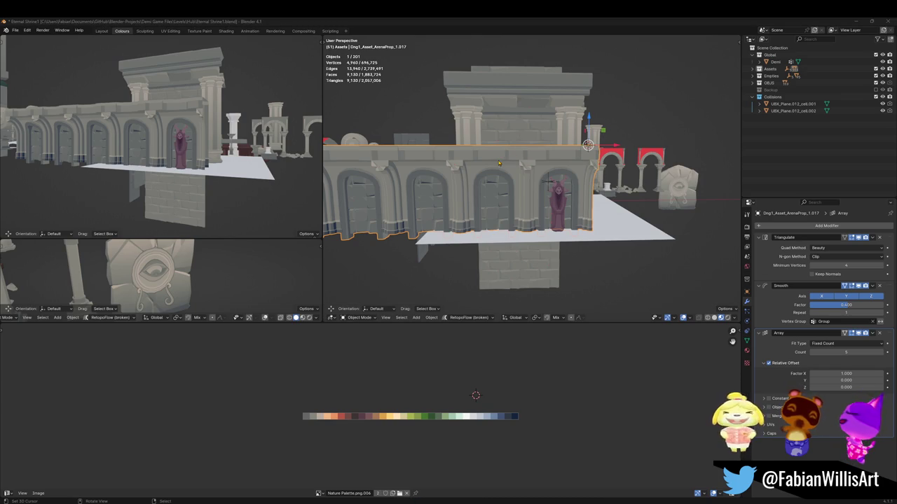
scroll(489, 165, "up", 2)
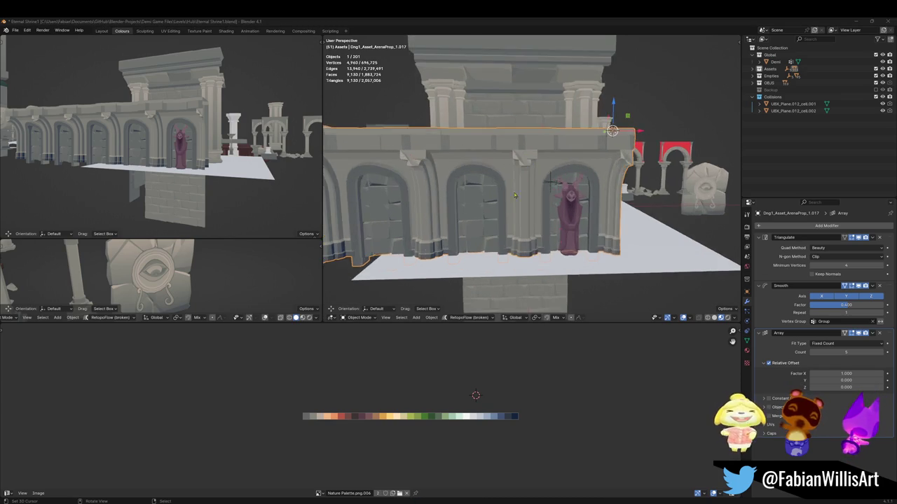
Step: Add a Bézier circle and set it to display in front of other objects
mouse_move(490, 165)
middle_mouse_down()
mouse_move(558, 190)
mouse_move(527, 206)
middle_mouse_up()
left_click(558, 191)
scroll(559, 191, "down", 3)
left_click(539, 194)
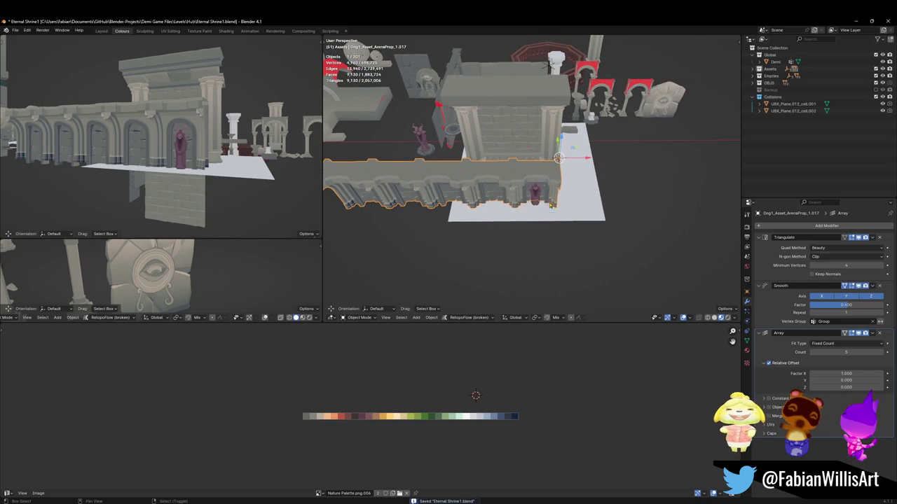
key("shift+a")
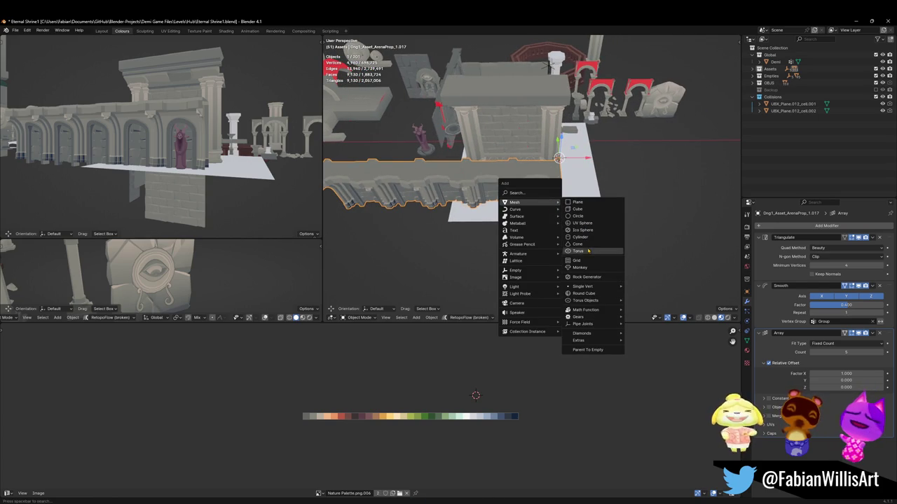
mouse_move(515, 208)
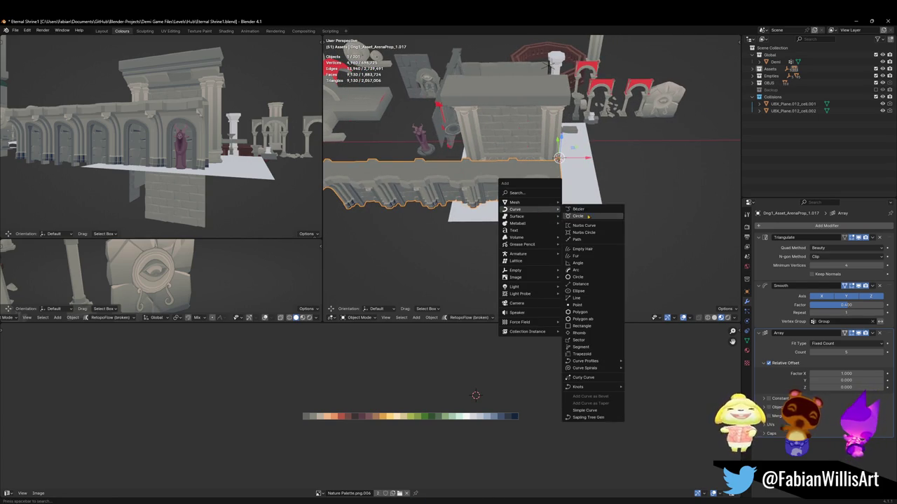
left_click(584, 215)
key("q")
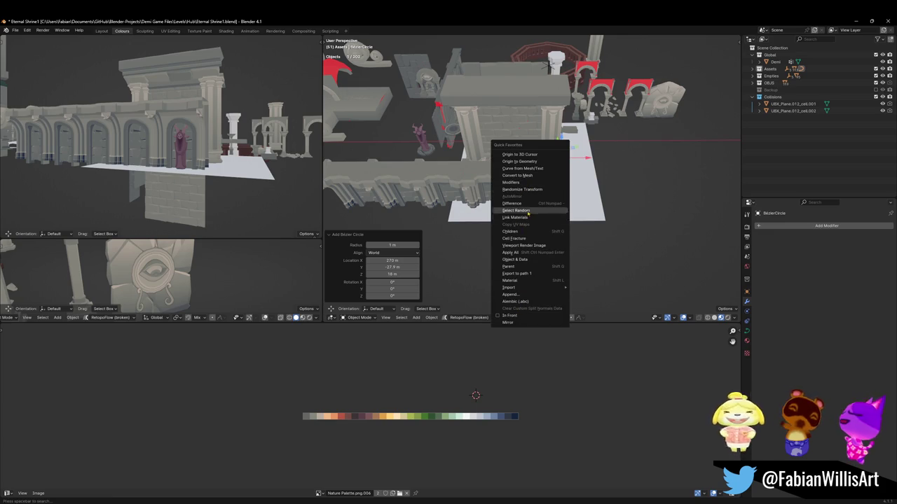
left_click(522, 316)
Step: Resize the Bézier circle's points in Edit Mode over three scale passes
key("Tab")
scroll(556, 172, "up", 3)
scroll(556, 172, "up", 3)
key("s")
left_click(672, 232)
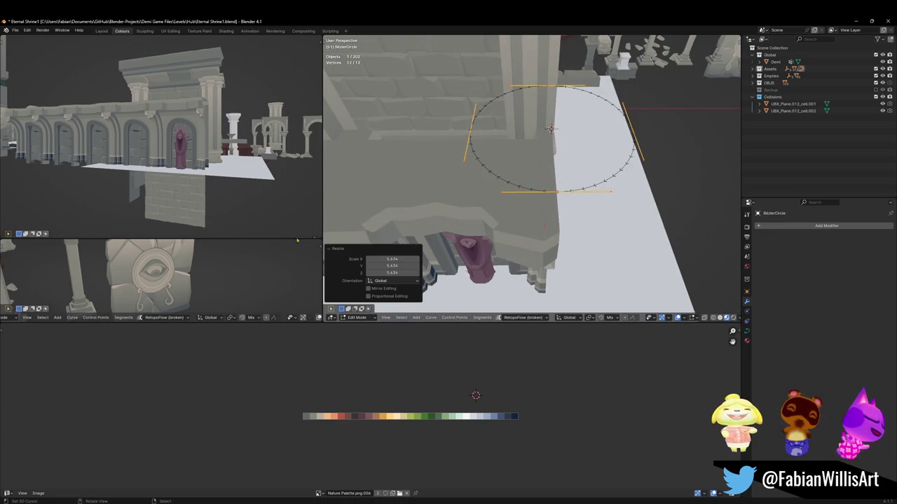
middle_click_drag(671, 232, 609, 221)
key("s")
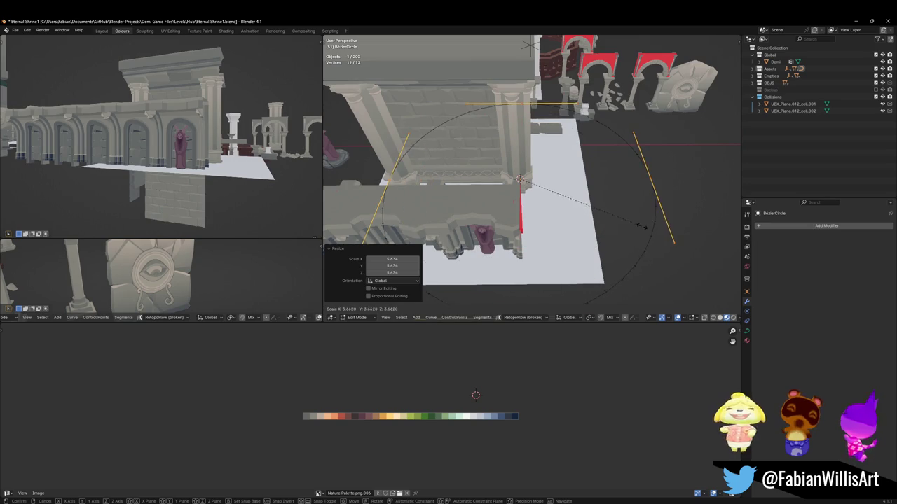
left_click(606, 221)
scroll(565, 214, "down", 2)
key("s")
left_click(560, 212)
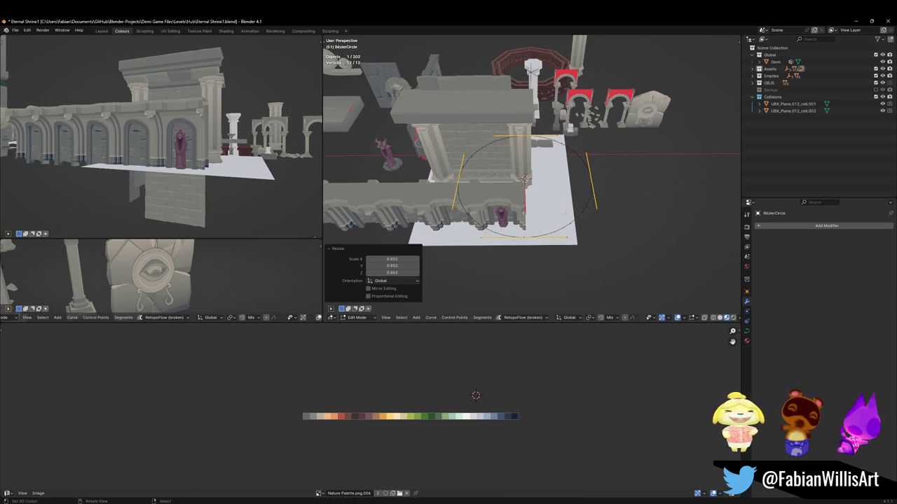
key("Tab")
Step: Add a Curve modifier to the arched wall and save the file
left_click(503, 194)
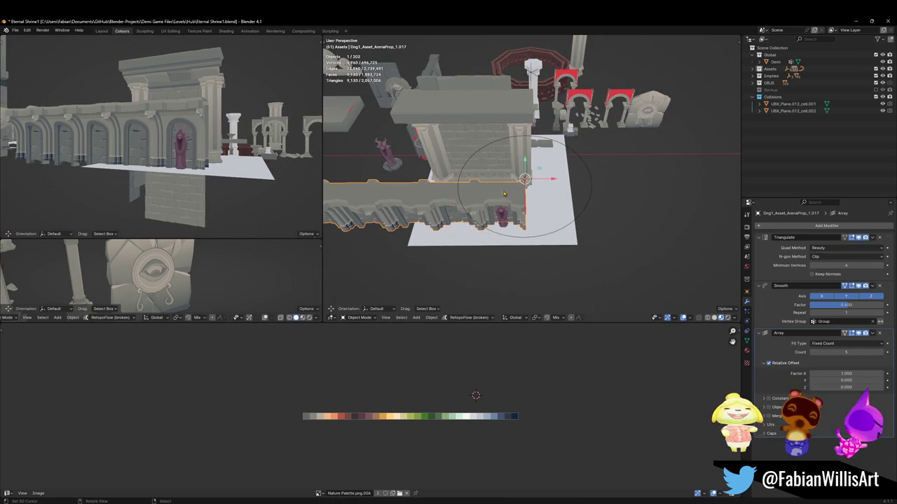
left_click(827, 226)
type("cu")
key("Return")
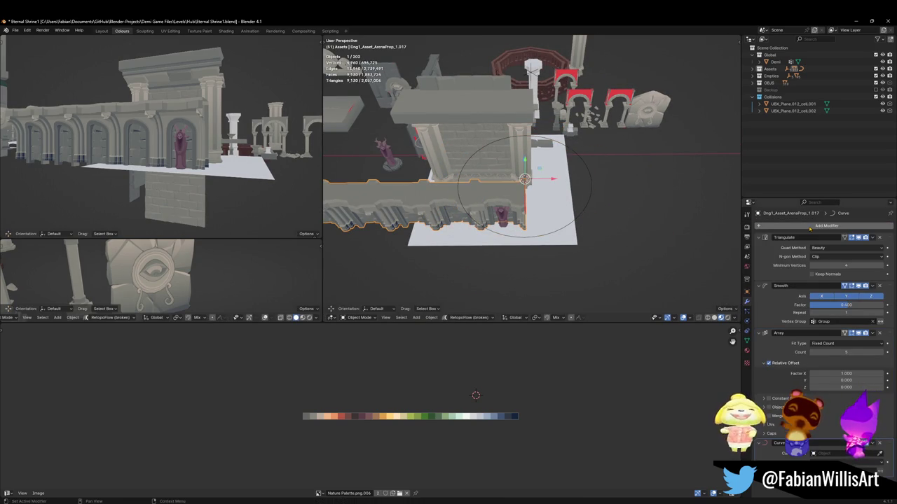
mouse_move(526, 197)
middle_mouse_down()
mouse_move(553, 193)
mouse_move(540, 230)
middle_mouse_up()
key("ctrl+s")
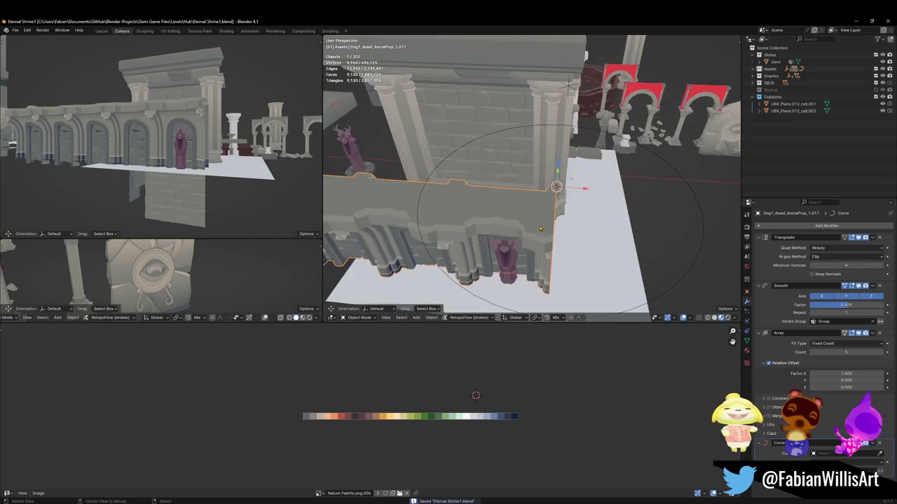
Step: Apply the wall's rotation and scale, after undoing a cleared rotation
key("alt+r")
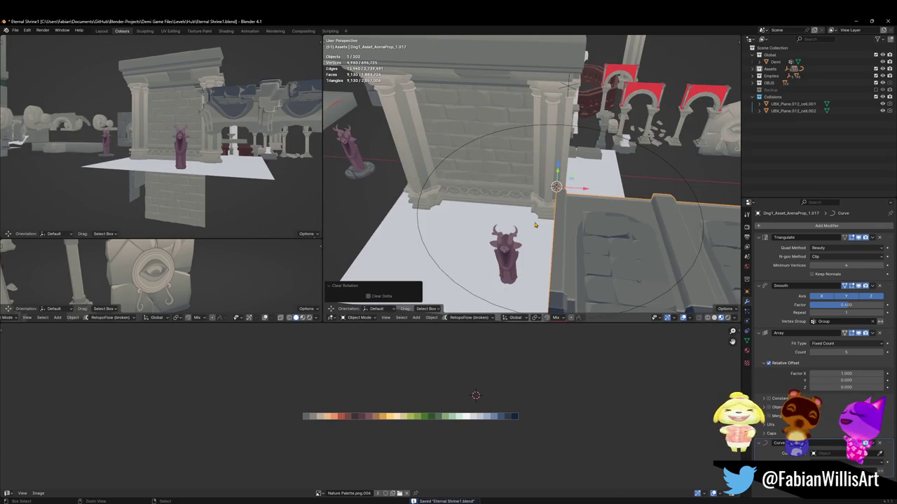
key("ctrl+z")
key("ctrl+a")
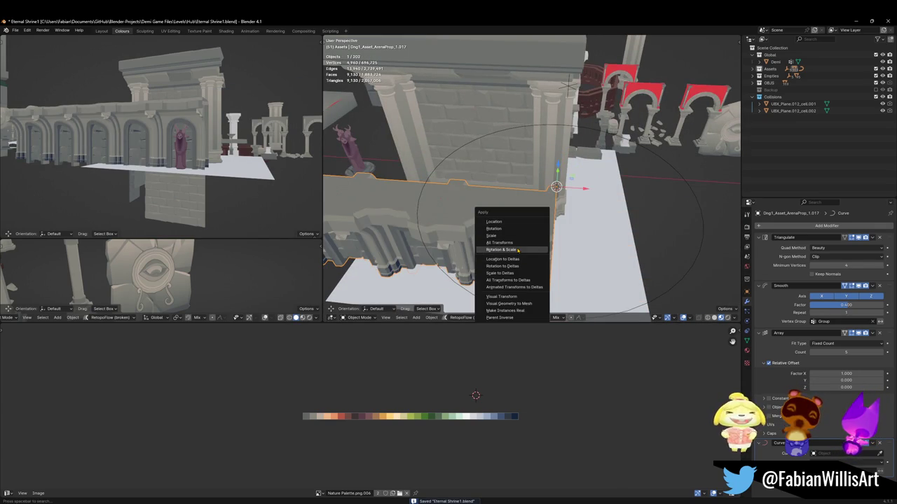
left_click(518, 251)
middle_click_drag(522, 248, 434, 220)
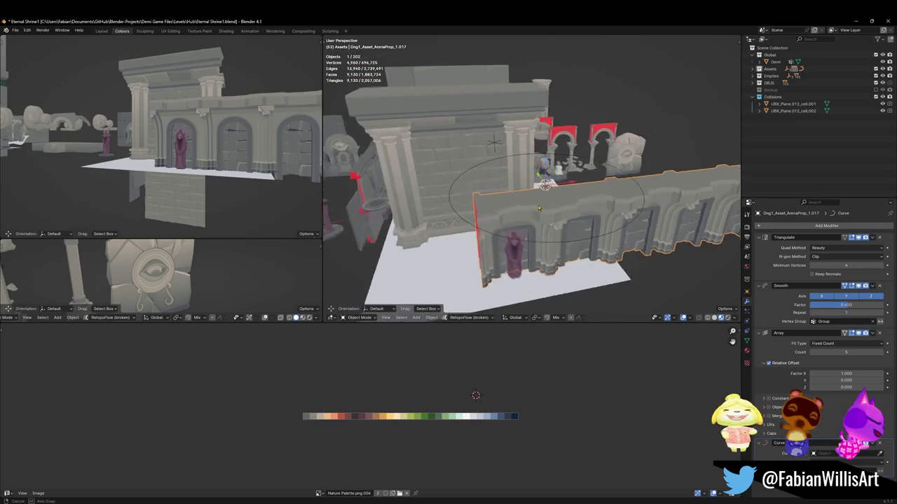
key("Tab")
scroll(416, 213, "up", 3)
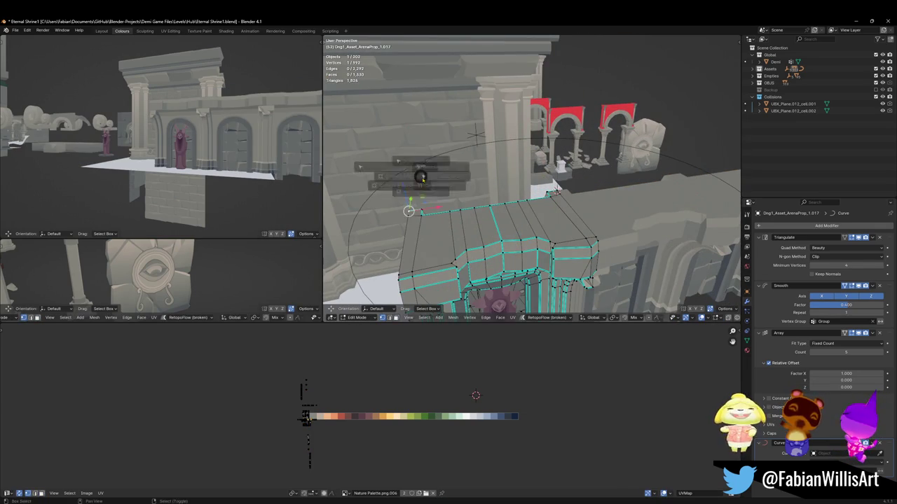
key("Tab")
Step: Set the wall's origin to the 3D cursor and snap the wall to the cursor
right_click(422, 180)
left_click(406, 67)
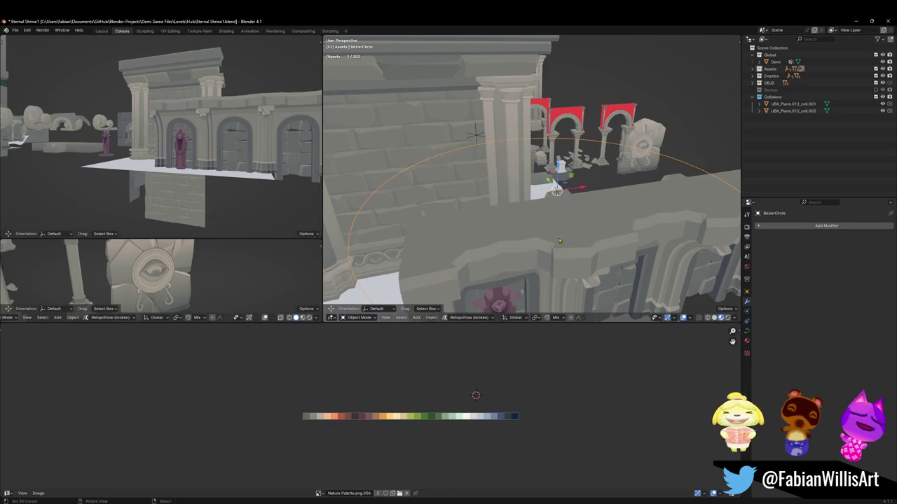
key("shift+s")
left_click(556, 195)
middle_click_drag(533, 231, 490, 210)
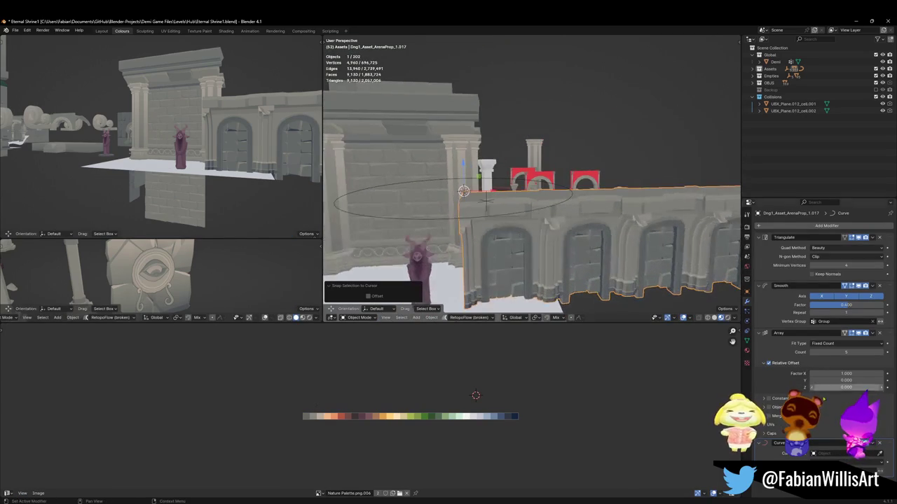
Step: Pick BezierCircle as the Curve modifier's curve so the wall bends into a ring
left_click(469, 212)
middle_click_drag(470, 212, 540, 213)
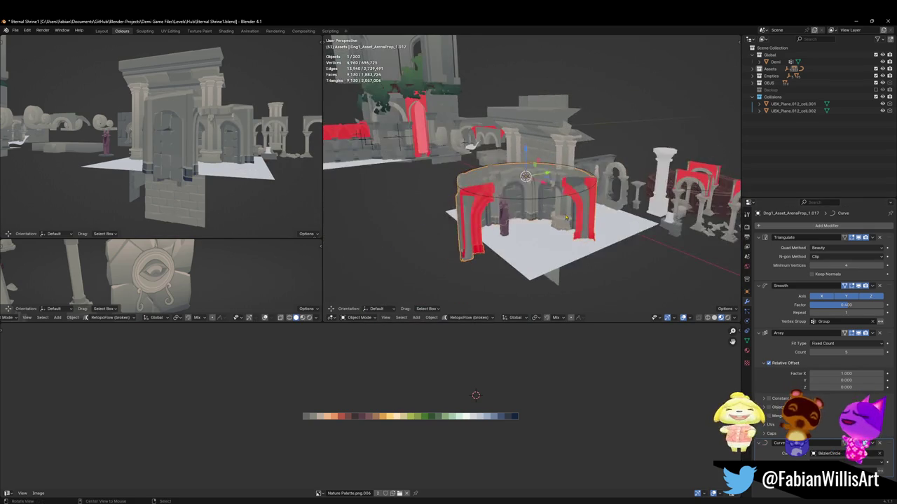
scroll(541, 214, "up", 5)
middle_click_drag(540, 214, 607, 215)
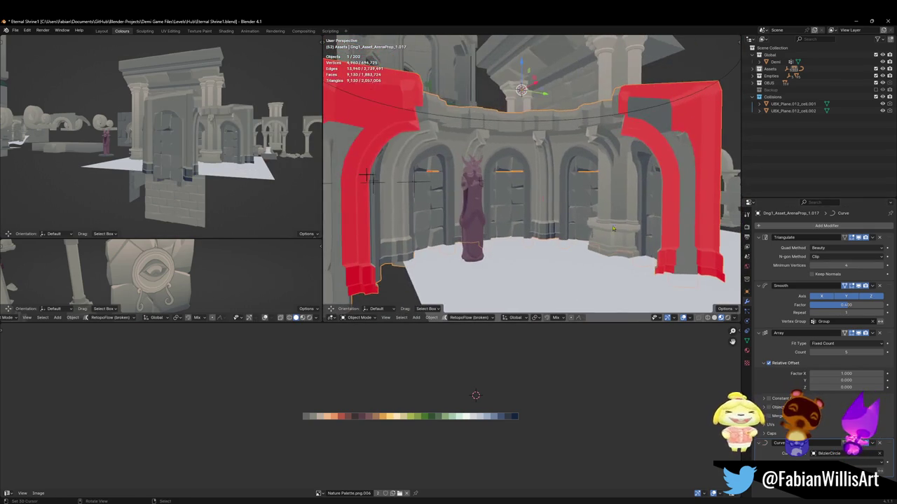
left_click(607, 215)
middle_click_drag(586, 183, 522, 162)
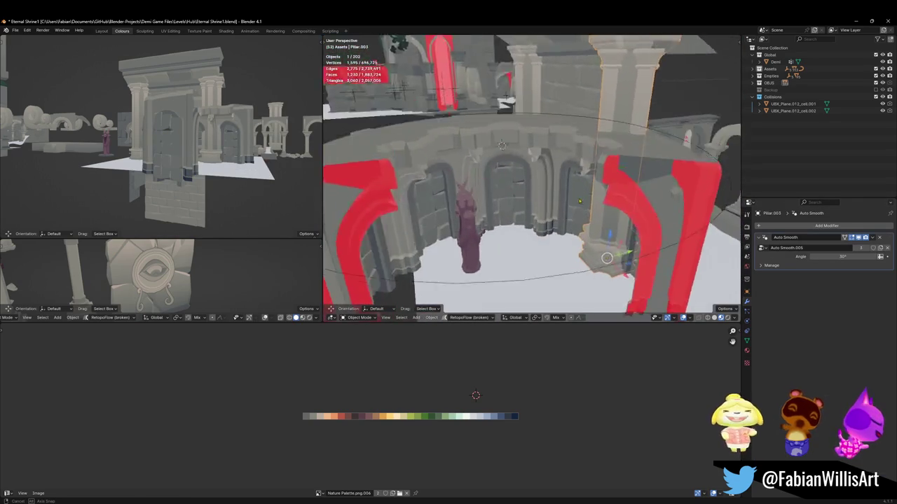
Step: Scale the Bézier circle's points to 1.336 to widen the curved wall
left_click(532, 117)
scroll(532, 117, "down", 3)
key("Tab")
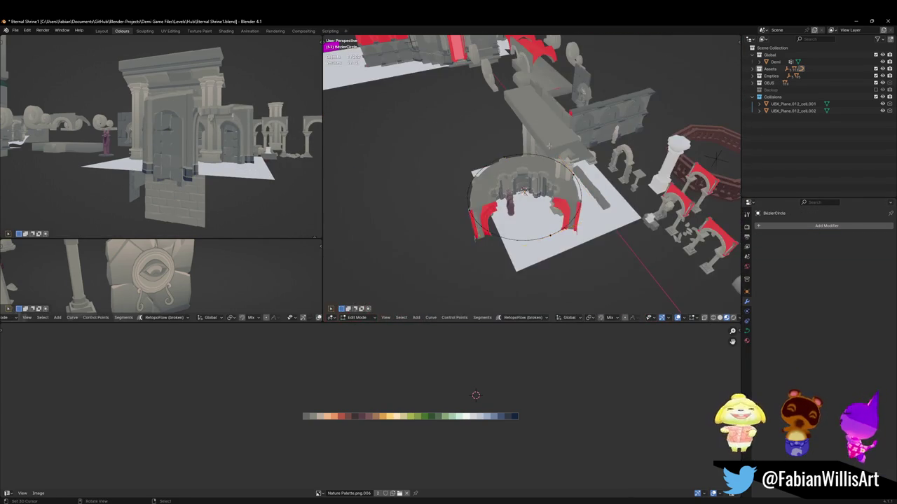
key("s")
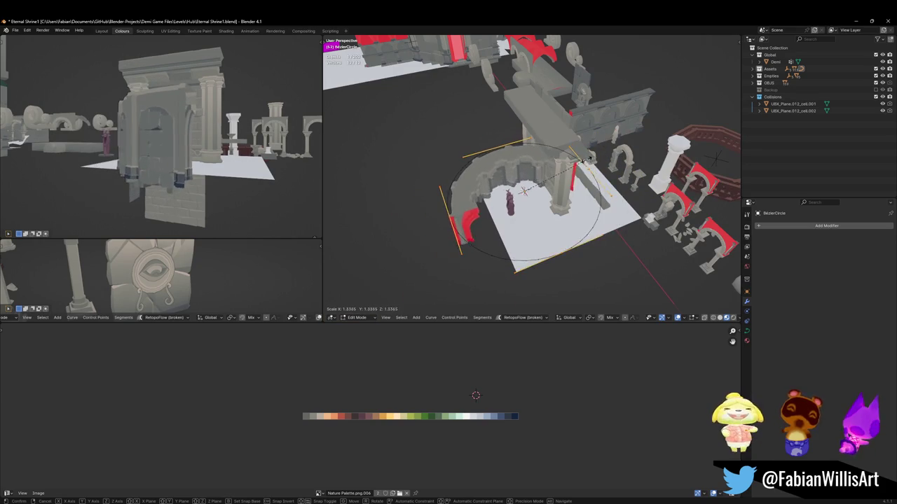
left_click(524, 191)
scroll(524, 190, "up", 5)
mouse_move(524, 190)
middle_mouse_down()
mouse_move(529, 205)
mouse_move(505, 211)
mouse_move(473, 179)
mouse_move(466, 144)
middle_mouse_up()
key("Tab")
left_click(530, 238)
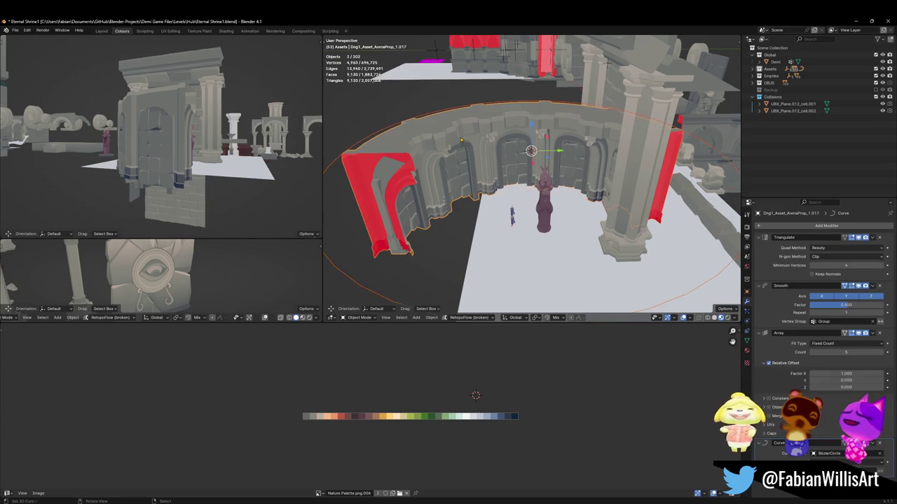
Step: Enlarge the Bézier circle slightly and save the shrine file
left_click(433, 114)
key("Tab")
key("s")
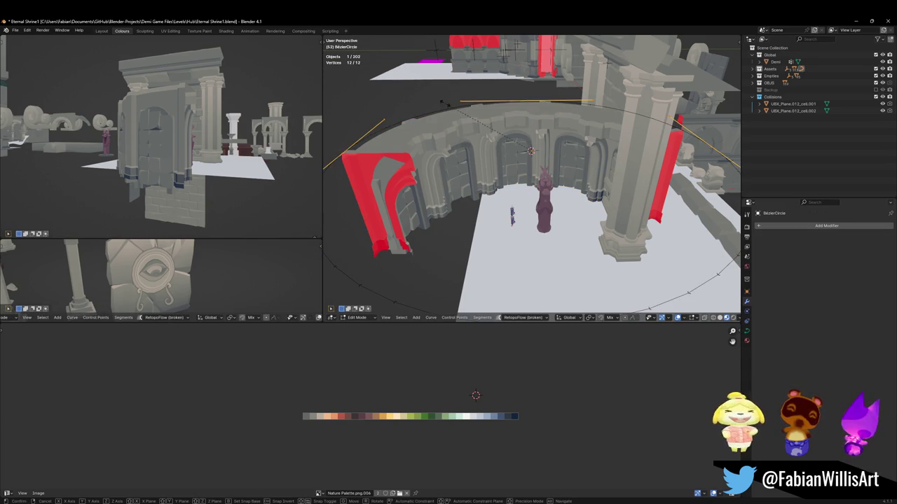
left_click(440, 99)
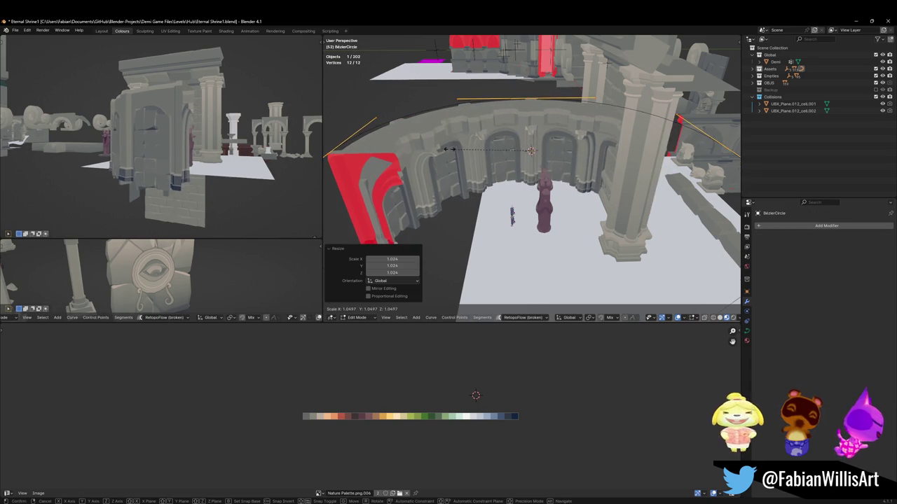
key("Tab")
mouse_move(518, 213)
middle_mouse_down()
mouse_move(452, 205)
mouse_move(574, 193)
middle_mouse_up()
key("ctrl+s")
Step: Select the pillar, trim strip, back wall, top beam and another wall piece
left_click(574, 192)
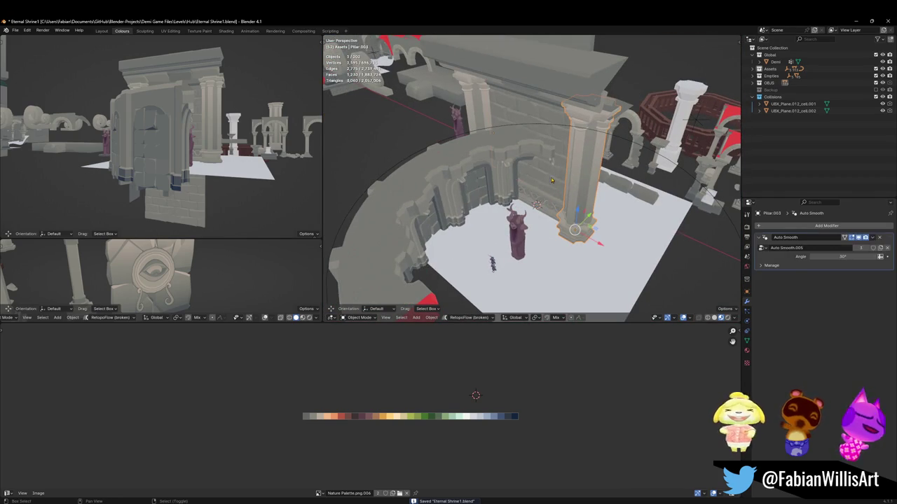
left_click(546, 208, "shift")
left_click(546, 203, "shift")
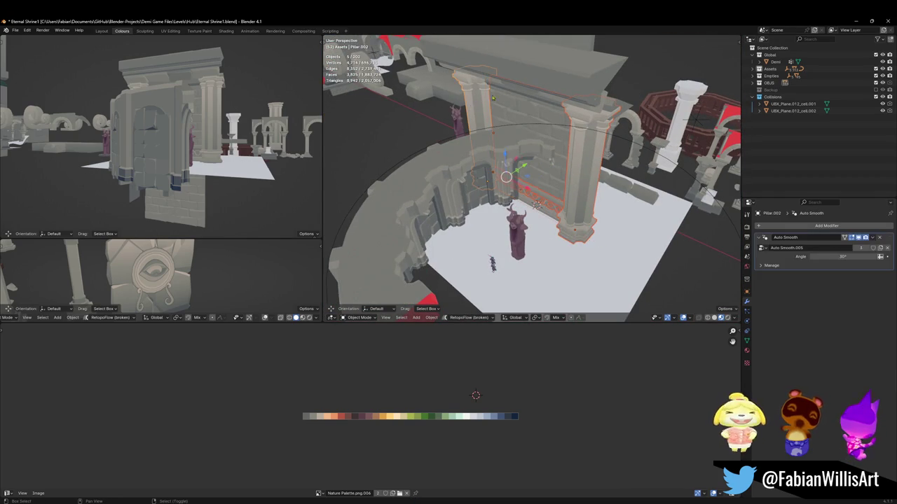
mouse_move(546, 203)
middle_mouse_down()
mouse_move(579, 157)
mouse_move(533, 210)
middle_mouse_up()
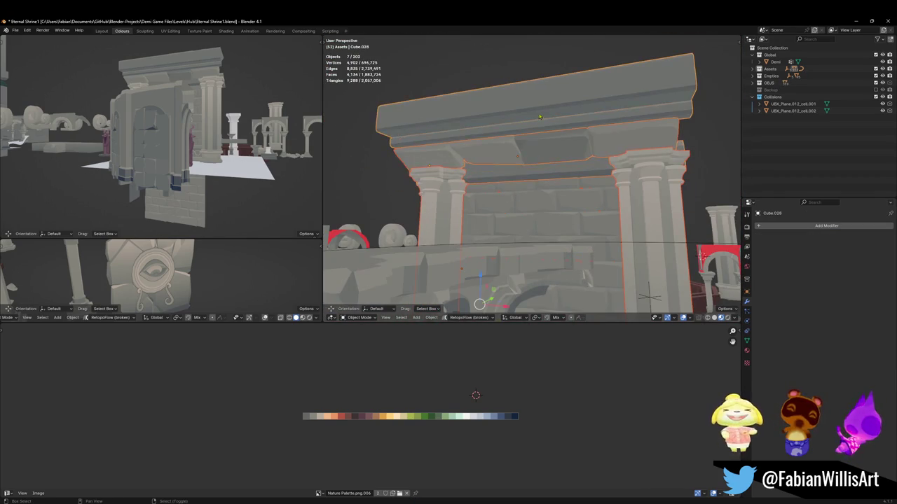
scroll(532, 210, "down", 3)
left_click(554, 210, "shift")
key("g")
left_click(563, 229)
left_click(563, 230, "shift")
Step: Add the floor trim plane, cancel two vertical moves, save, and select the curved wall
key("g")
key("z")
right_click(563, 230)
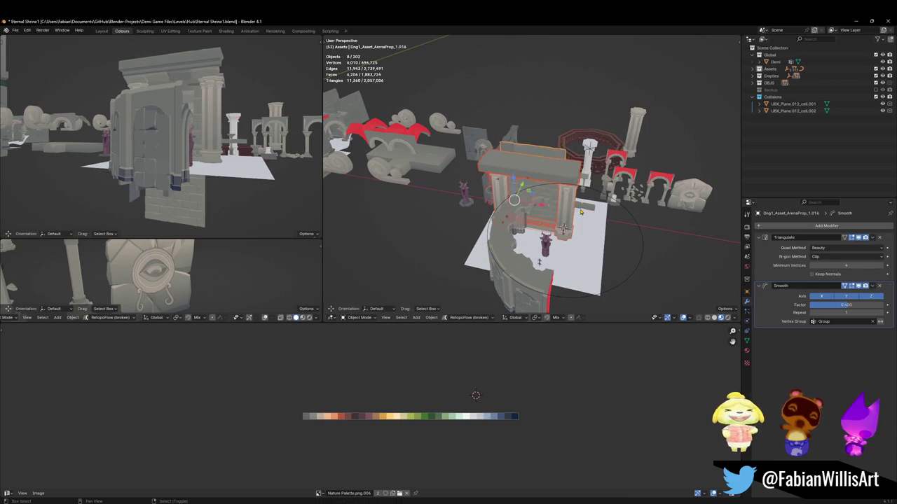
left_click(564, 229, "shift")
key("g")
key("z")
right_click(563, 229)
key("ctrl+s")
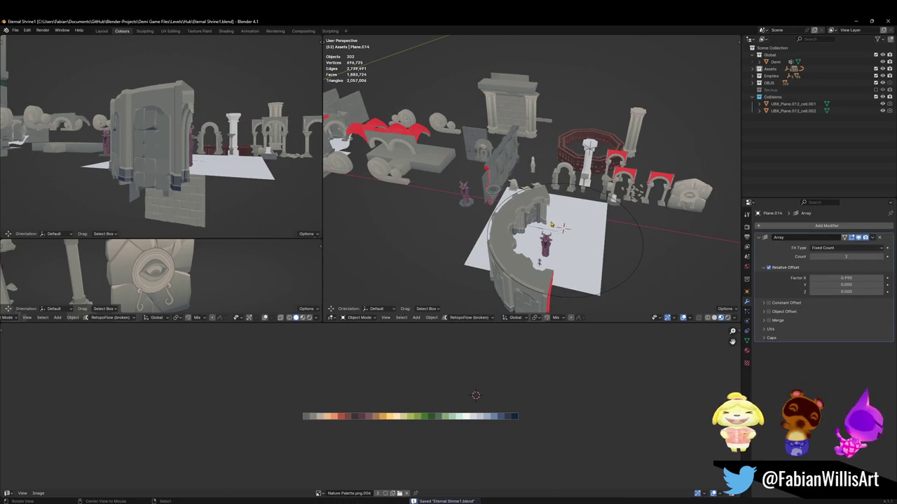
scroll(563, 229, "up", 3)
mouse_move(563, 229)
middle_mouse_down()
mouse_move(508, 191)
mouse_move(482, 129)
middle_mouse_up()
left_click(483, 129)
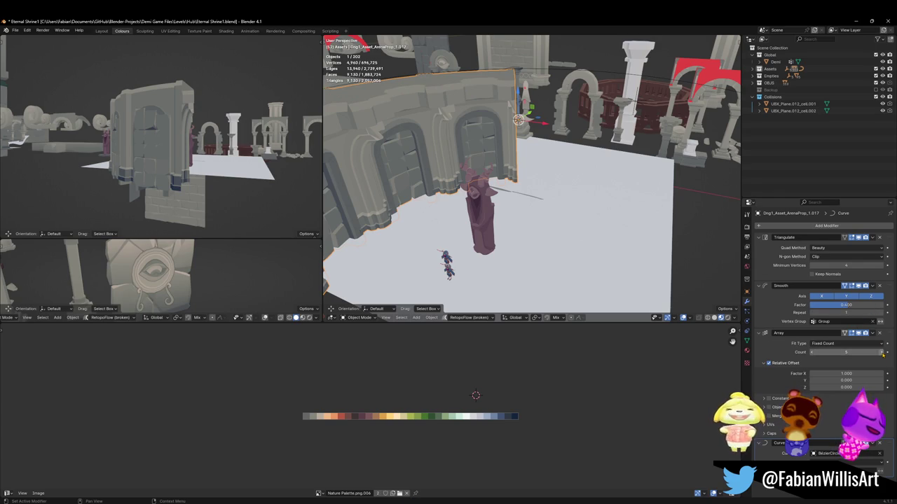
Step: Close the ring with 10 wall copies, then enlarge it and adjust its height
left_click_drag(883, 353, 893, 354)
scroll(547, 198, "down", 3)
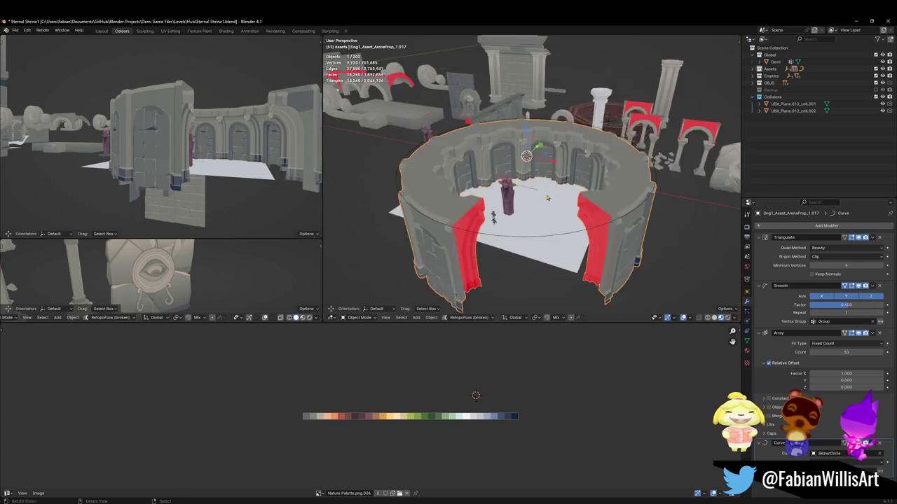
middle_click_drag(547, 199, 560, 231)
key("s")
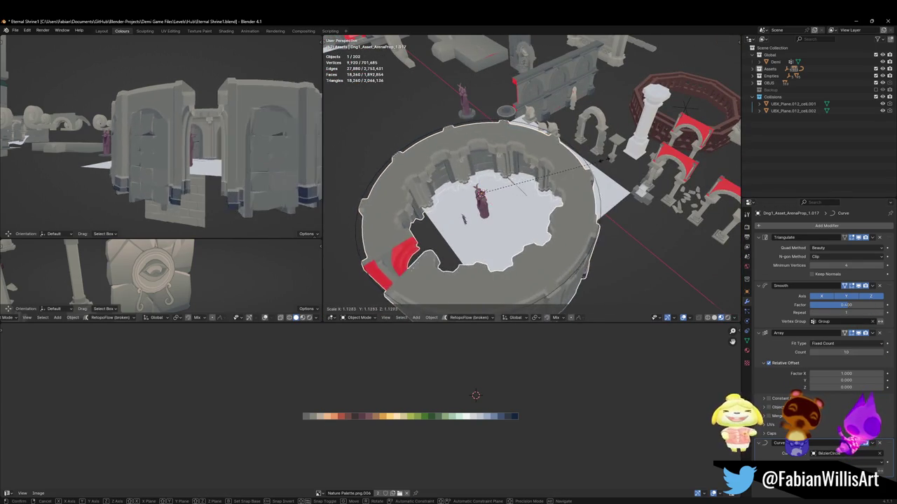
left_click(588, 163)
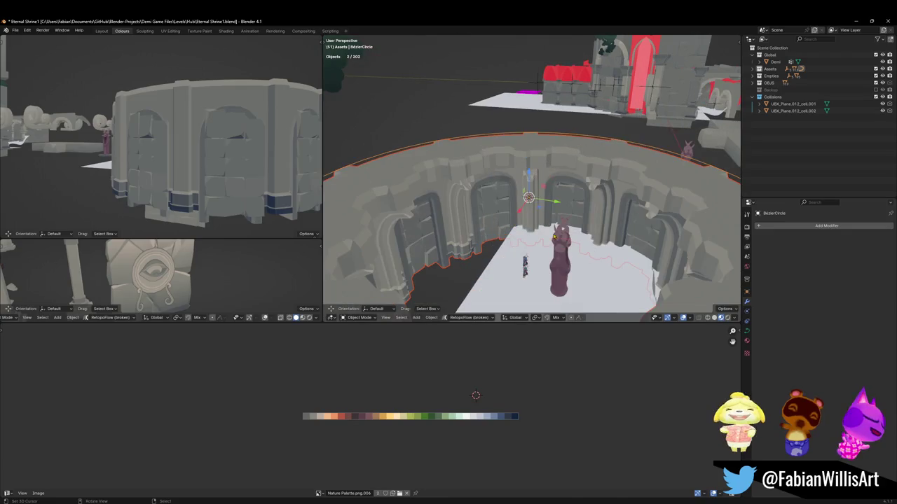
key("g")
key("z")
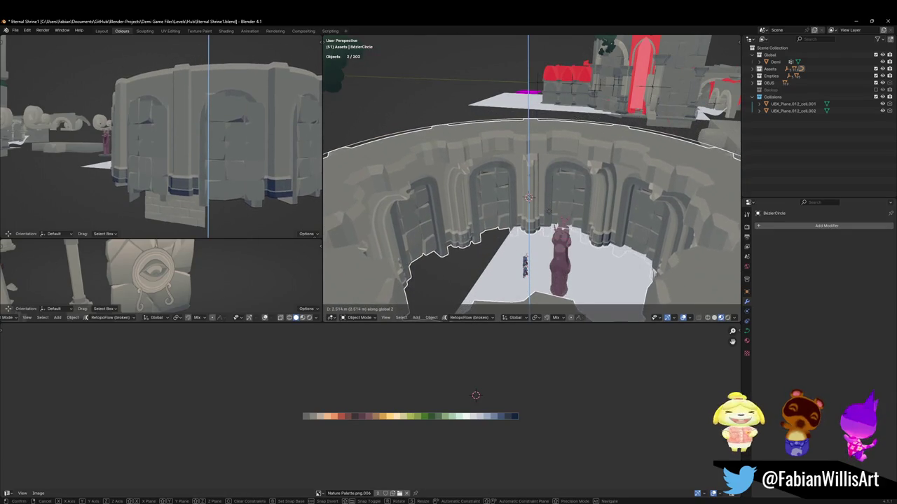
left_click(529, 199)
Step: Move Plane.015 horizontally with its height kept fixed
left_click(529, 202)
key("g")
key("shift+z")
left_click(529, 205)
mouse_move(522, 195)
middle_mouse_down()
mouse_move(555, 207)
mouse_move(479, 173)
middle_mouse_up()
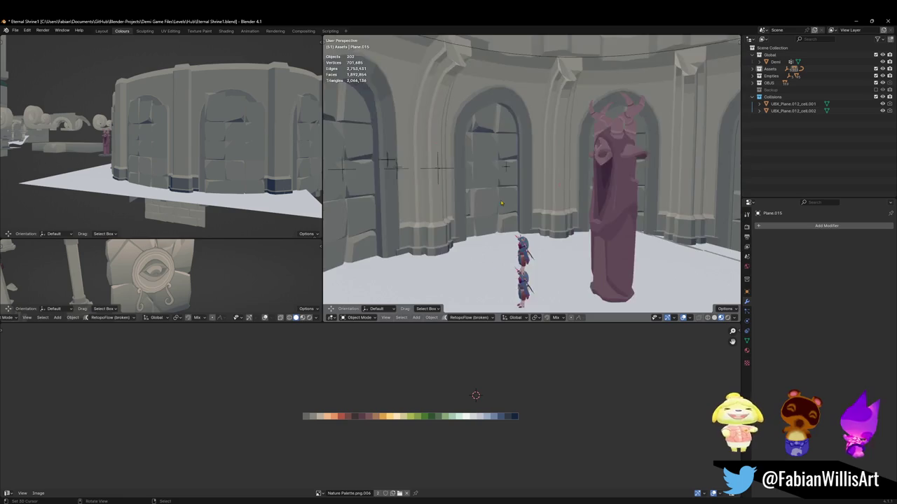
Step: Apply Shade Smooth to the arched wall ring, cancelling the trial rescales
left_click(480, 173)
key("s")
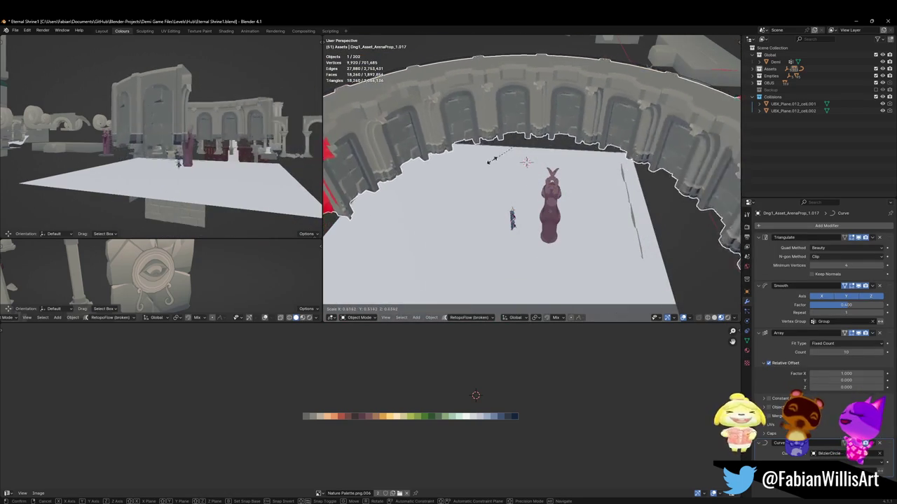
right_click(471, 171)
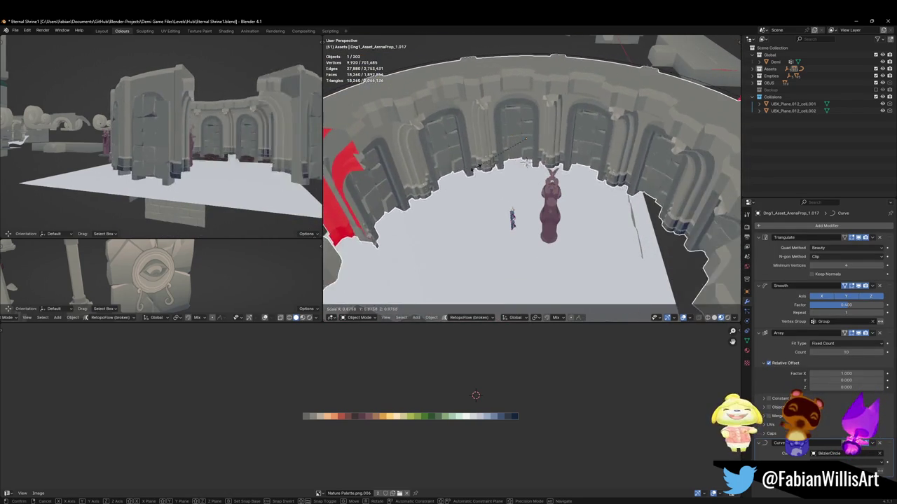
right_click(475, 171)
left_click(476, 171)
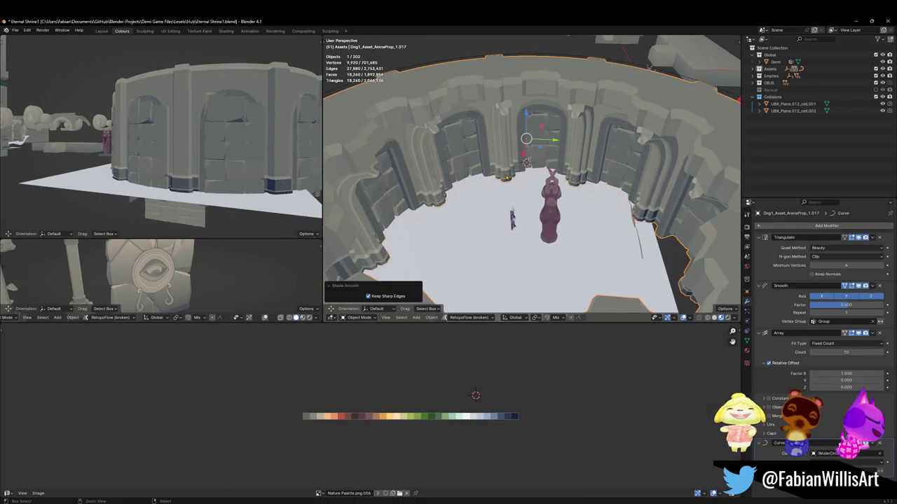
key("s")
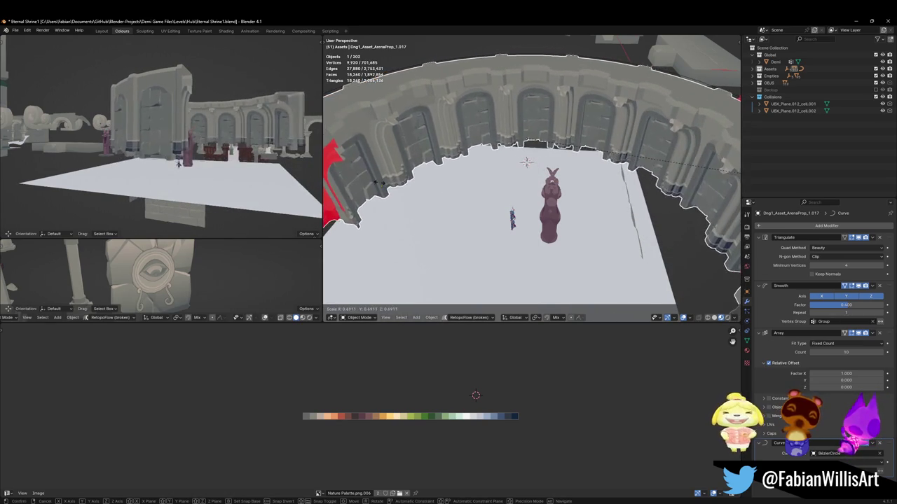
key("Escape")
key("s")
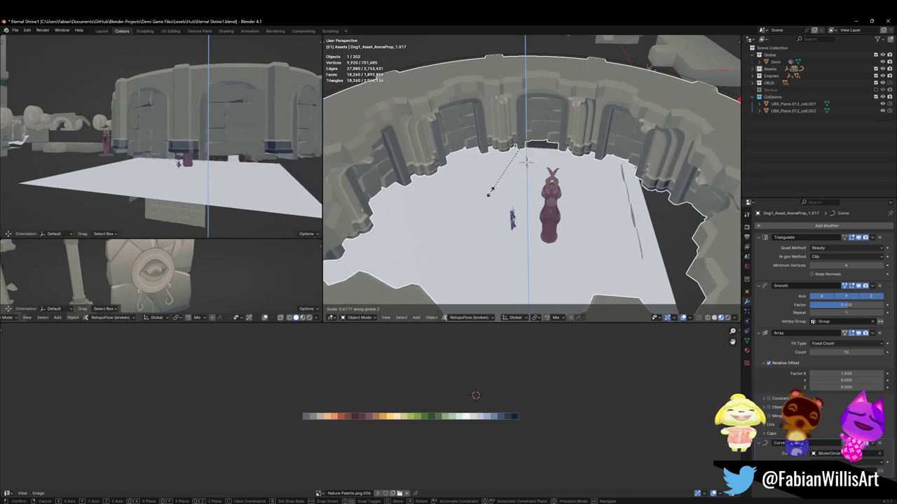
key("Escape")
key("alt+a")
Step: Shrink the BezierCircle's point radius with Alt+S, first to 0.743, then further
scroll(397, 91, "down", 2)
left_click(446, 127)
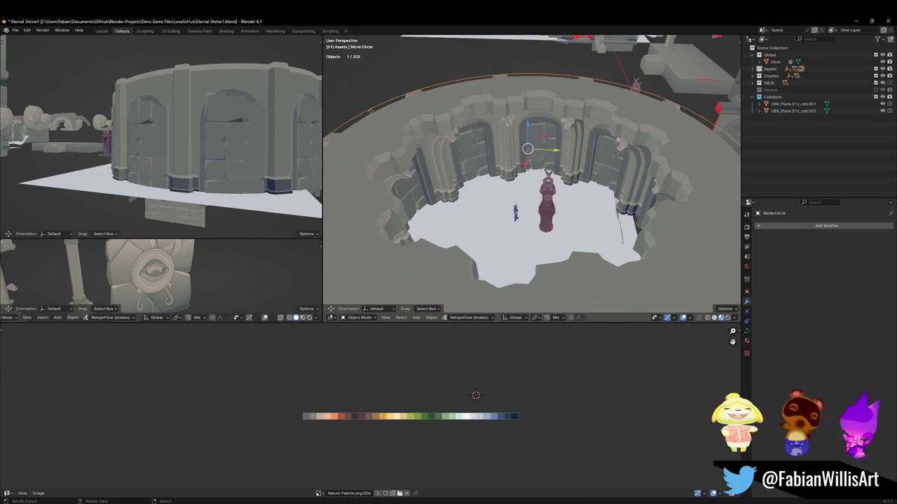
key("Tab")
key("alt+s")
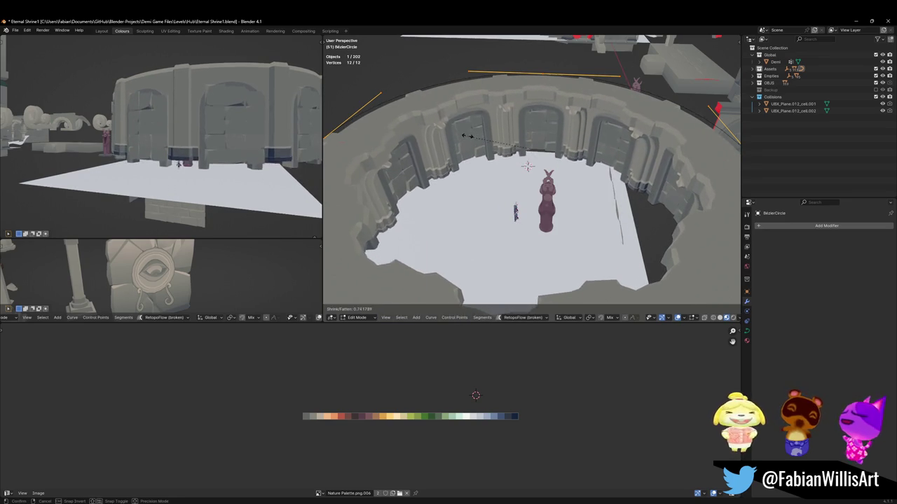
left_click(520, 161)
scroll(520, 162, "up", 5)
scroll(495, 187, "down", 5)
middle_click_drag(494, 210, 495, 187)
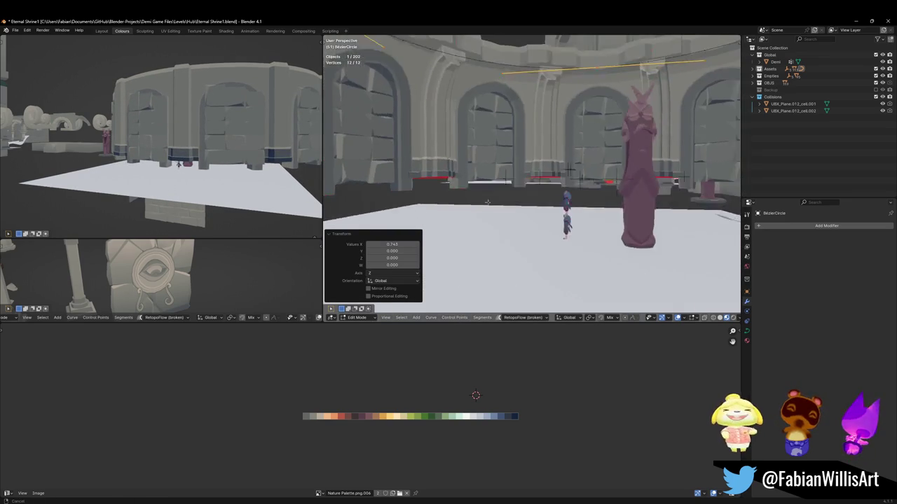
key("alt+s")
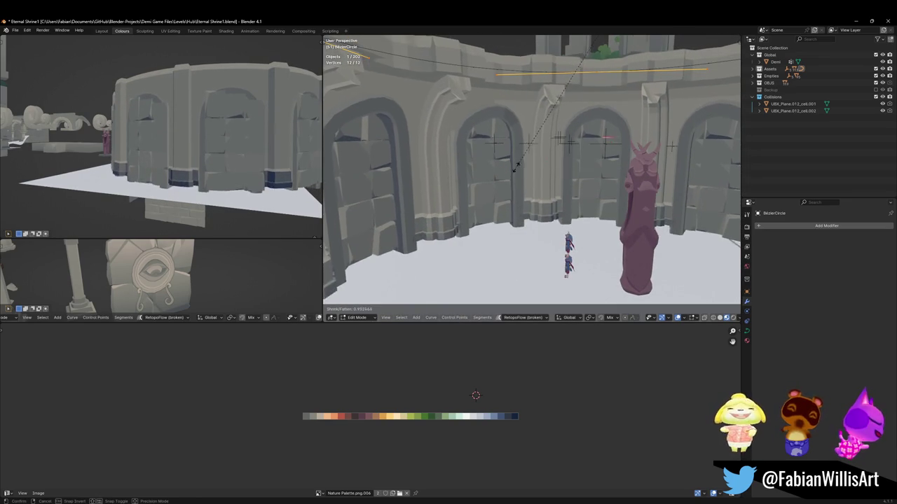
left_click(550, 148)
key("Tab")
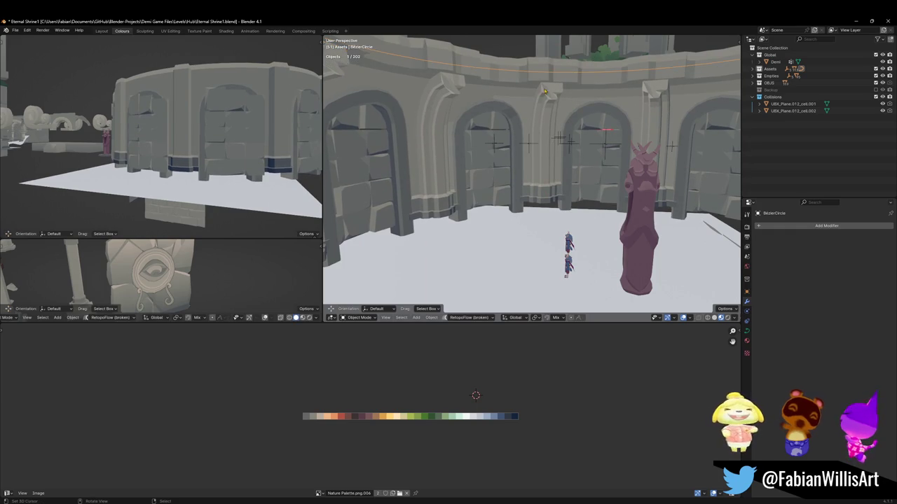
Step: Lower the arched wall ring vertically onto the floor
left_click(526, 122)
key("g")
key("z")
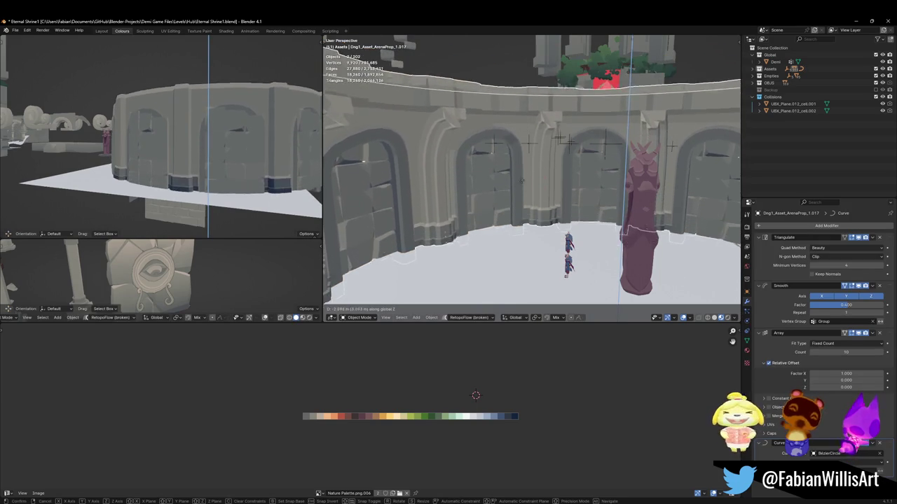
left_click(519, 202)
Step: Move the owl statue horizontally toward a wall niche, keeping its height fixed
mouse_move(519, 202)
middle_mouse_down()
mouse_move(474, 209)
mouse_move(511, 204)
middle_mouse_up()
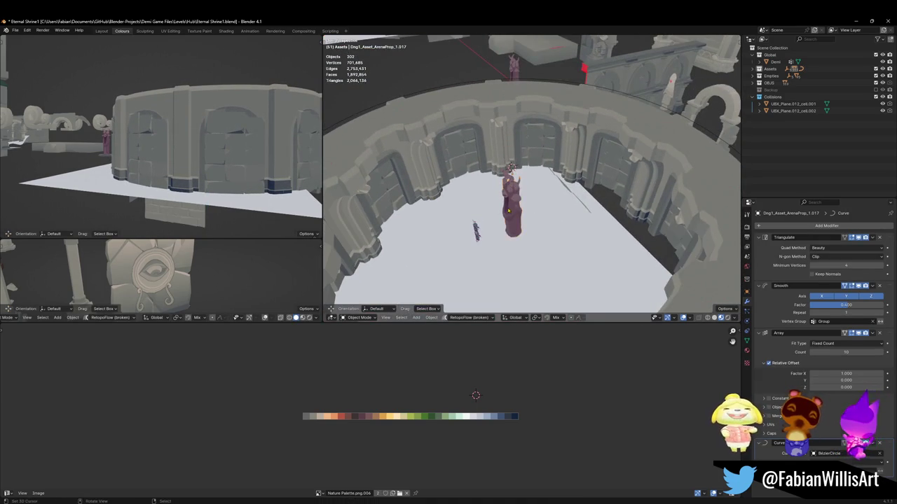
left_click(511, 203)
key("g")
key("shift+z")
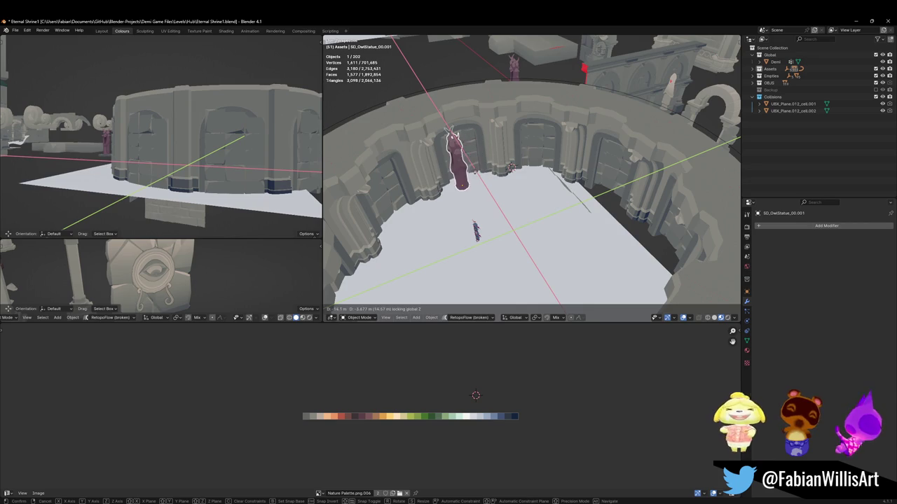
Step: Subtract the owl statue from the arena ring with a Difference from Quick Favorites
left_click(463, 149)
key("Tab")
key("Tab")
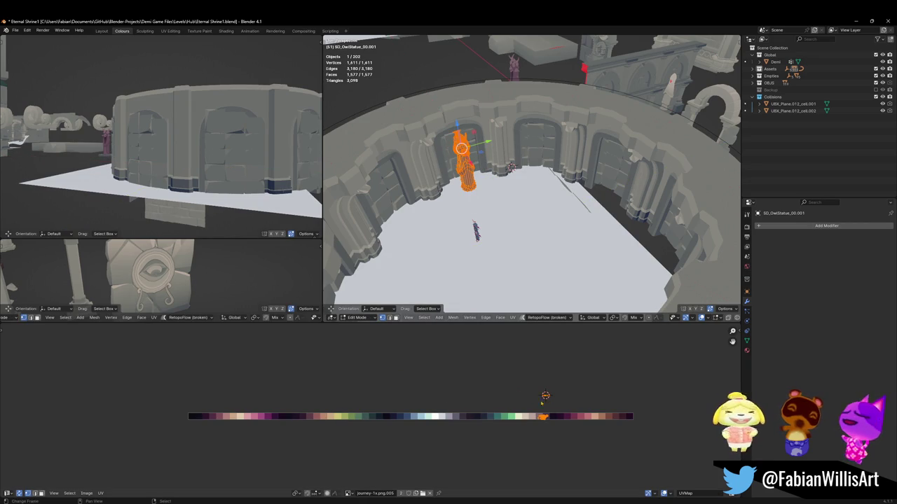
left_click(491, 146, "shift")
key("q")
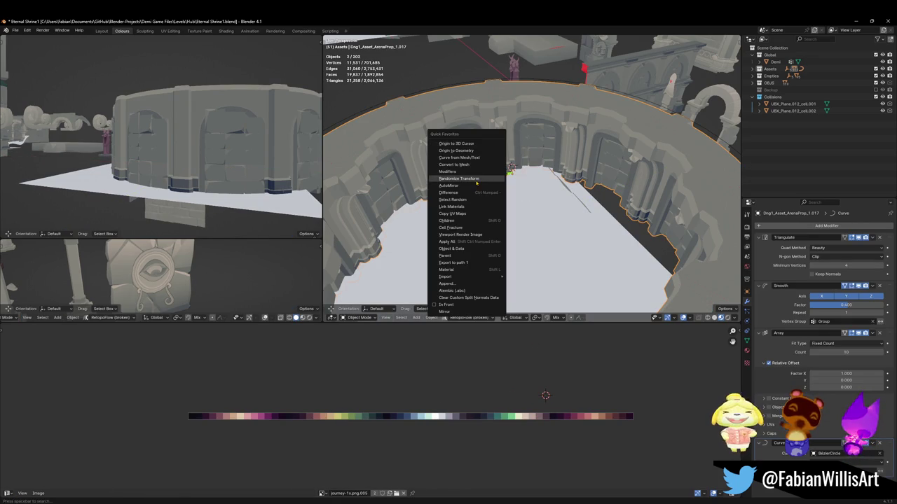
left_click(482, 194)
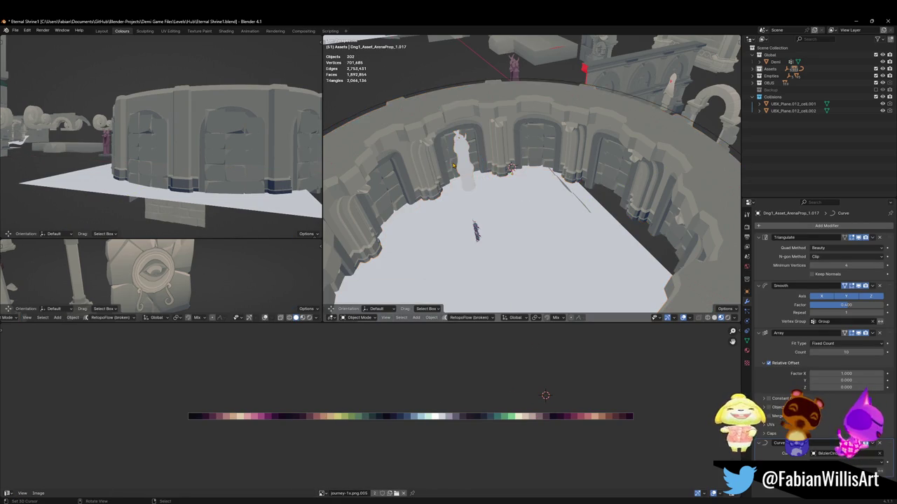
Step: Move the statue's UV island onto another palette colour and mirror it along X
key("Tab")
key("g")
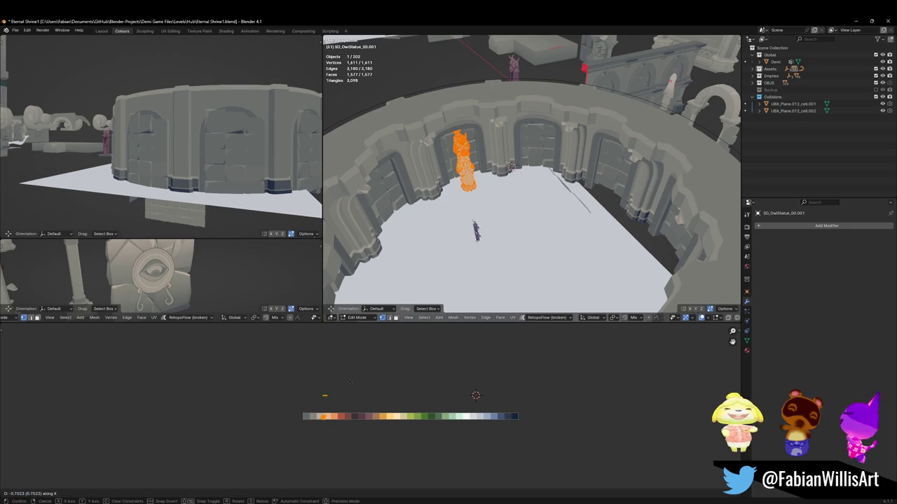
left_click(311, 396)
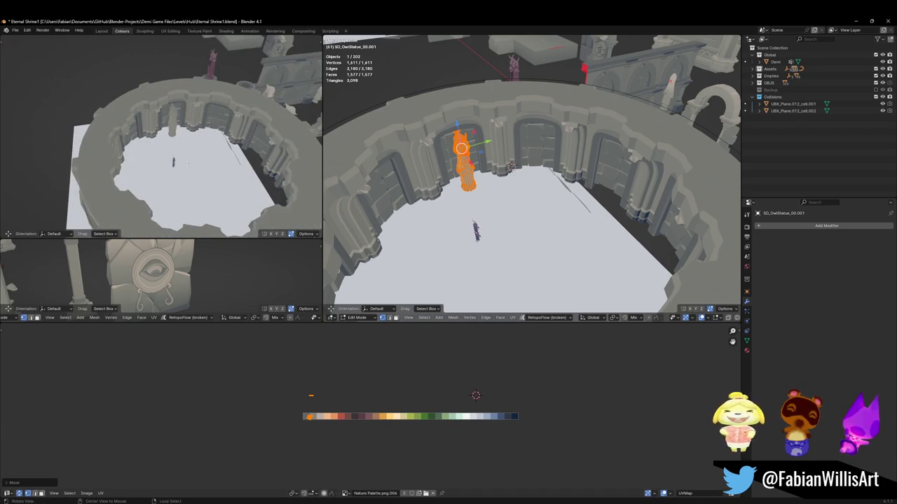
scroll(176, 154, "up", 3)
scroll(161, 144, "up", 3)
middle_click_drag(154, 140, 168, 150)
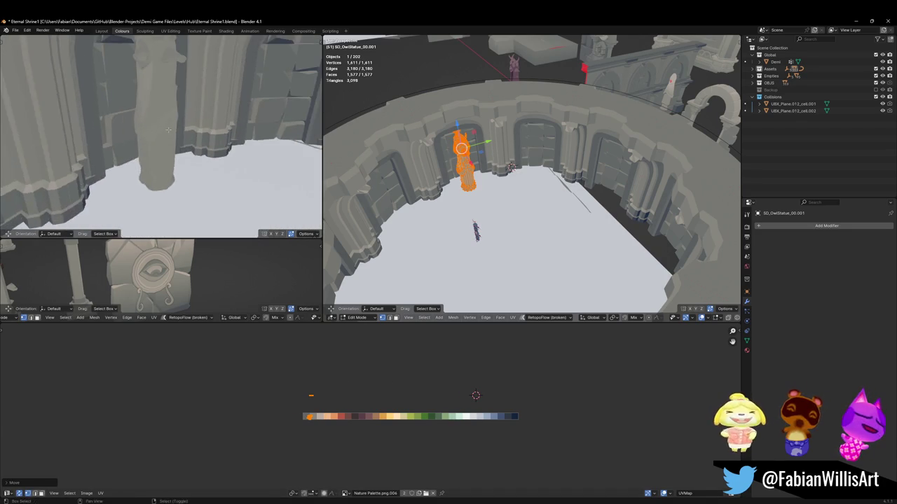
key("ctrl+m")
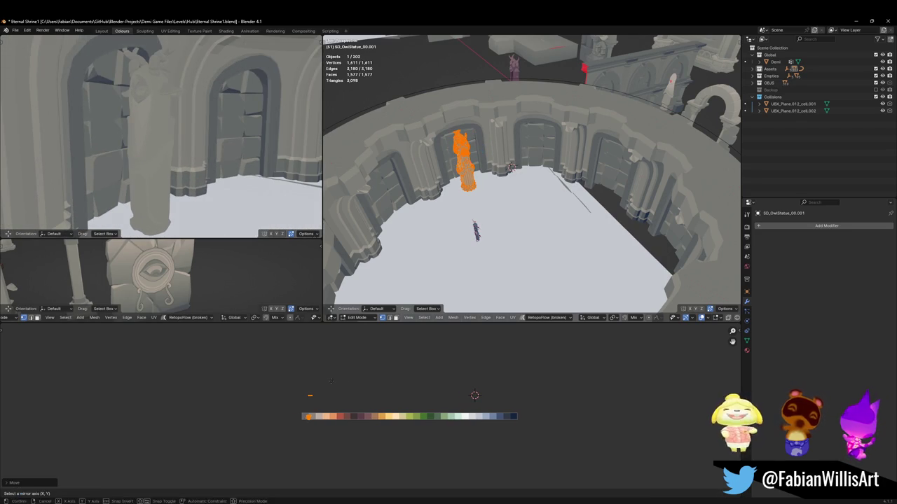
key("x")
key("g")
key("x")
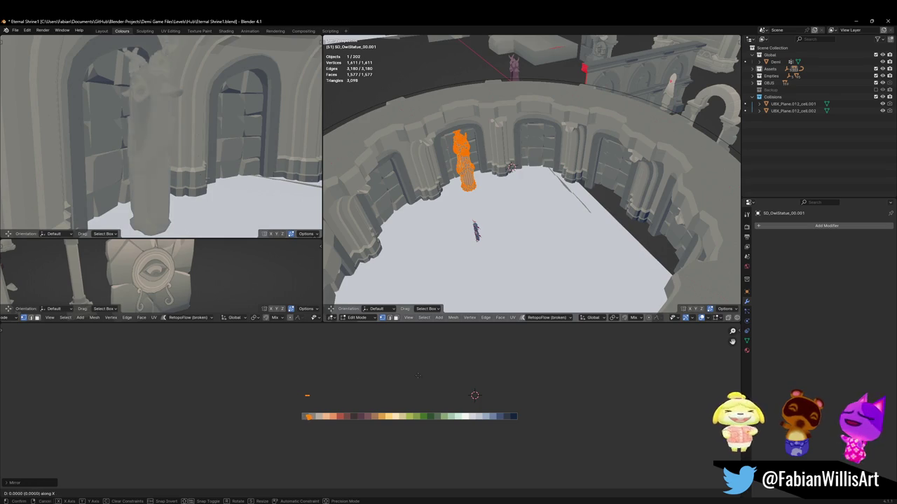
left_click(361, 373)
key("Tab")
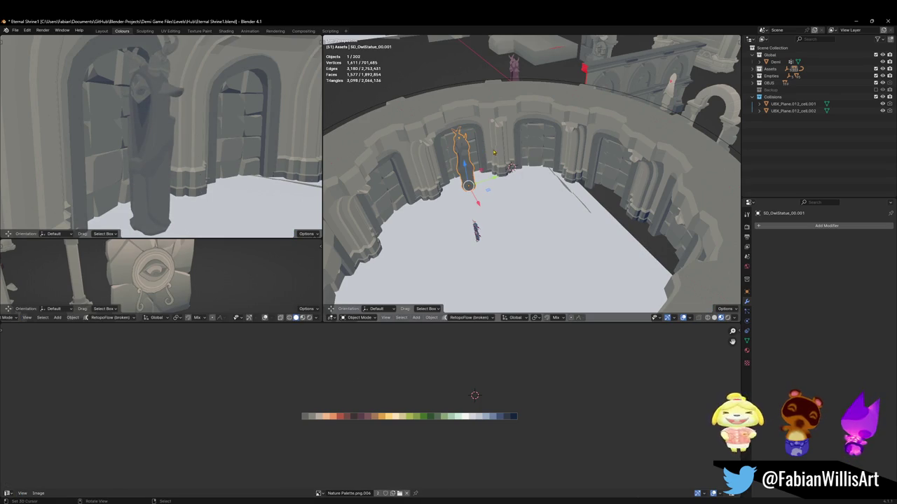
Step: Turn the statue 90° about Z and slide it along Y into its niche
type("rz90")
key("Return")
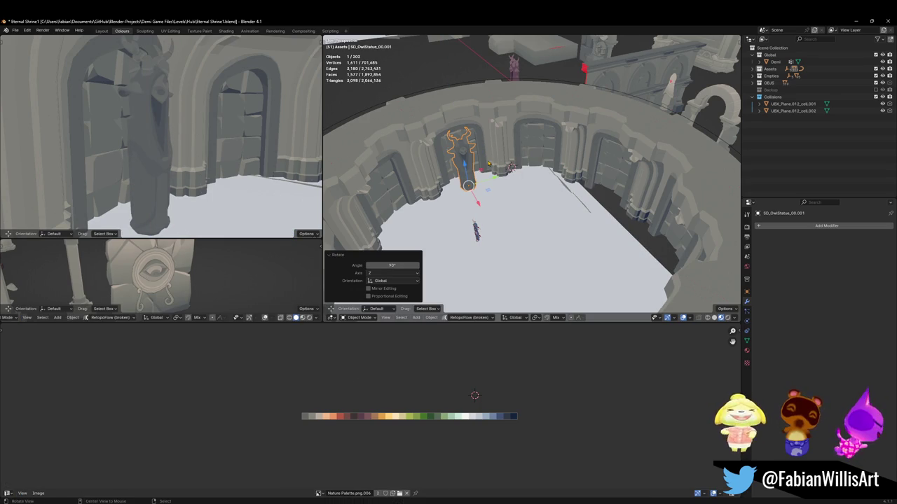
middle_click_drag(158, 105, 166, 131)
key("g")
key("y")
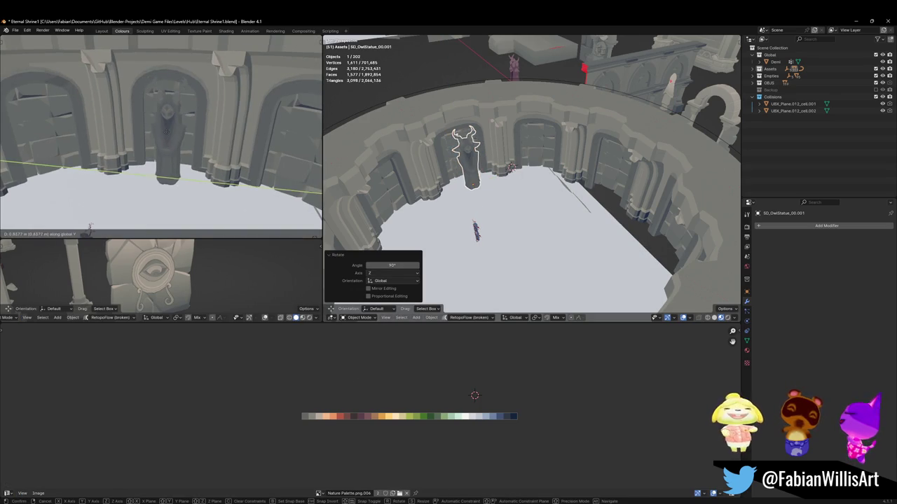
left_click(165, 131)
middle_click_drag(165, 131, 161, 124)
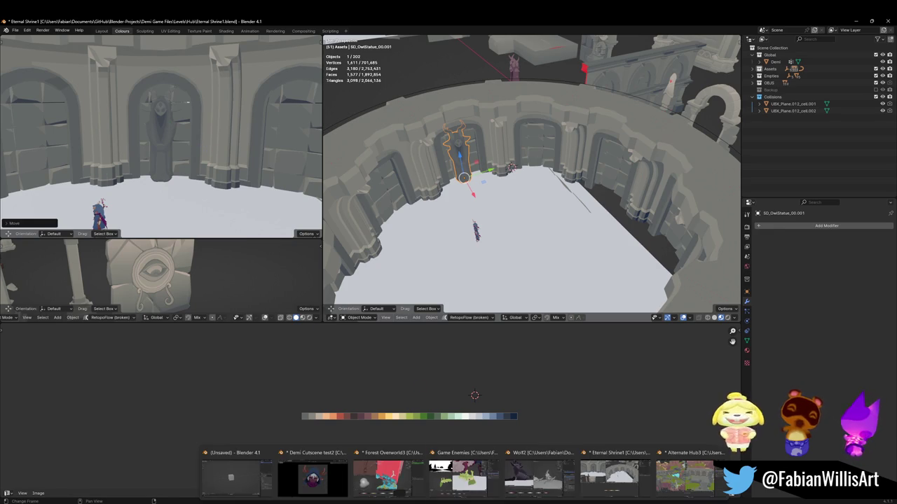
Step: Copy the object from Alternate Hub3 and paste it into Eternal Shrine1, then undo the paste and save
left_click(685, 476)
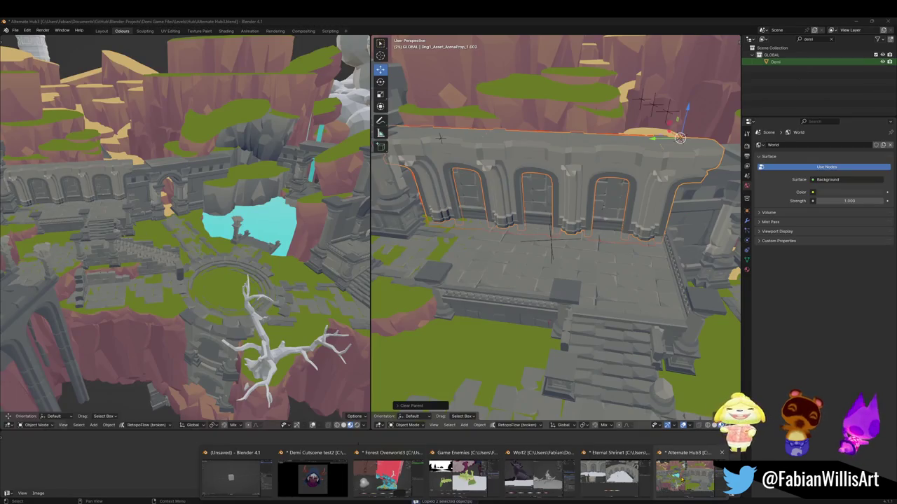
right_click(523, 217)
left_click(491, 256)
key("alt+Tab")
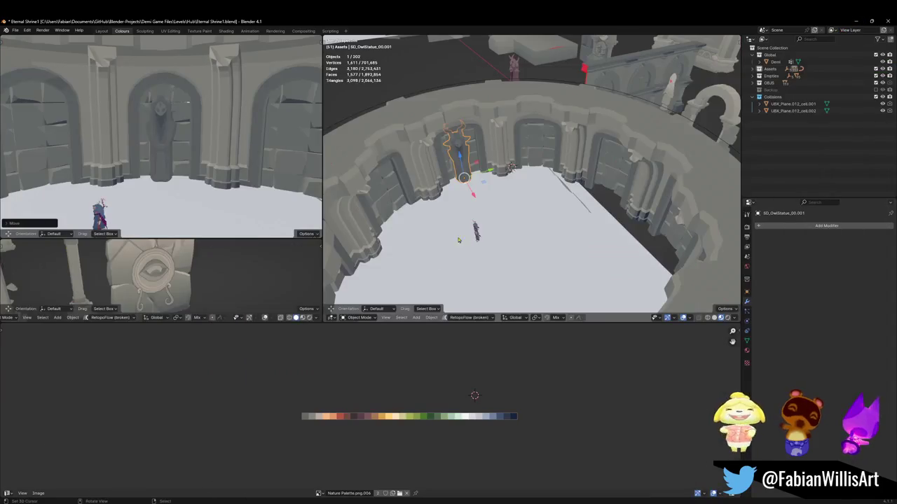
left_click(503, 155)
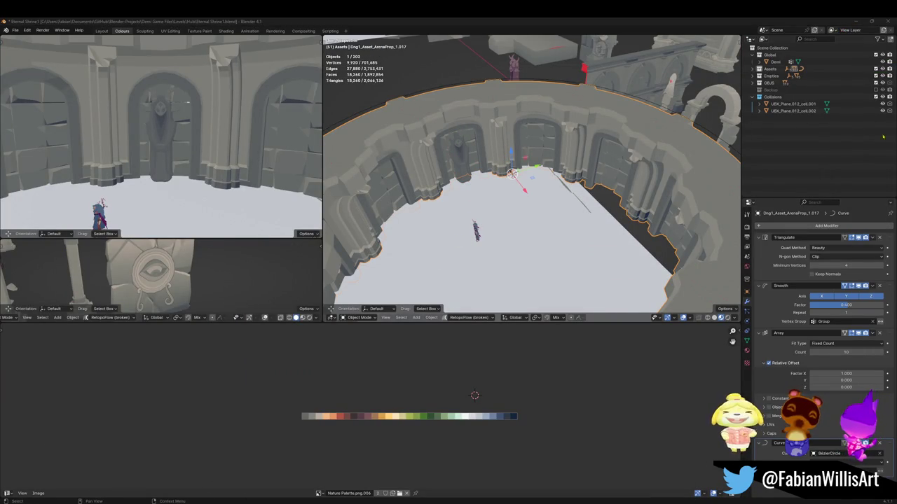
scroll(452, 262, "down", 3)
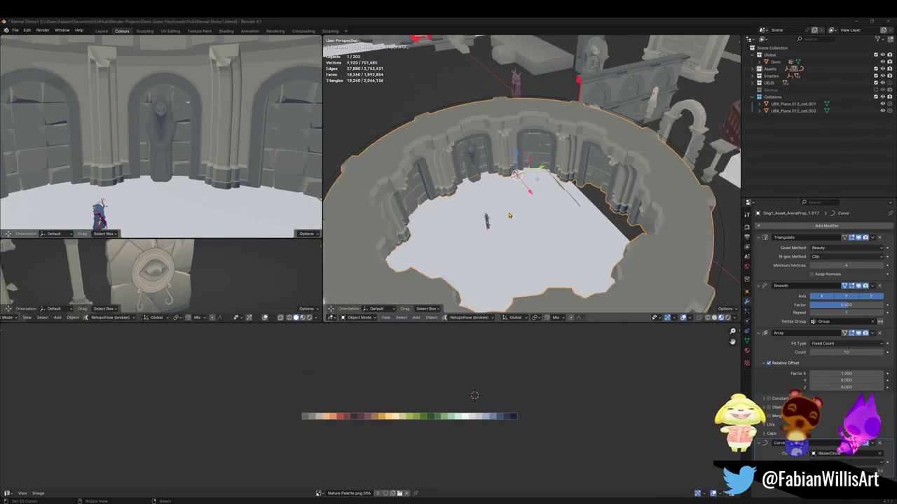
middle_click_drag(452, 262, 535, 206)
key("ctrl+v")
key("shift+s")
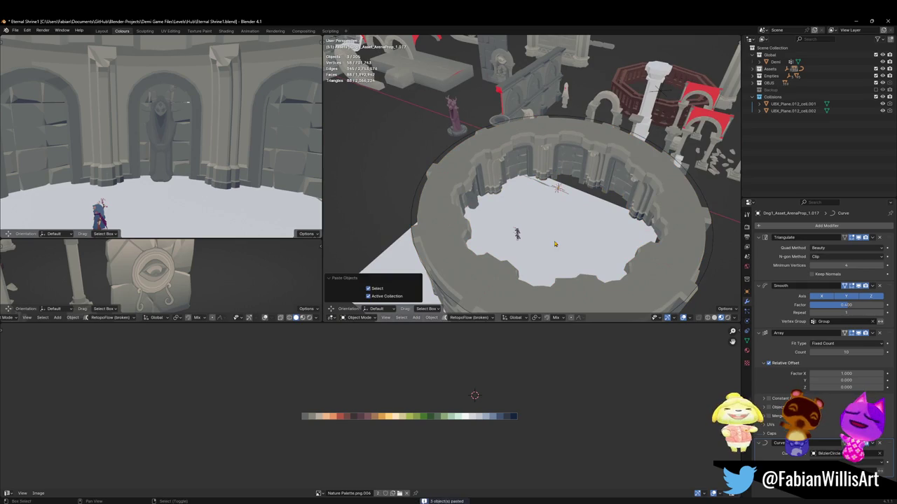
key("alt+a")
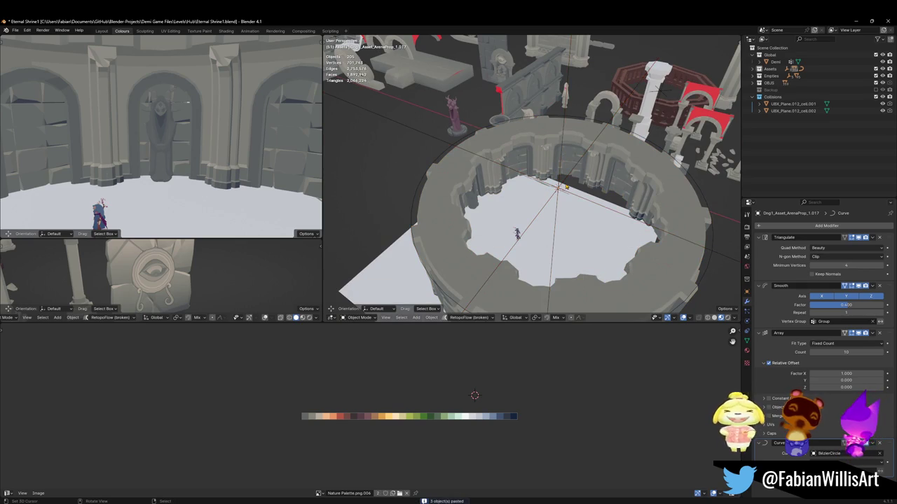
key("ctrl+z")
key("ctrl+z")
key("ctrl+z")
key("ctrl+z")
key("ctrl+s")
key("alt+a")
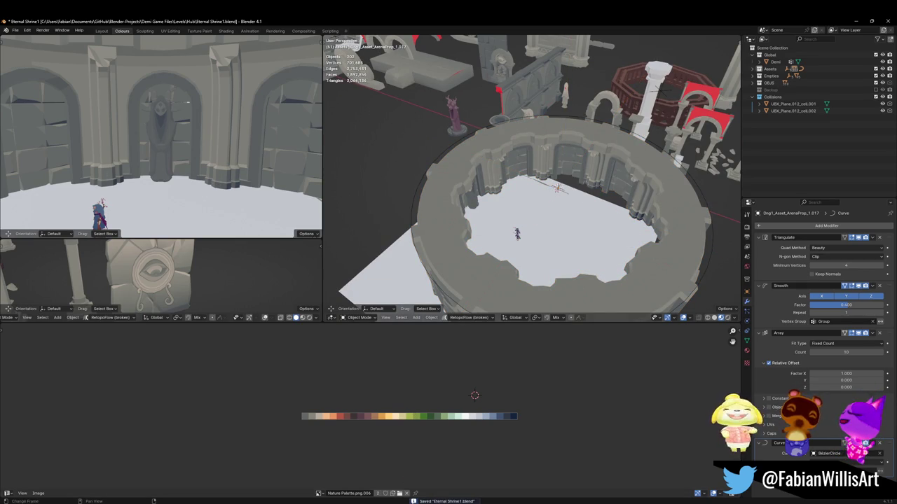
Step: Clear the beam's parent keeping its transformation, copy it, and paste it at the 3D cursor in Eternal Shrine1
left_click(686, 476)
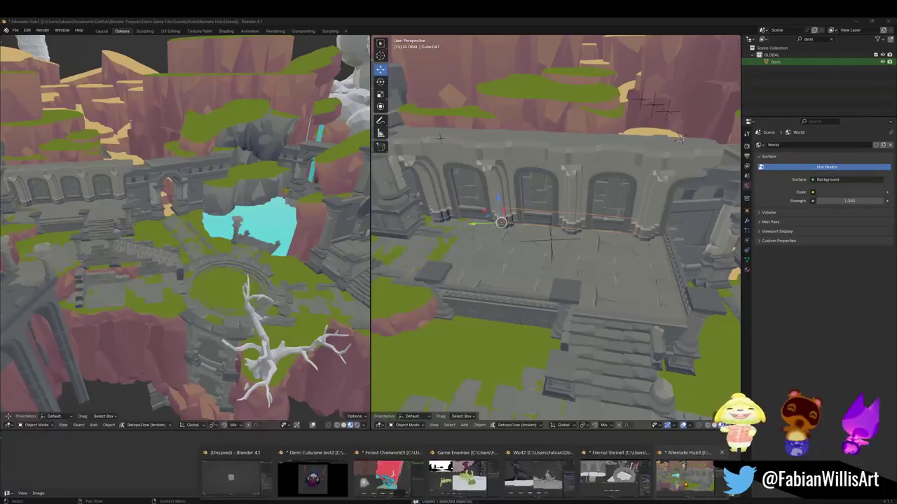
key("alt+p")
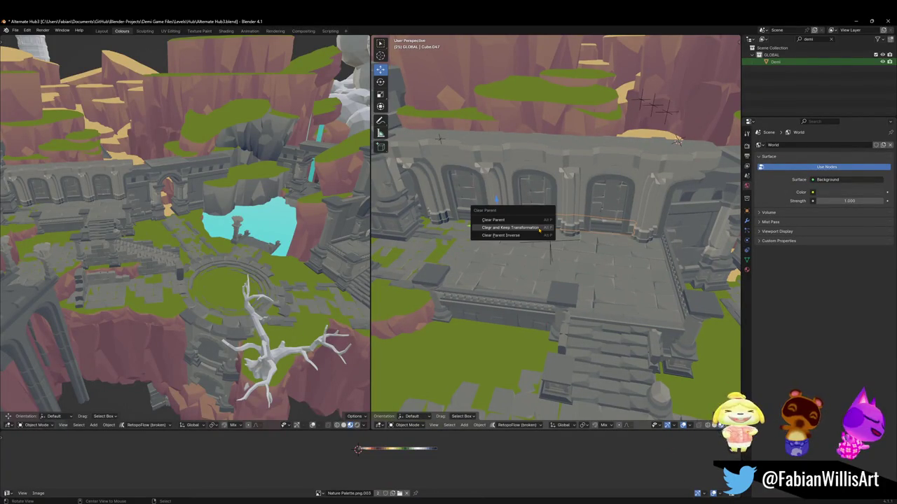
left_click(540, 228)
right_click(536, 231)
left_click(522, 238)
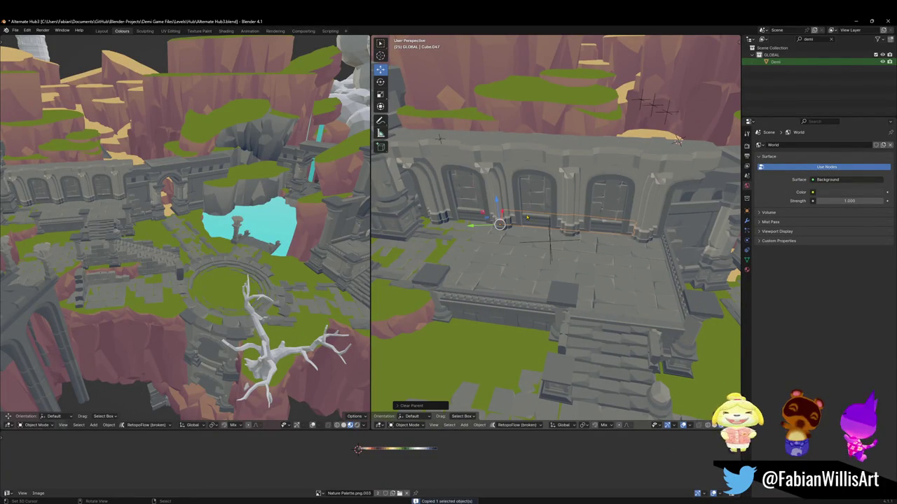
left_click(854, 21)
key("ctrl+v")
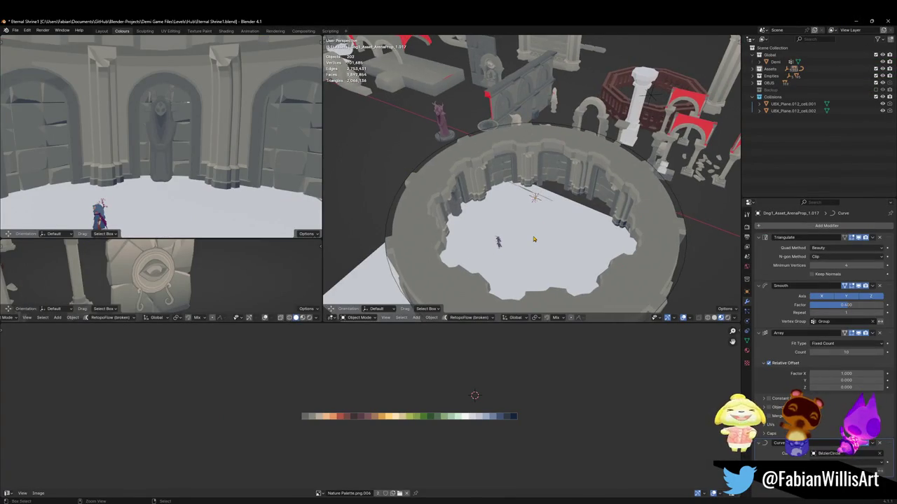
key("shift+s")
left_click(546, 211)
Step: Select the pasted beam Cube.041 on the ring's rim
scroll(522, 208, "up", 5)
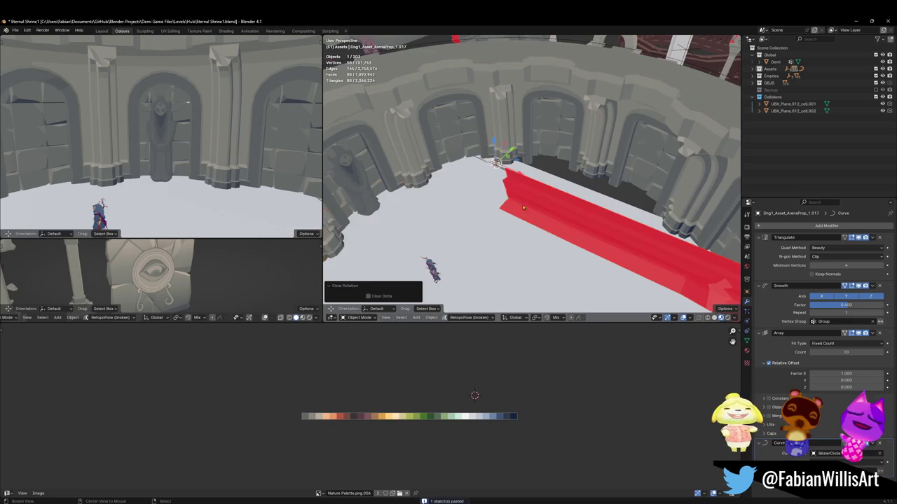
middle_click_drag(529, 210, 452, 126)
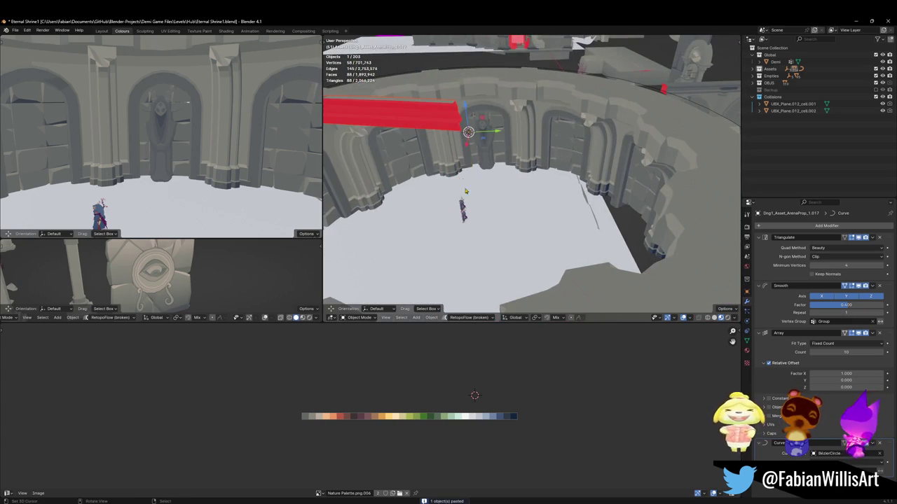
left_click(451, 125)
key("ctrl+a")
Step: Apply the beam's rotation and scale, then recalculate its face normals outward
left_click(448, 126)
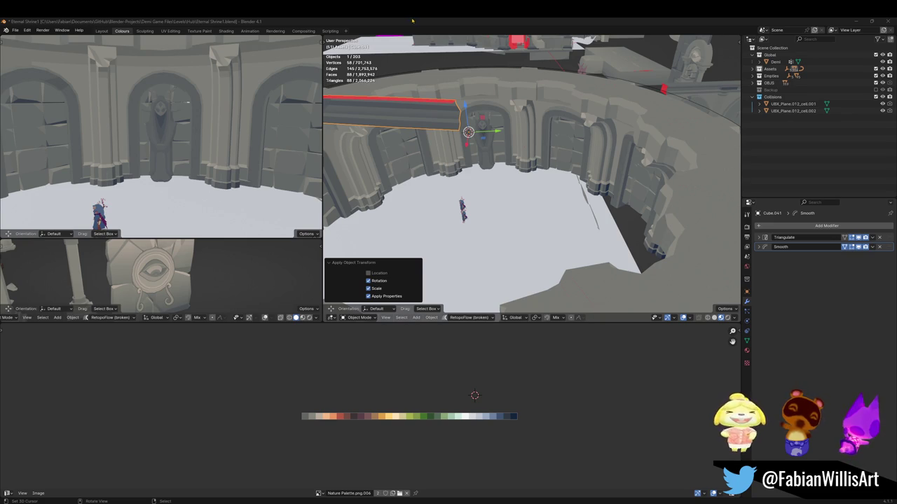
mouse_move(490, 175)
middle_mouse_down()
mouse_move(513, 173)
mouse_move(440, 183)
mouse_move(515, 191)
middle_mouse_up()
key("Tab")
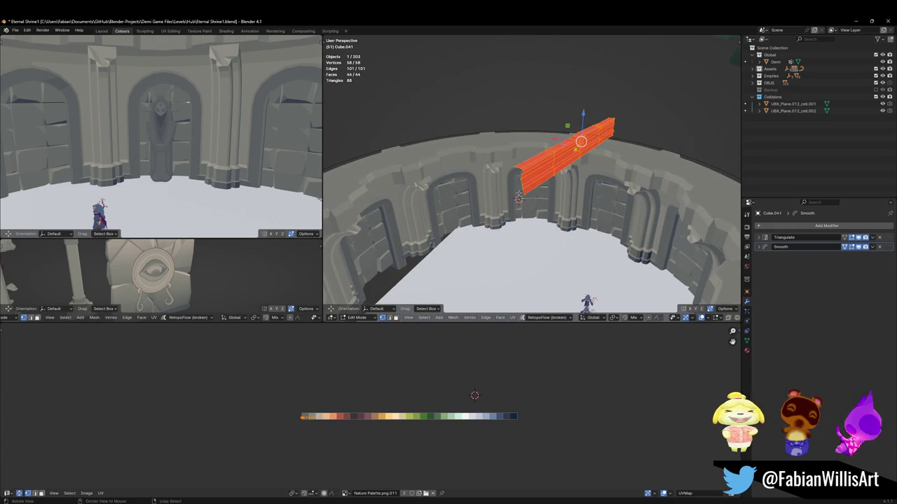
key("alt+n")
left_click(519, 193)
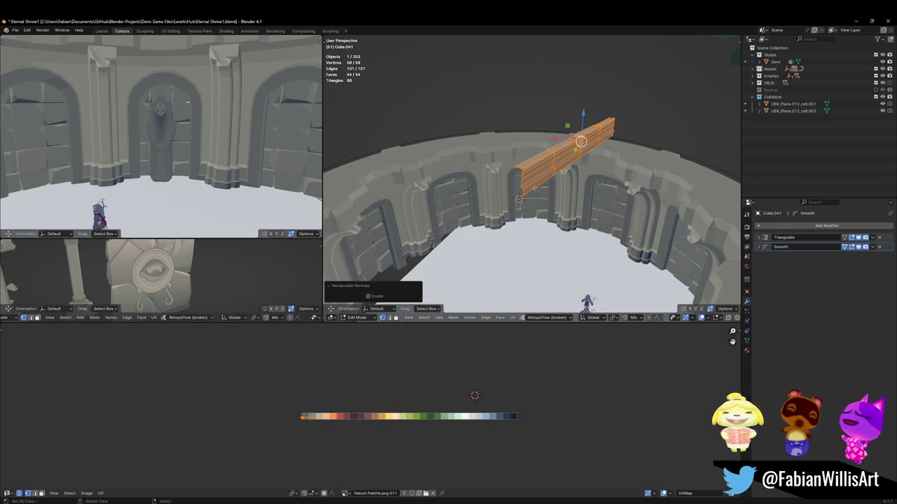
Step: Back in object mode, set Shade Smooth on the beam
middle_click_drag(530, 190, 498, 211)
key("alt+a")
key("Tab")
right_click(518, 186)
left_click(518, 187)
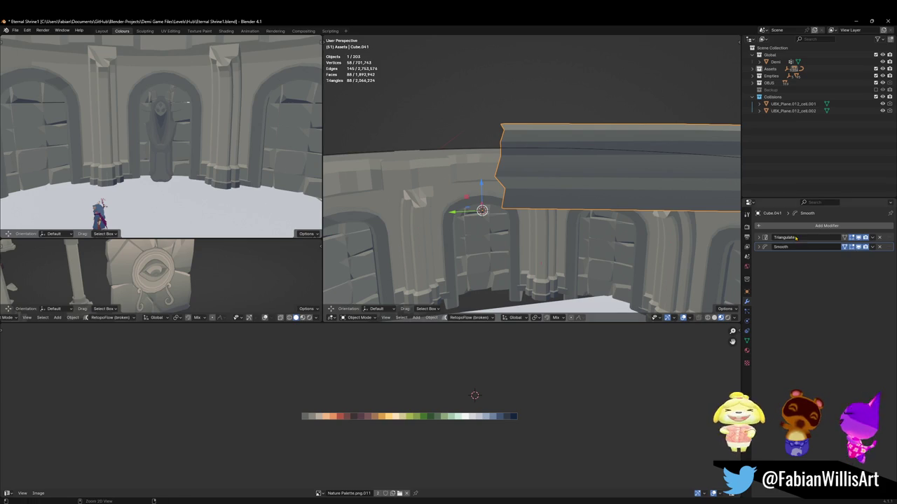
Step: Apply the beam's Triangulate and Smooth modifiers, set its origin to the 3D cursor, and snap it there
key("ctrl+a")
key("ctrl+a")
key("Tab")
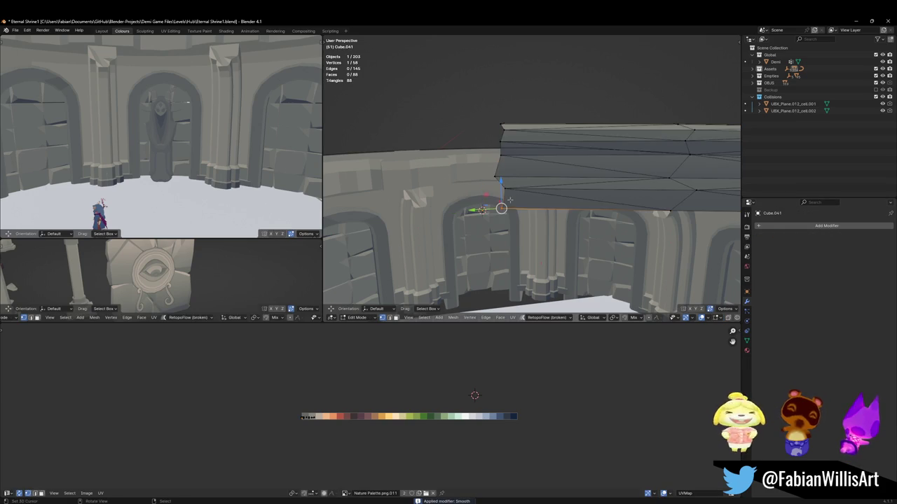
key("shift+s")
key("Tab")
right_click(503, 208)
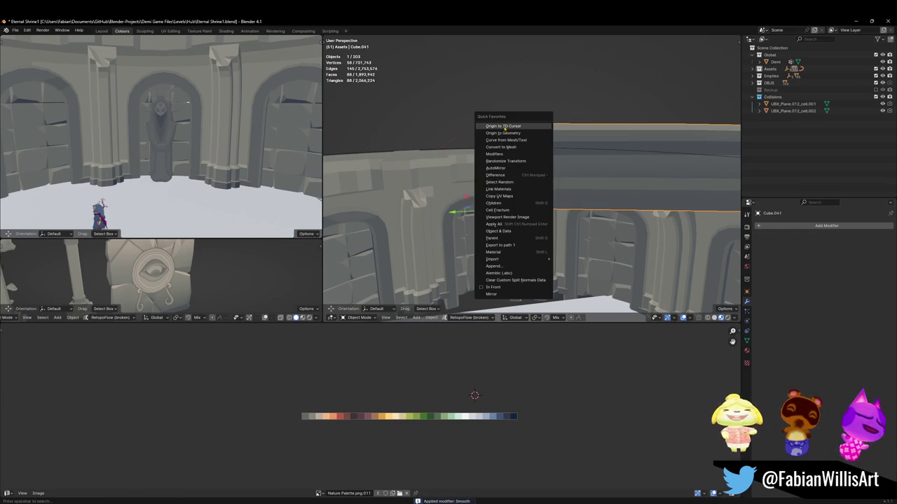
left_click(501, 208)
middle_click_drag(507, 127, 511, 132)
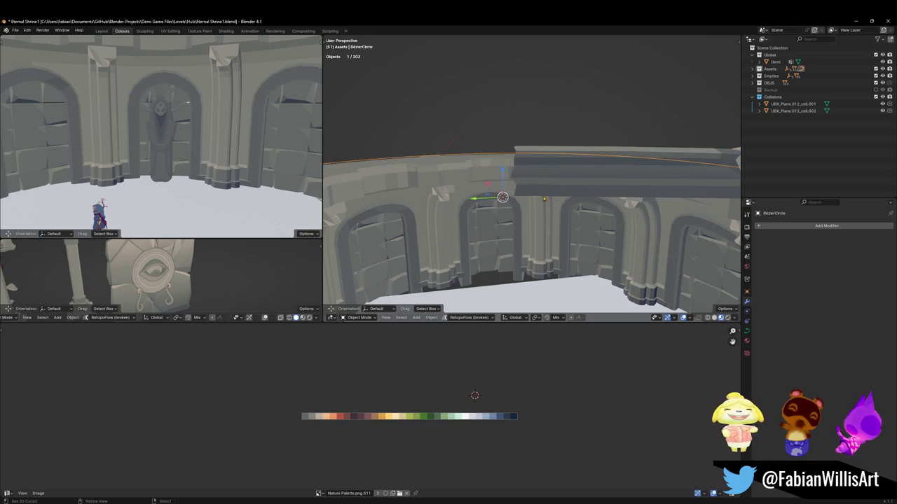
key("shift+s")
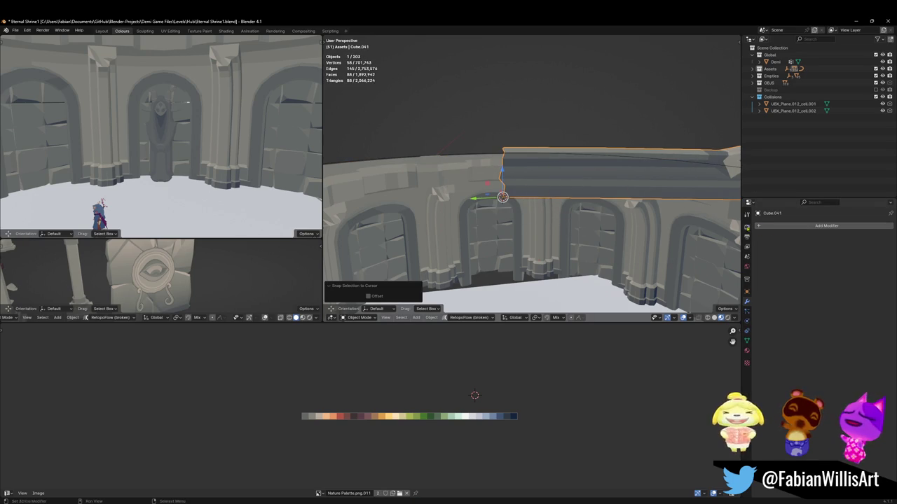
Step: Copy the arched wall's Array and Curve modifiers onto the beam and delete its Smooth and Triangulate modifiers
left_click(640, 228, "shift")
key("q")
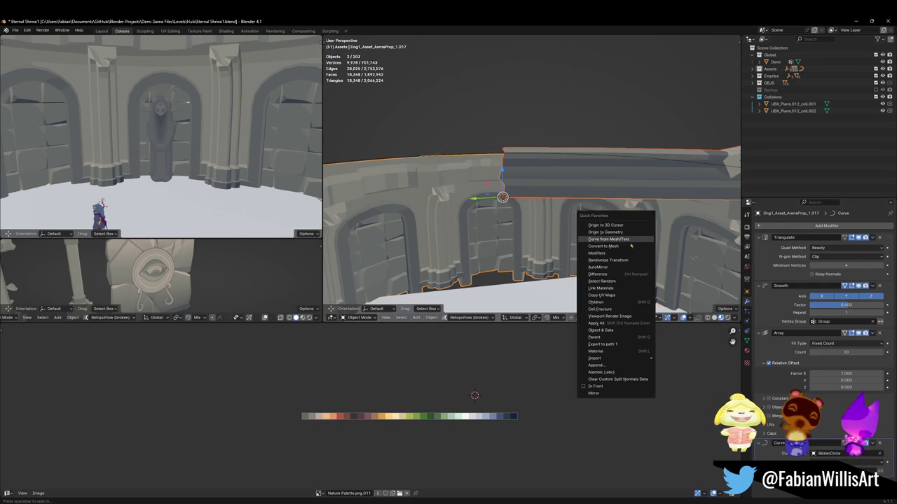
left_click(615, 254)
mouse_move(537, 192)
middle_mouse_down()
mouse_move(551, 224)
mouse_move(560, 221)
mouse_move(554, 231)
middle_mouse_up()
scroll(550, 224, "down", 3)
left_click(551, 224)
scroll(569, 212, "up", 2)
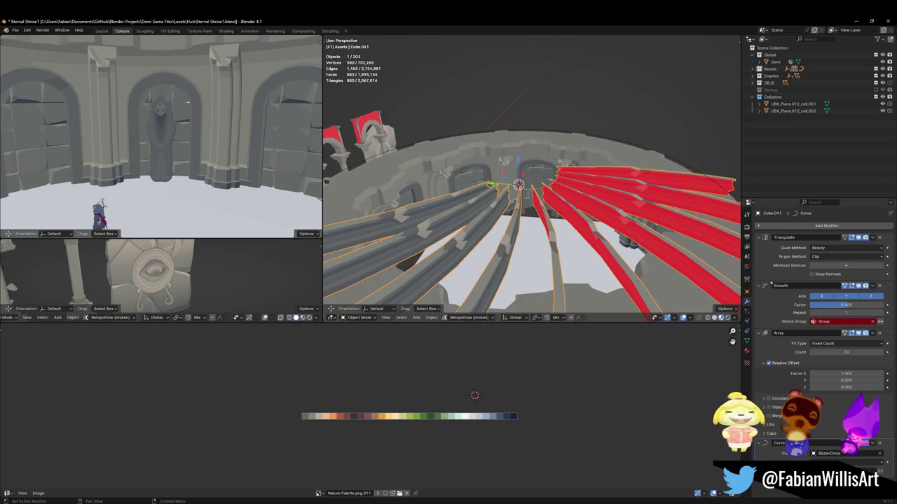
left_click(879, 286)
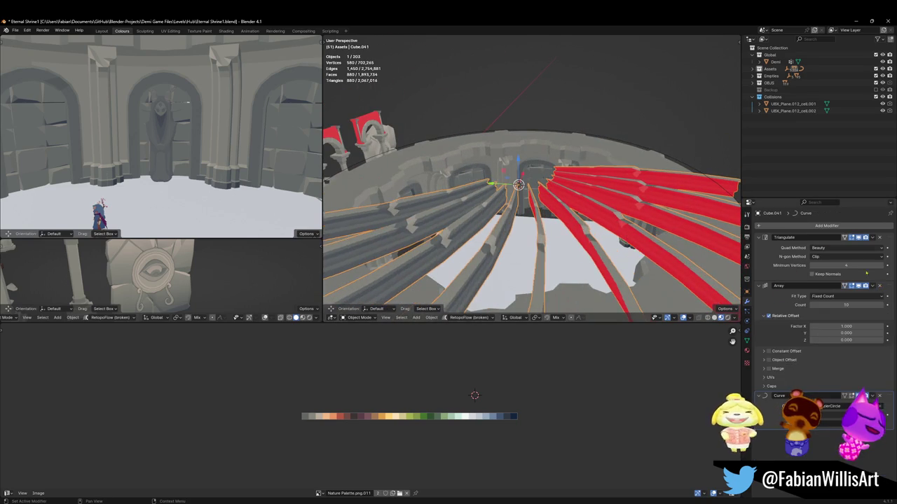
left_click(879, 237)
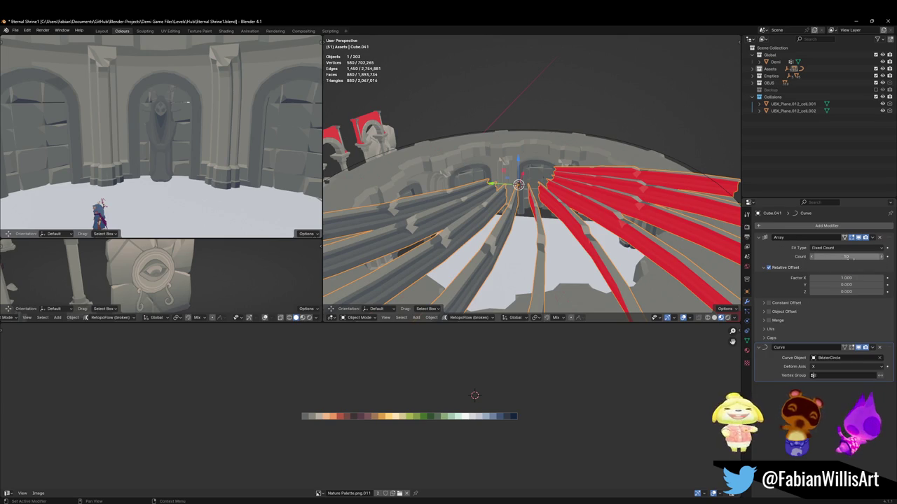
Step: Disable the Curve modifier in the viewport and set the Array relative offset to X 0, Y 1
left_click(859, 348)
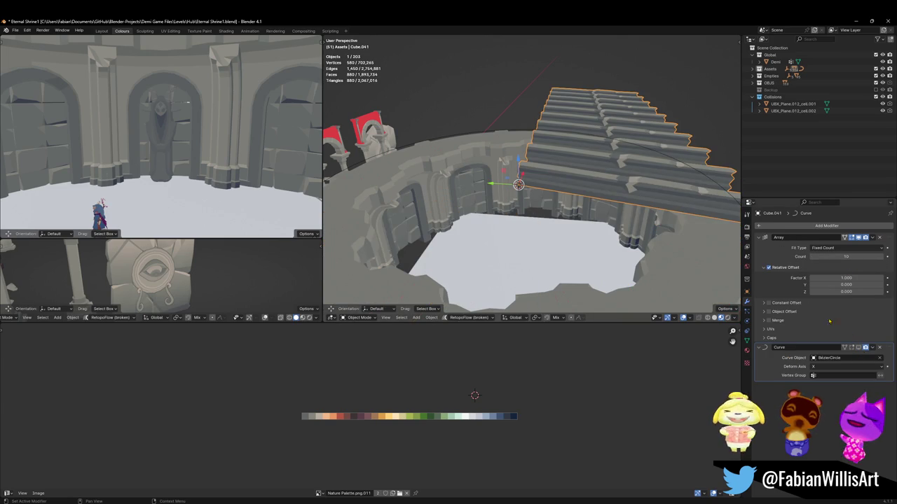
key("ctrl+a")
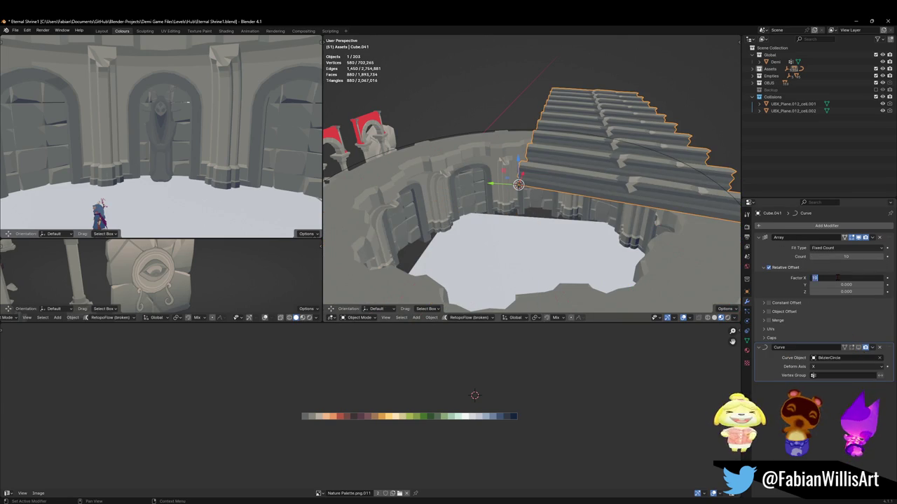
key("Tab")
type("1")
key("Return")
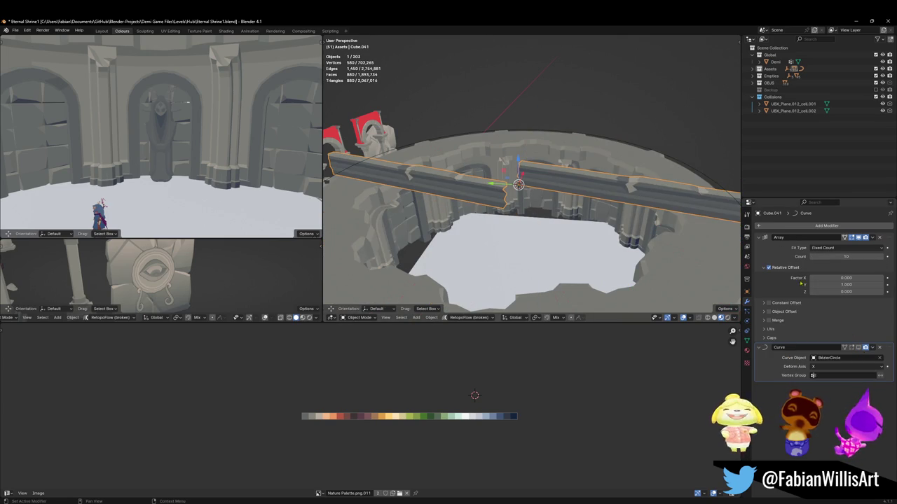
Step: Apply the beam's rotation and scale, clear its rotation, and switch to top view
key("ctrl+a")
left_click(577, 199)
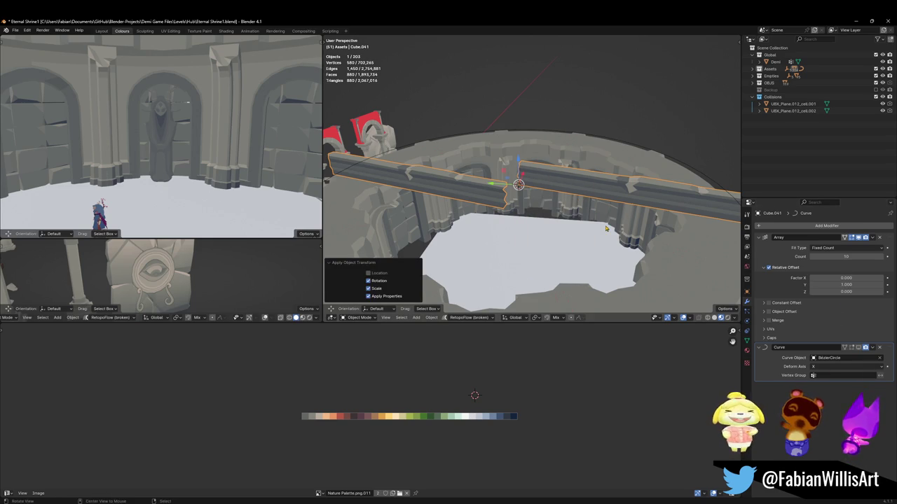
key("alt+r")
middle_click_drag(532, 210, 491, 220)
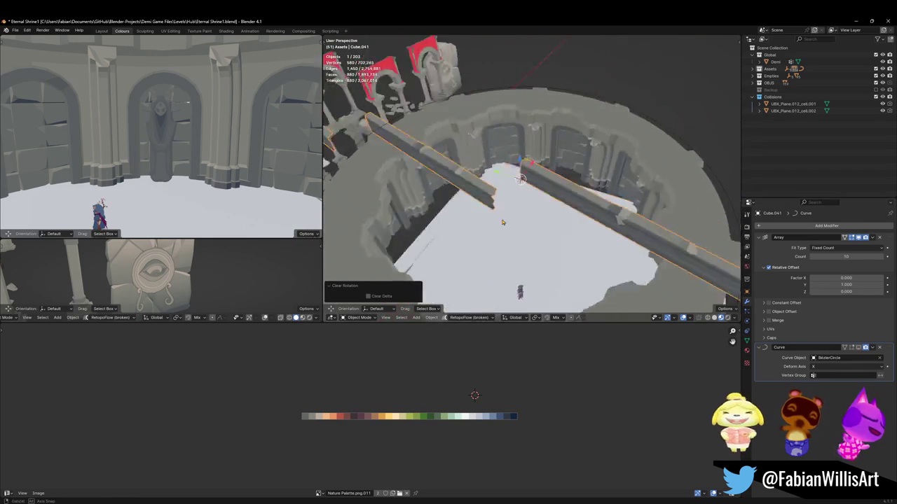
key("KP_7")
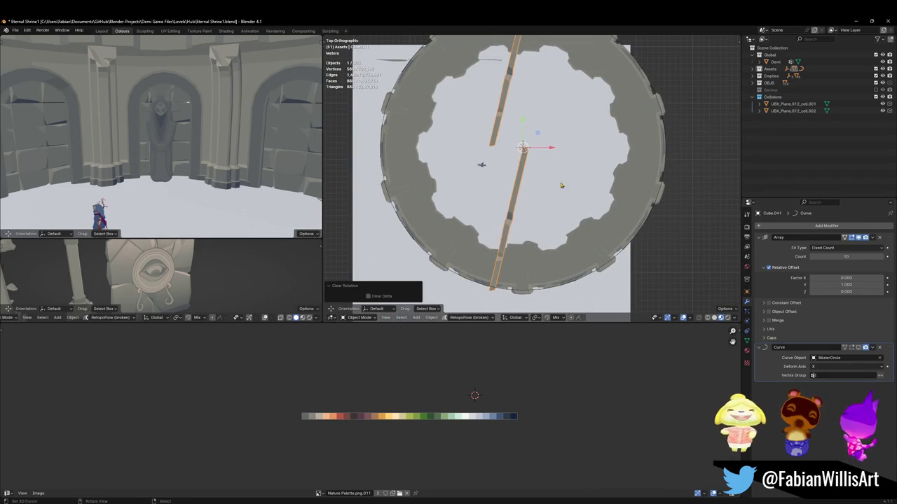
Step: Rotate the beam's mesh about the global axis until it lies horizontal along X
scroll(530, 196, "down", 4)
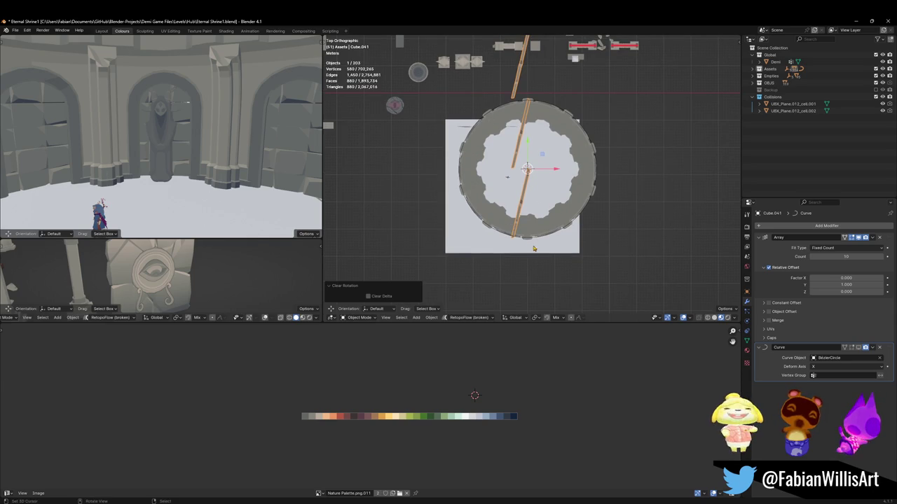
key("Tab")
scroll(535, 276, "up", 4)
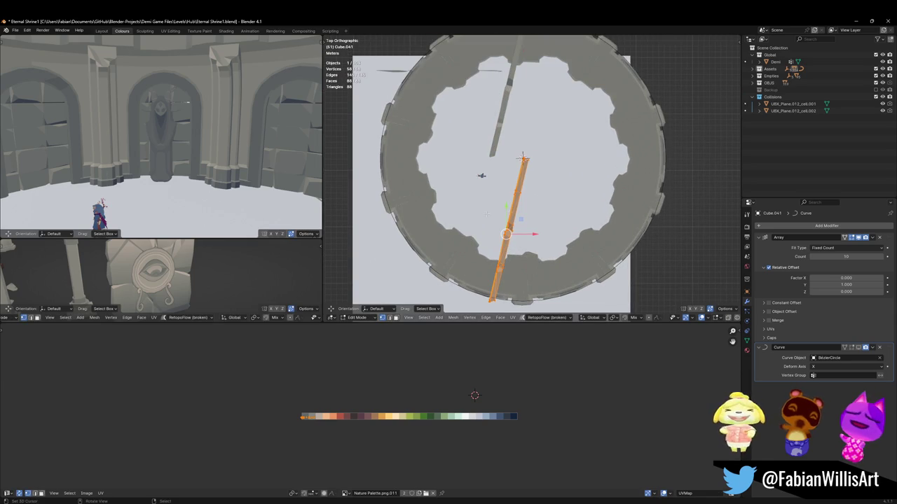
key("comma")
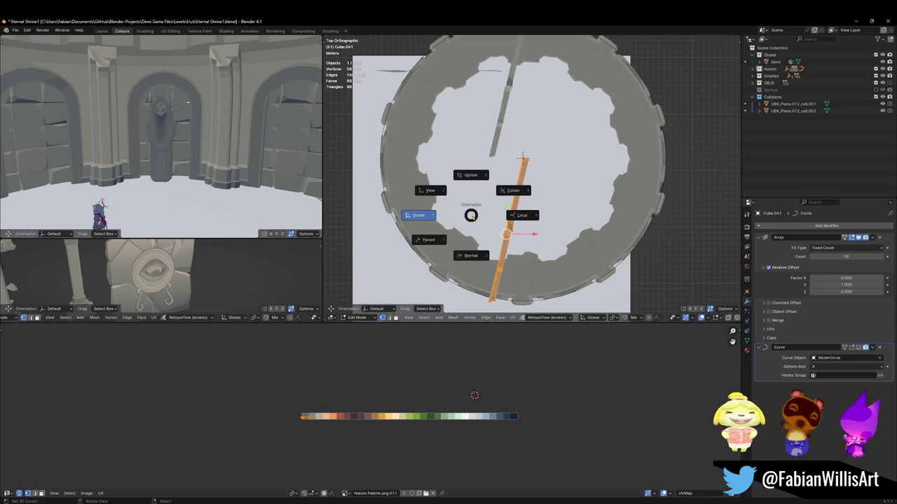
left_click(471, 255)
key("r")
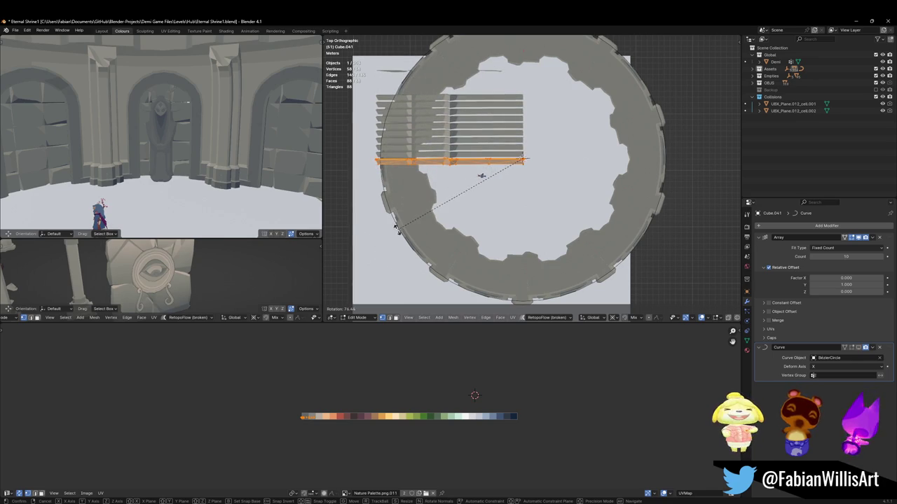
left_click(391, 206)
key("alt+a")
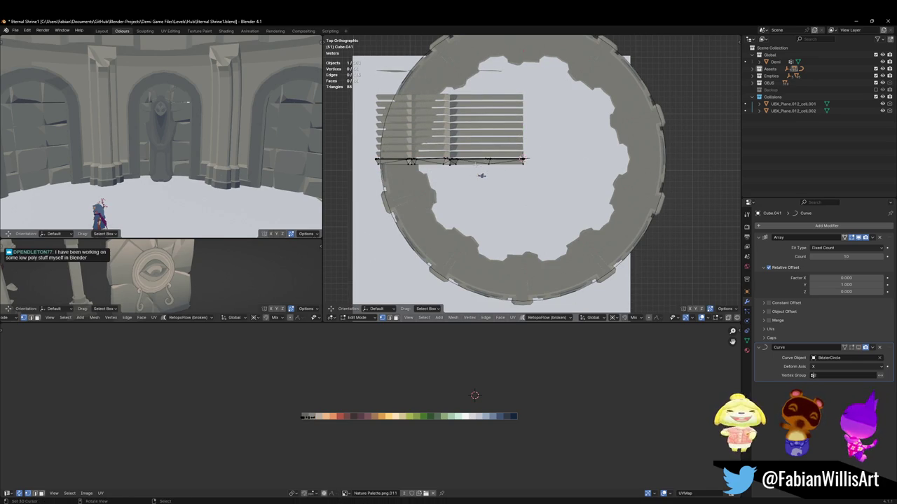
Step: Set the Array relative offset Factor to X 1, Y 0 so copies run end to end
scroll(444, 148, "up", 1)
scroll(444, 149, "up", 2)
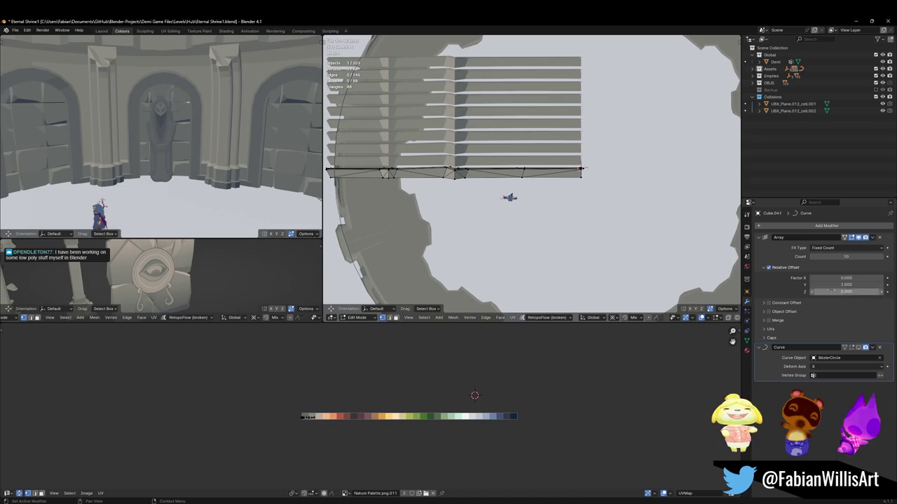
left_click(817, 278)
type("1")
key("Tab")
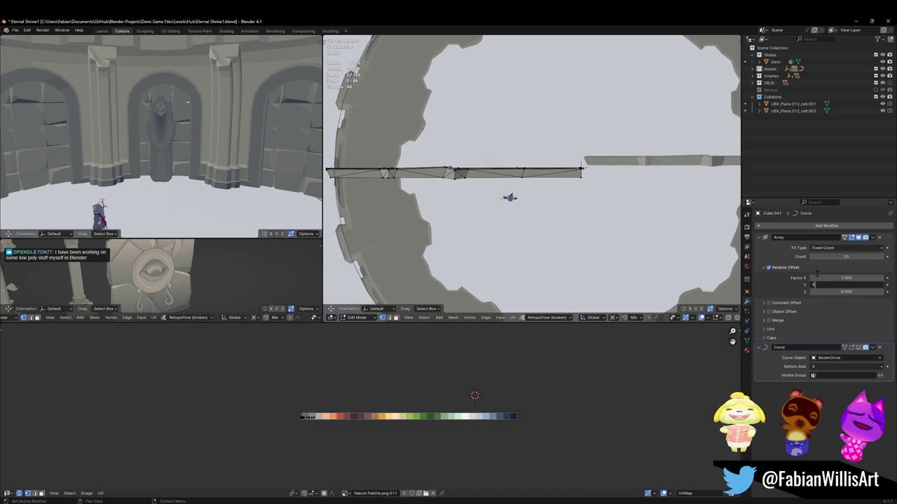
type(".000")
key("Return")
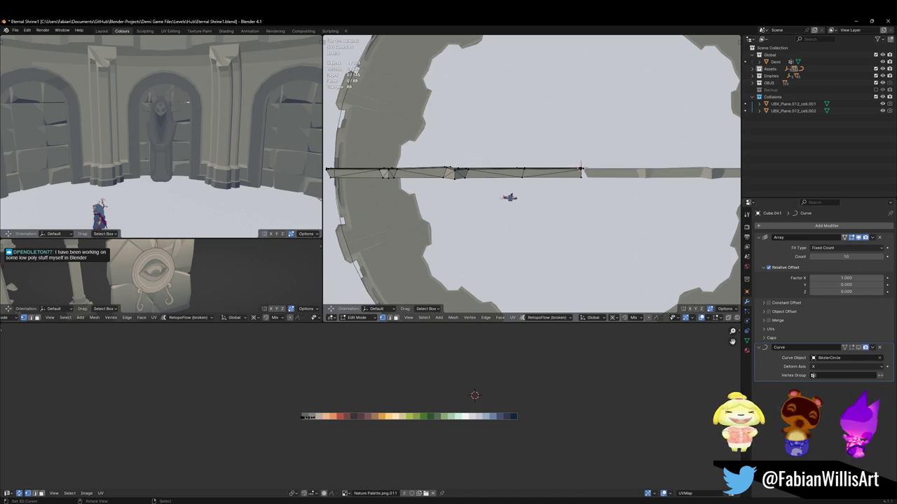
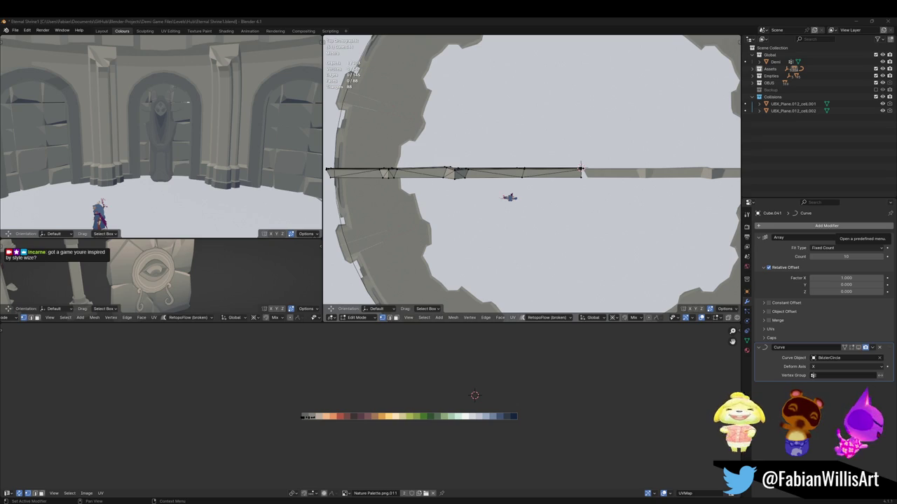
Step: In top view, select the vertices at the wall strip's left end
middle_click_drag(533, 231, 490, 225)
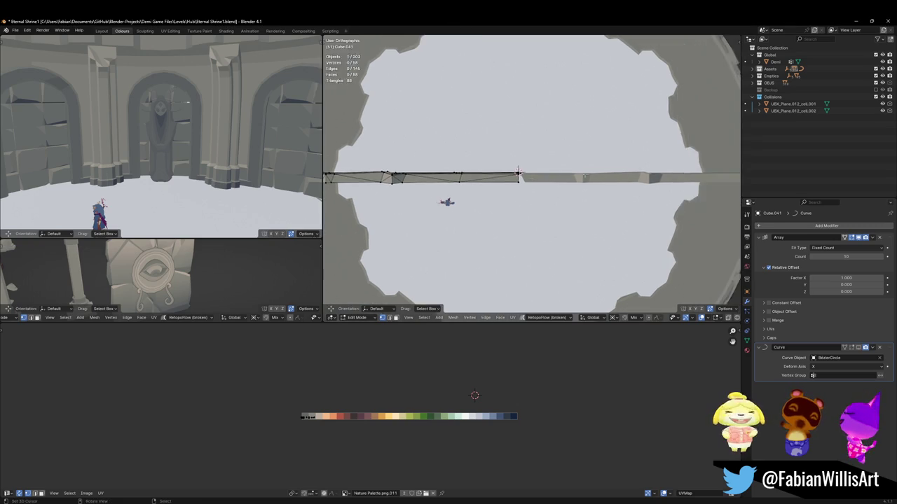
key("KP_7")
middle_click_drag(540, 204, 653, 201, "shift")
key("2")
left_click(658, 202, "alt")
key("alt+a")
key("1")
key("a")
key("alt+a")
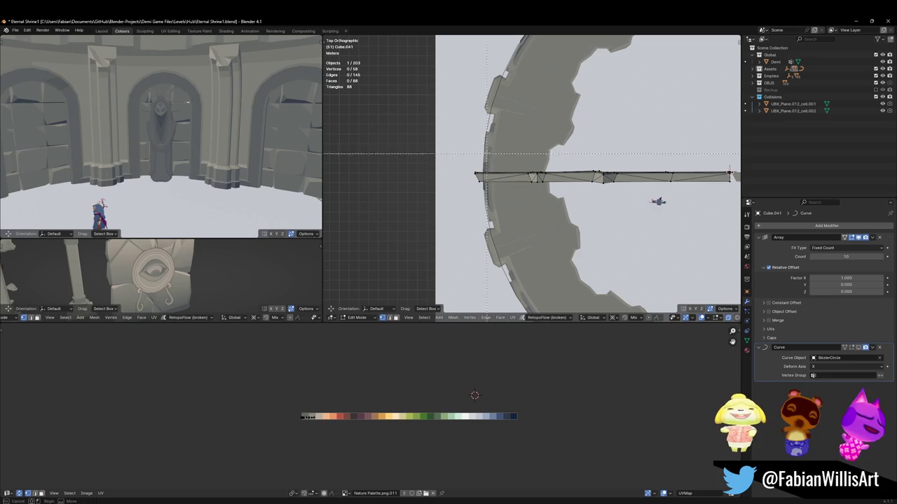
left_click(659, 202, "alt")
Step: Flatten the selected end vertices to zero X width with S X 0
scroll(645, 201, "down", 1)
key("period")
type("sx0")
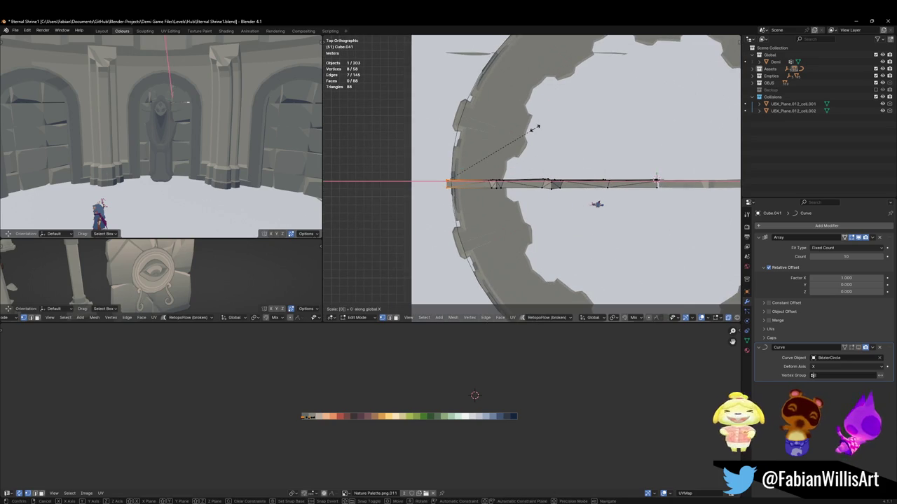
key("Return")
middle_click(657, 180, "alt")
scroll(529, 189, "up", 4)
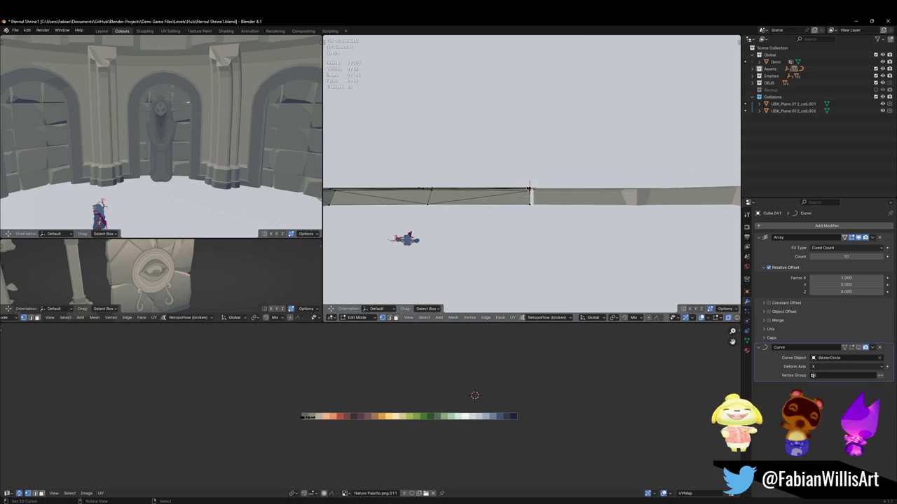
scroll(529, 189, "down", 4)
scroll(578, 177, "down", 2)
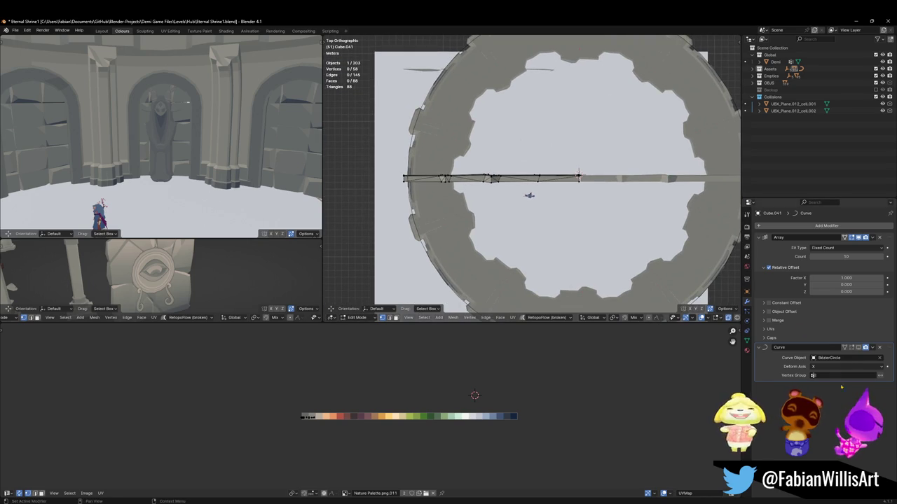
Step: Set the array's Relative Offset Y to 0 and Factor X to 0.980, leaving Edit Mode
mouse_move(846, 285)
left_mouse_down()
mouse_move(819, 285)
mouse_move(834, 278)
left_mouse_up()
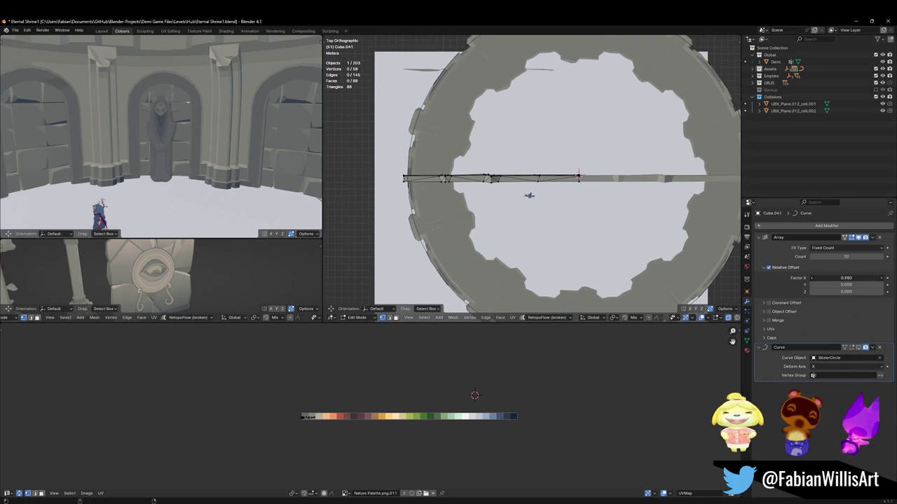
middle_click_drag(560, 211, 510, 214, "shift")
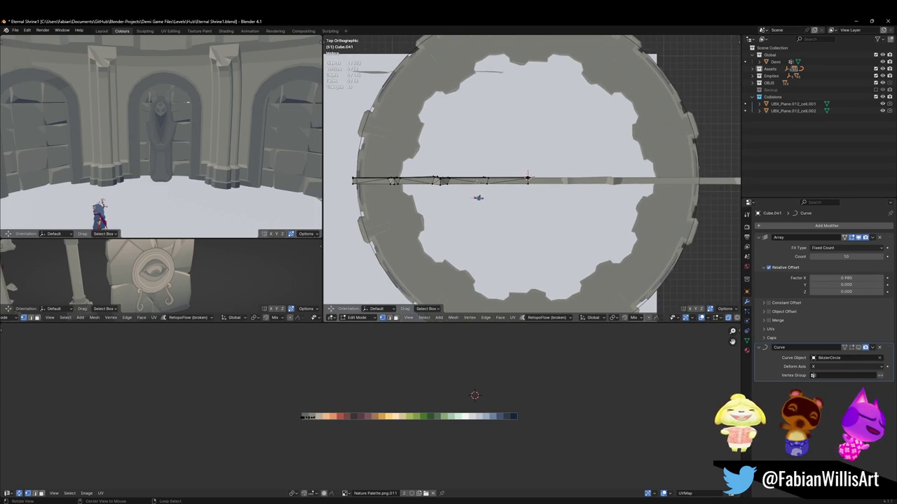
middle_click_drag(533, 175, 519, 232)
mouse_move(550, 199)
middle_mouse_down()
mouse_move(511, 189)
mouse_move(497, 198)
mouse_move(499, 210)
middle_mouse_up()
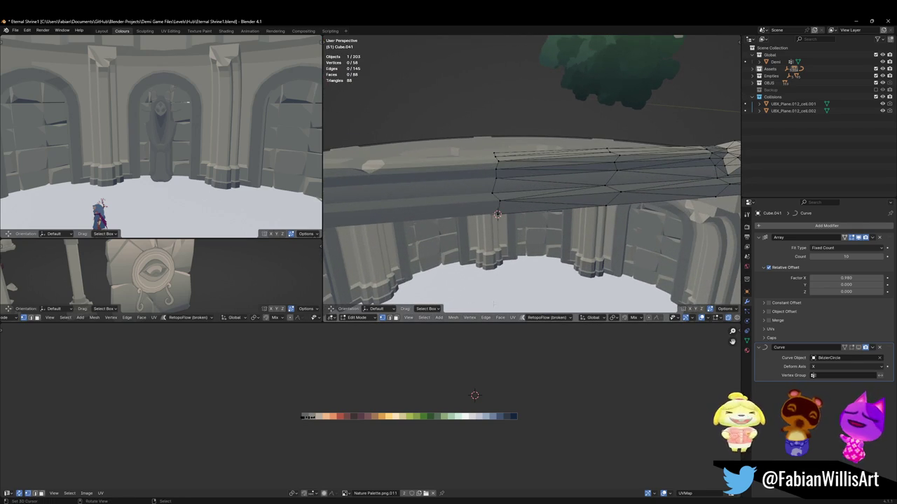
key("Tab")
Step: Set the strip's origin to the 3D cursor and drag array Factor X to -0.970
right_click(477, 177)
left_click(477, 176)
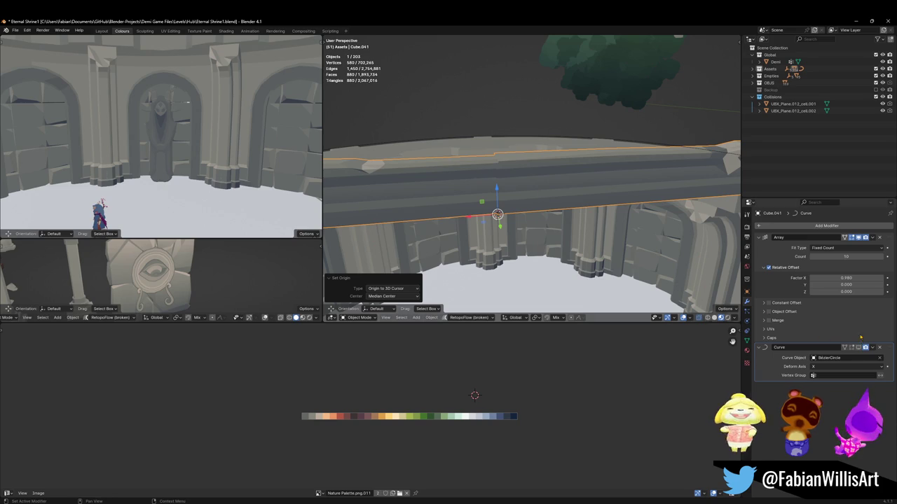
left_click_drag(846, 278, 806, 278)
middle_click_drag(490, 224, 434, 214)
left_click_drag(812, 278, 771, 278)
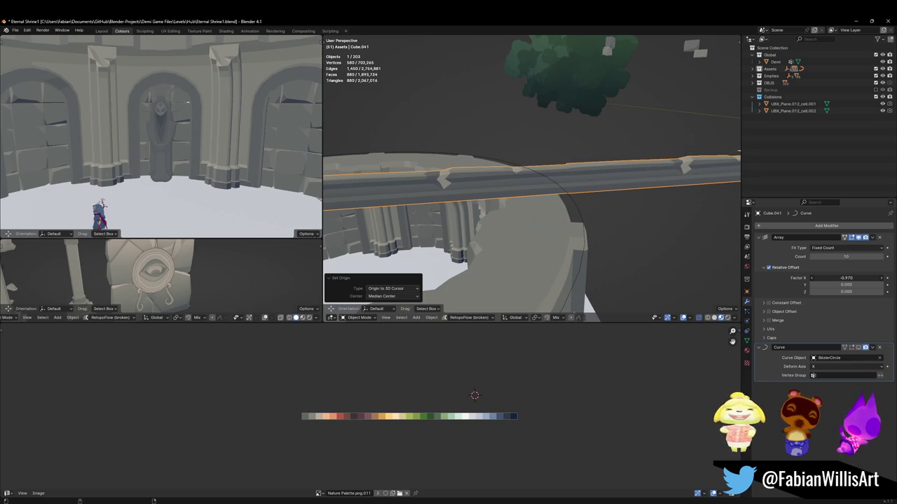
Step: Enable the Curve modifier to bend the strip into a ring, then mirror its mesh across Y
key("KP_Decimal")
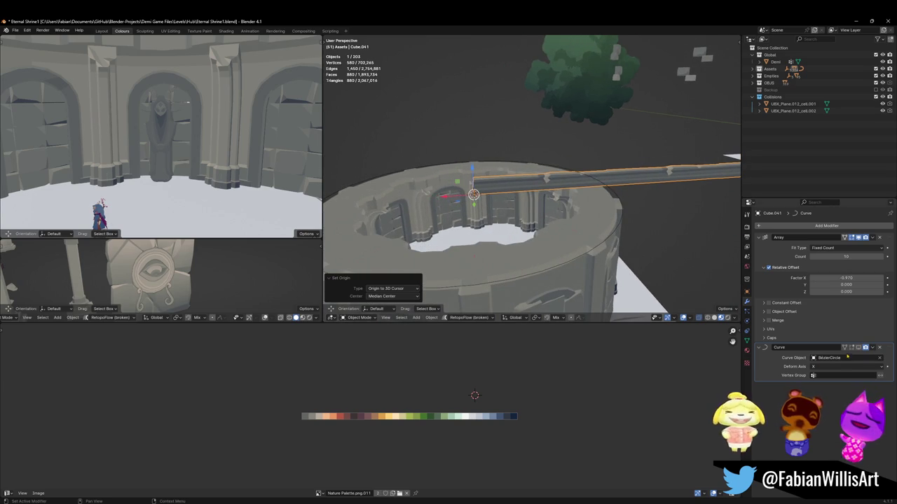
left_click(858, 348)
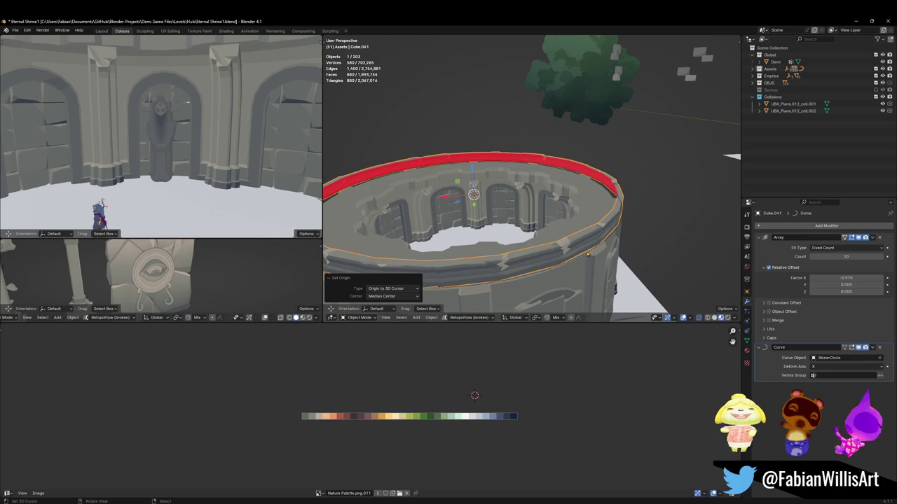
key("Tab")
key("a")
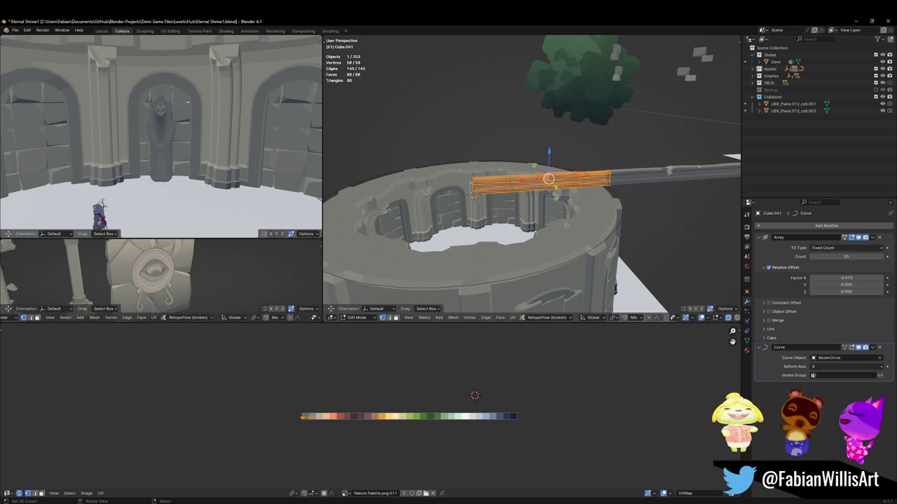
key("ctrl+m")
key("y")
key("Return")
Step: Flip the strip's face normals and return to Object Mode
mouse_move(565, 225)
middle_mouse_down()
mouse_move(578, 177)
mouse_move(552, 139)
middle_mouse_up()
key("alt+n")
left_click(594, 180)
key("Tab")
Step: Move the ring down into the shrine and shift it along Y toward the wall base
key("g")
key("z")
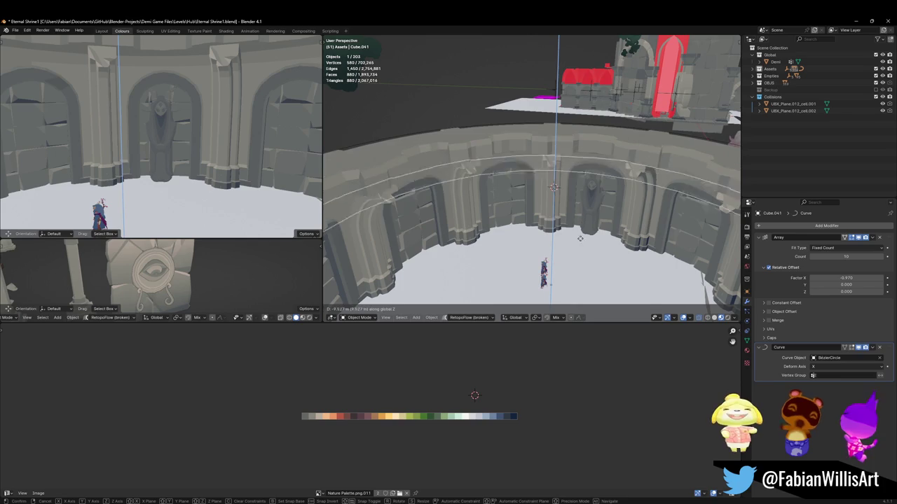
left_click(586, 259)
mouse_move(586, 259)
middle_mouse_down()
mouse_move(562, 203)
mouse_move(590, 169)
middle_mouse_up()
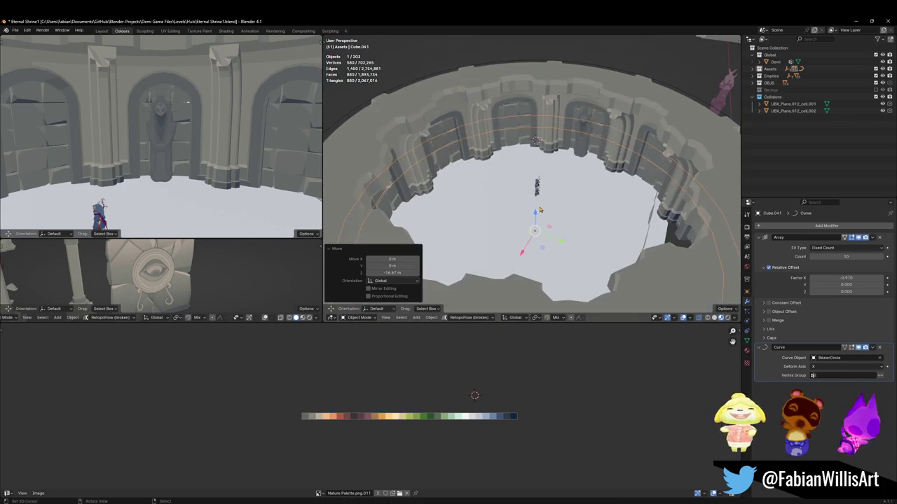
key("g")
key("y")
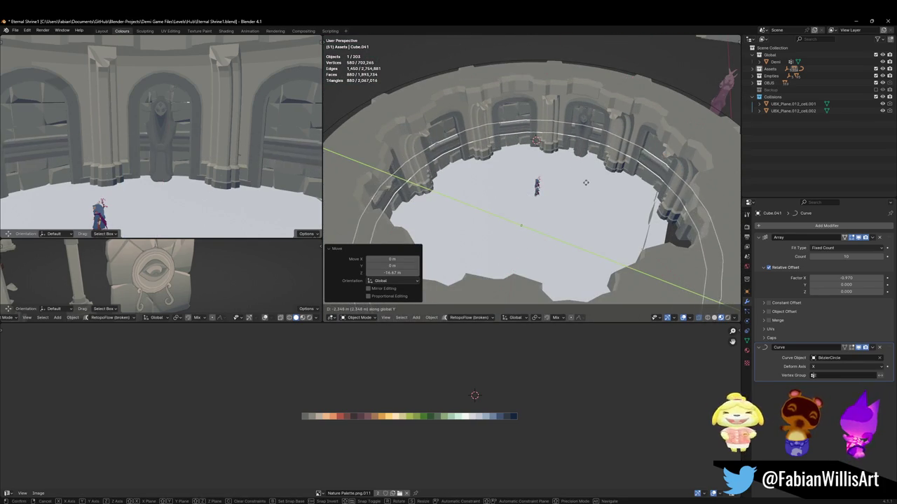
left_click(582, 186)
key("g")
key("z")
left_click(573, 189)
middle_click_drag(573, 189, 522, 161)
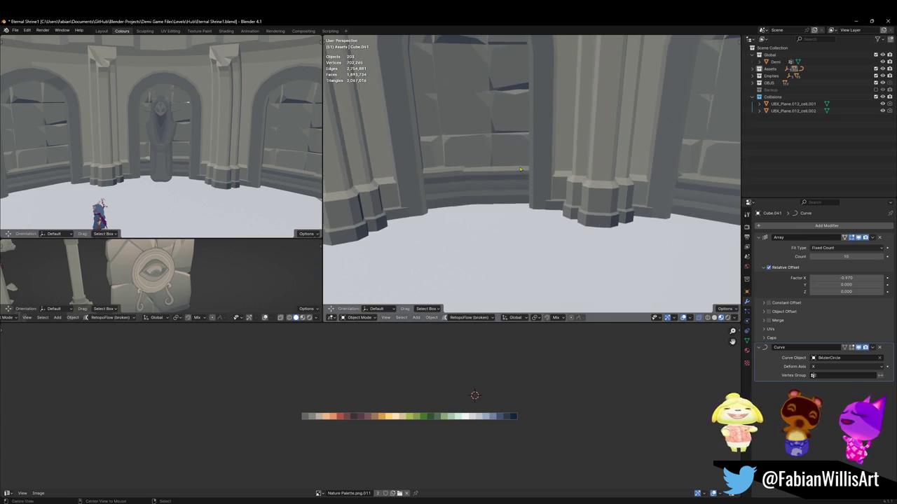
Step: Lower the moulding ring a further 0.217 m along the base of the arched wall
left_click(520, 240)
middle_click_drag(520, 307, 524, 243)
scroll(524, 243, "down", 3)
key("g")
key("z")
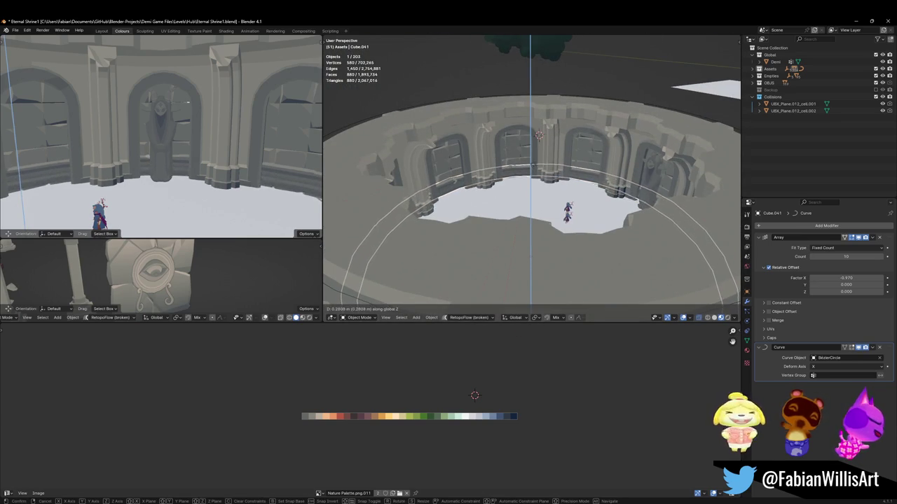
left_click(523, 173)
scroll(523, 173, "up", 5)
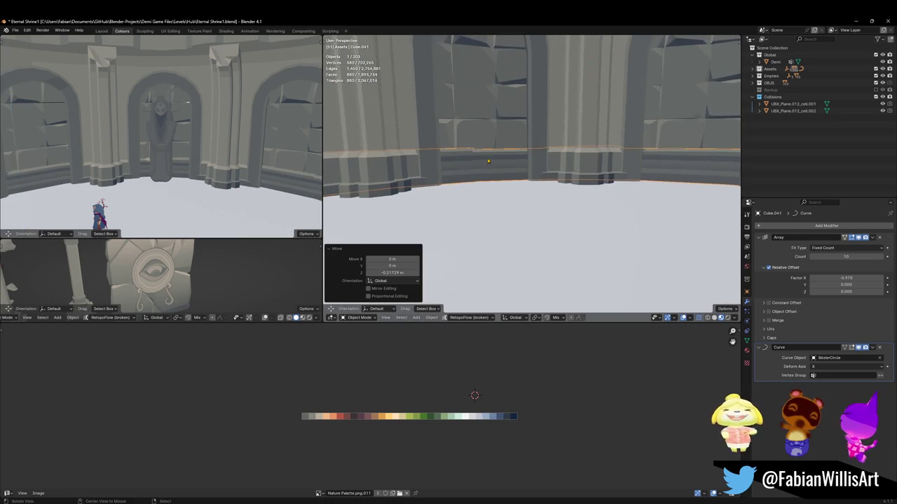
scroll(525, 175, "up", 3)
mouse_move(539, 179)
middle_mouse_down()
mouse_move(553, 185)
mouse_move(508, 183)
mouse_move(454, 205)
middle_mouse_up()
scroll(552, 185, "down", 4)
Step: Reposition and resize the floor plane Plane.015
key("alt+a")
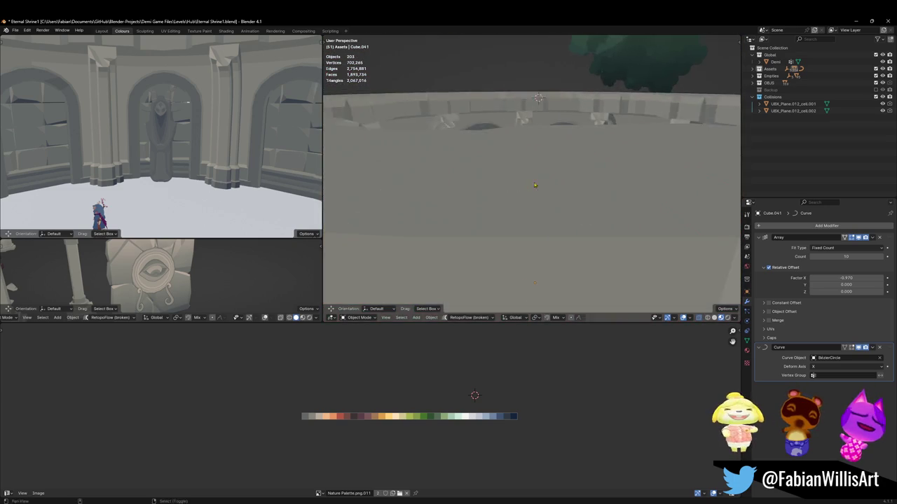
left_click(571, 211)
key("g")
left_click(515, 231)
key("s")
left_click(529, 199)
key("alt+a")
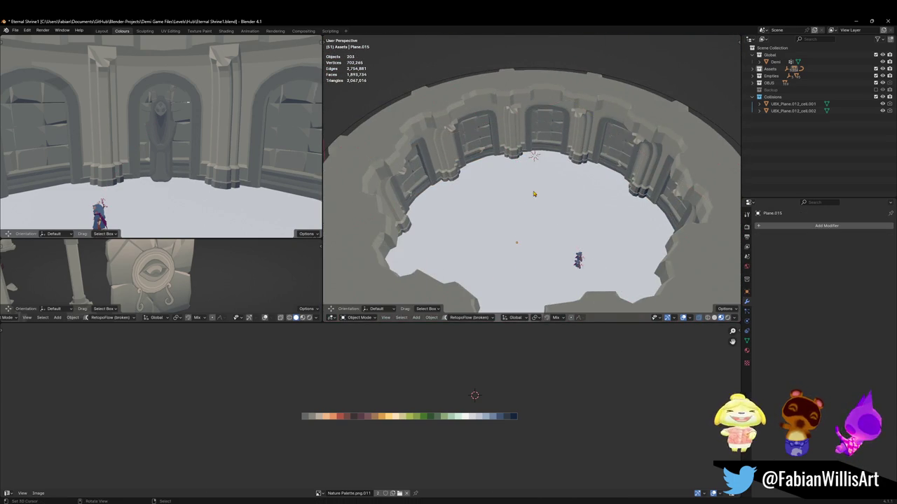
scroll(530, 199, "up", 3)
middle_click_drag(530, 200, 533, 140)
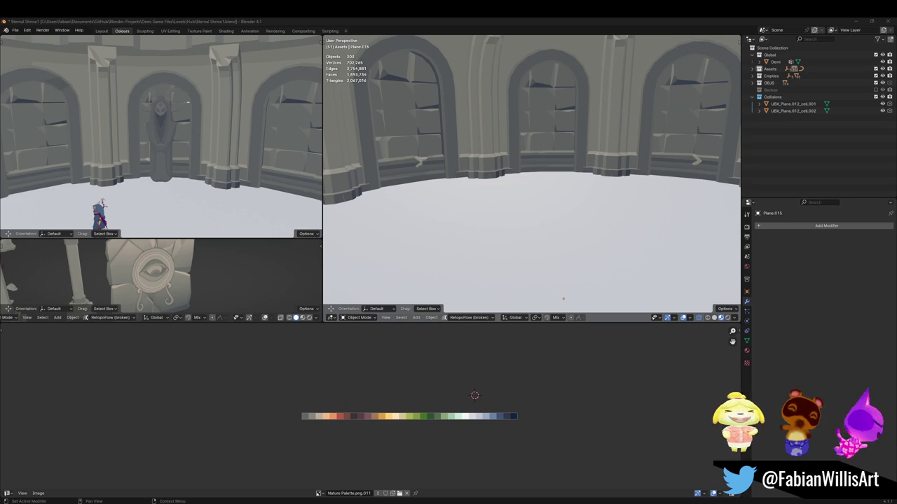
Step: Save the file as Eternal Shrine1.blend and unhide all hidden objects with Alt+H
mouse_move(563, 298)
middle_mouse_down()
mouse_move(572, 176)
mouse_move(504, 161)
mouse_move(468, 141)
mouse_move(646, 238)
mouse_move(569, 166)
mouse_move(547, 118)
middle_mouse_up()
scroll(504, 161, "down", 5)
key("ctrl+s")
key("alt+h")
Step: Duplicate Pillar.003 horizontally into the ring and centre the copy on the 3D cursor
left_click(547, 118)
key("shift+d")
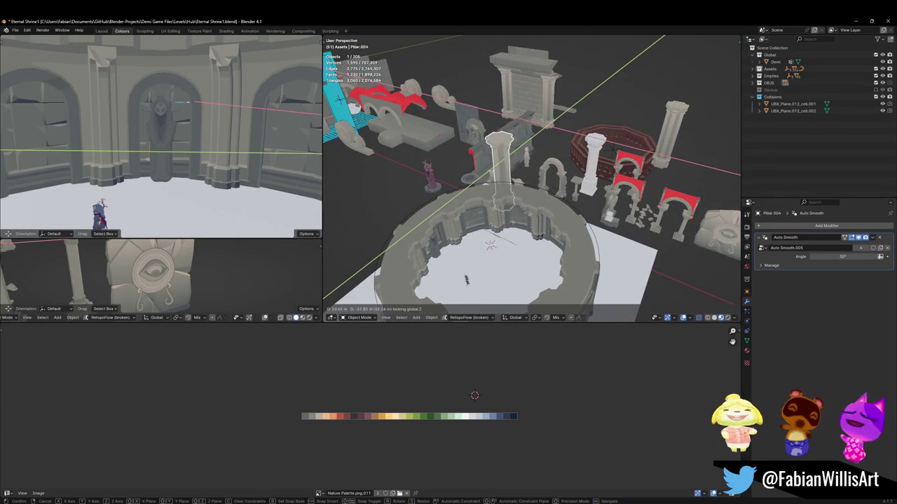
key("shift+z")
left_click(514, 241)
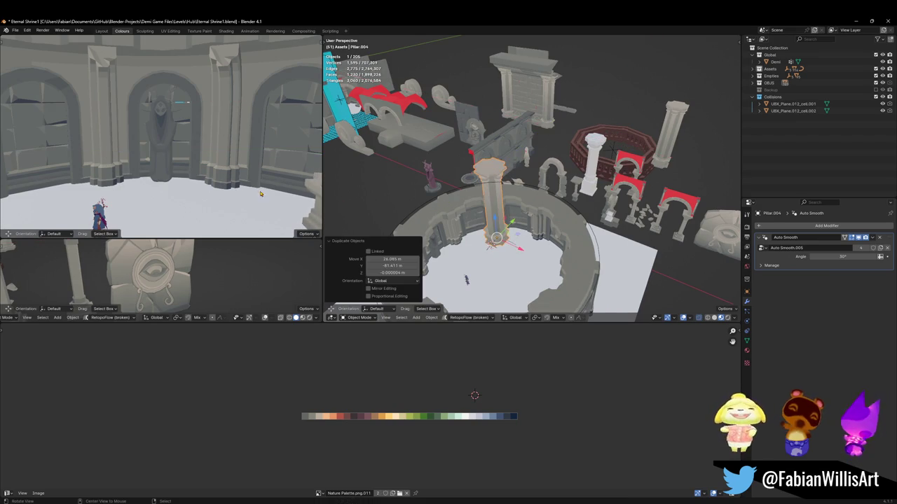
mouse_move(182, 140)
middle_mouse_down()
mouse_move(234, 123)
mouse_move(216, 150)
mouse_move(221, 155)
middle_mouse_up()
scroll(487, 260, "up", 5)
key("alt+r")
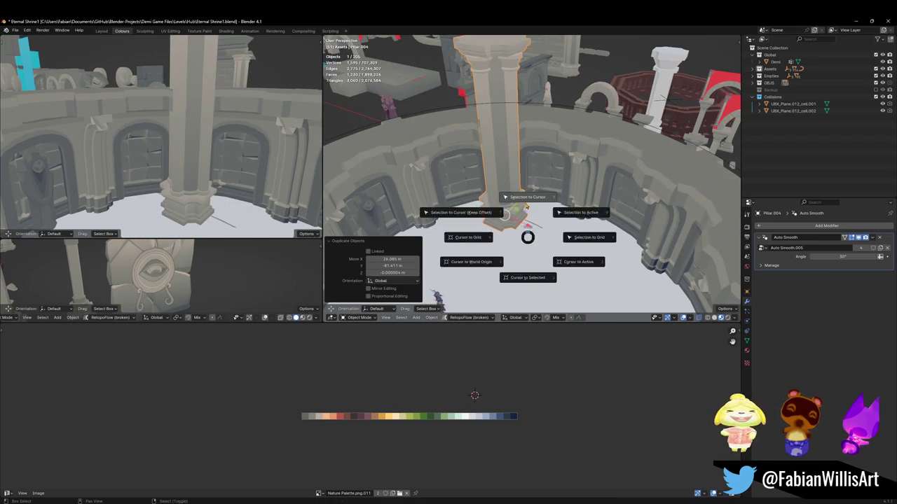
left_click(536, 189)
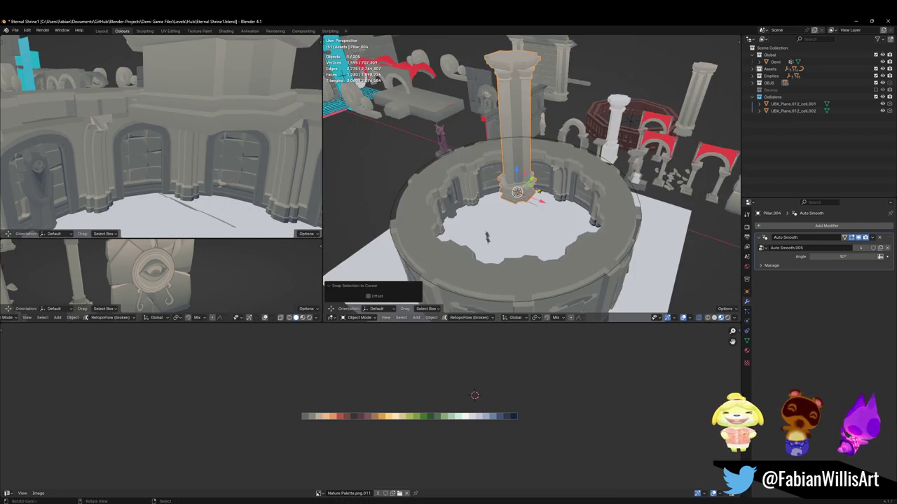
Step: Duplicate the Bezier circle under the ring in place and adjust its points' radius
left_click(547, 141)
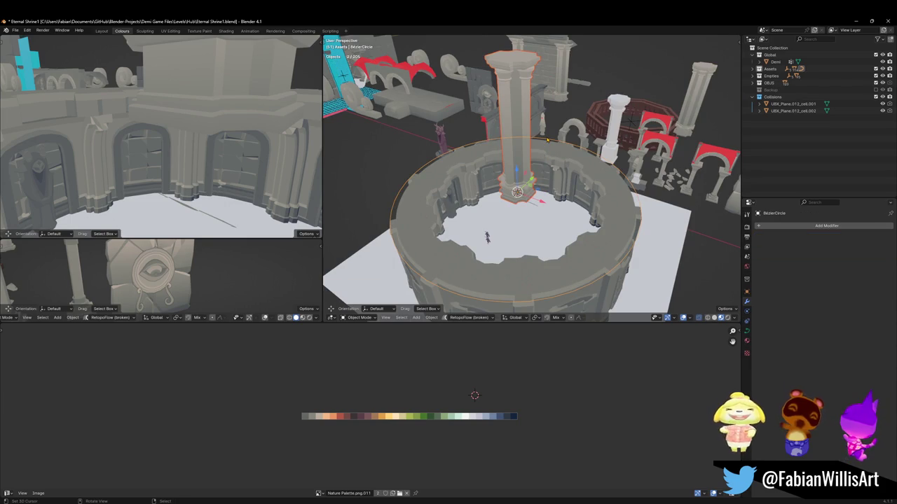
key("shift+d")
key("Escape")
key("Tab")
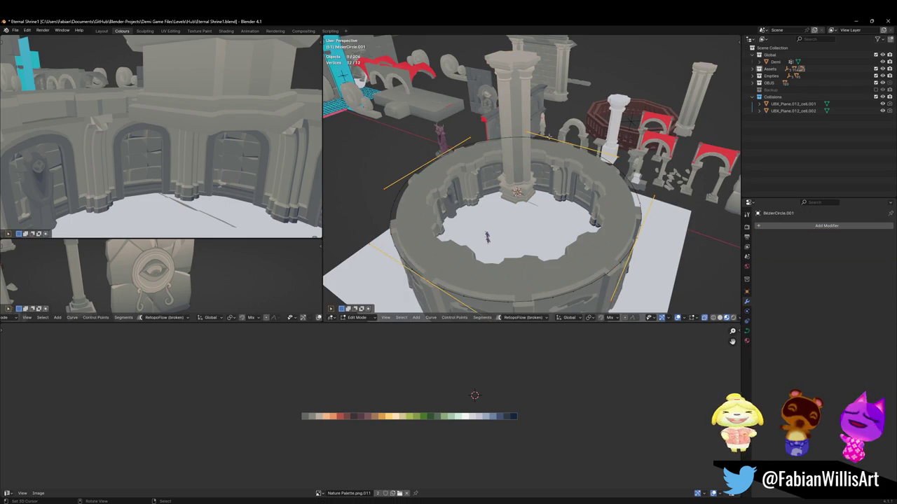
key("alt+s")
left_click(552, 174)
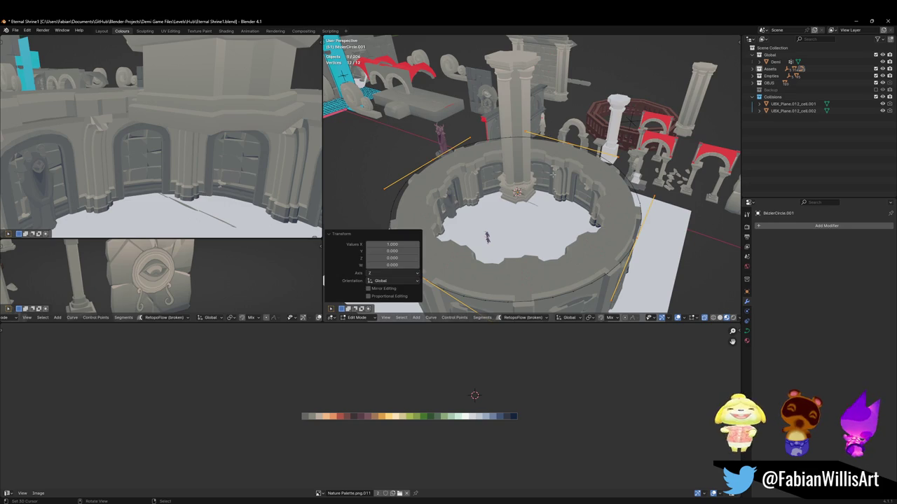
key("q")
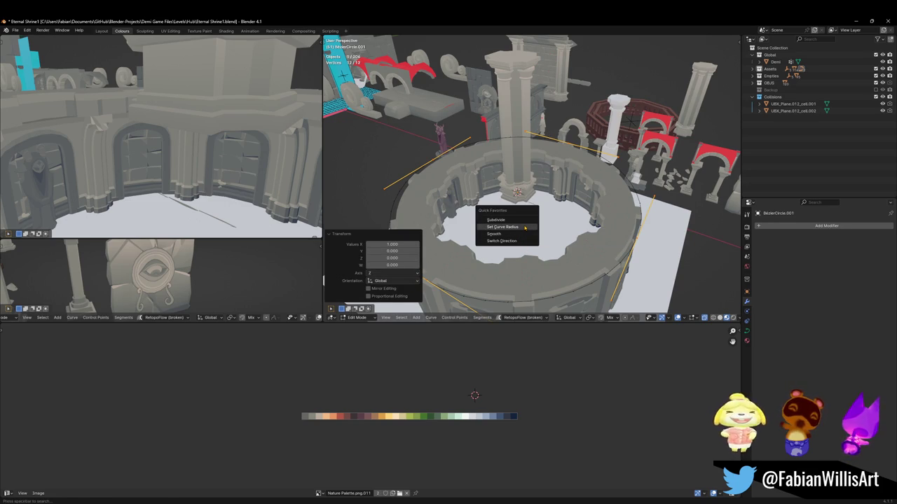
left_click(524, 228)
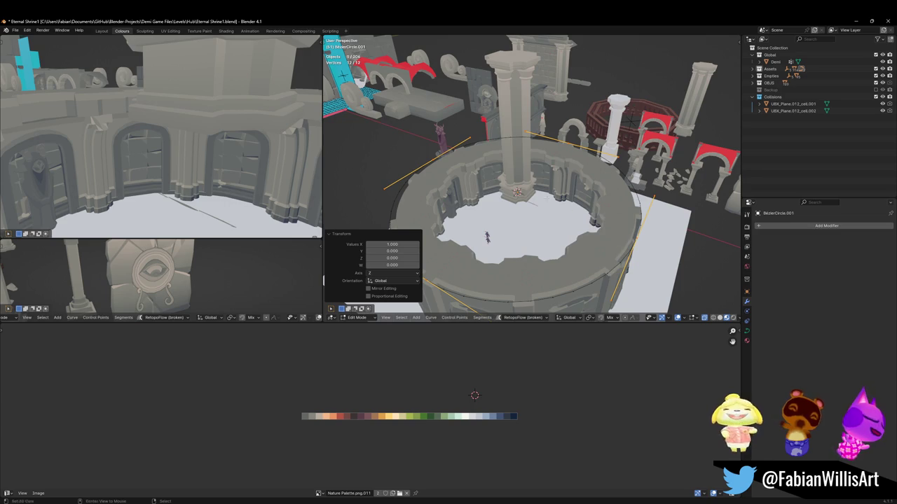
key("Tab")
Step: Select the lone pillar Pillar.004, then add the ring object to the selection
left_click(536, 173)
left_click(518, 176)
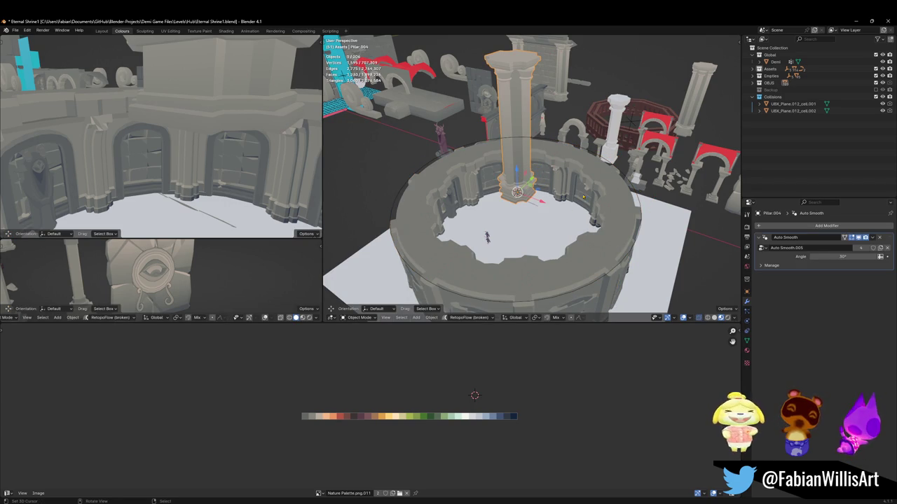
left_click(590, 199)
Step: Copy the ring's modifiers onto Pillar.004 and move the pillar along Y
key("q")
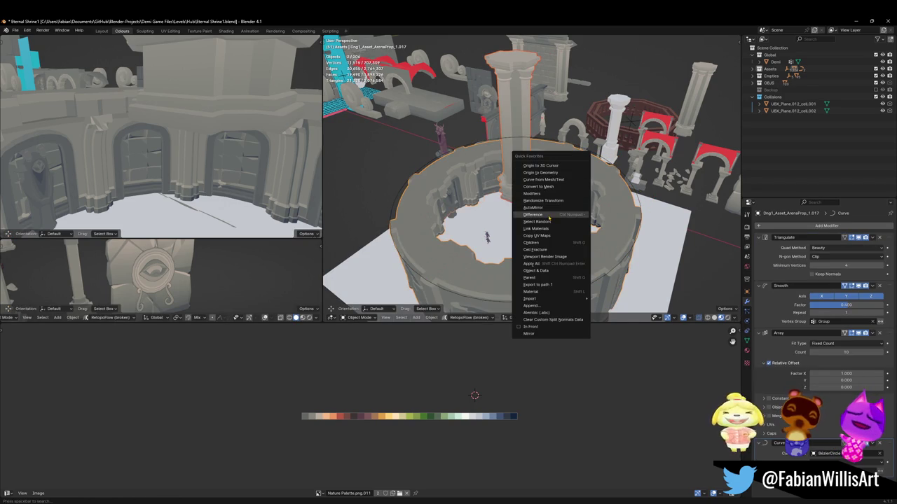
left_click(551, 194)
left_click(510, 148)
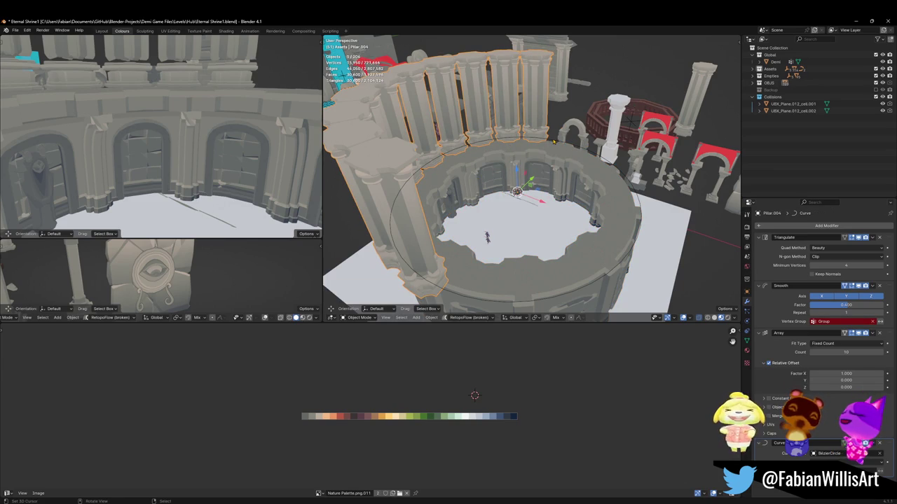
scroll(498, 163, "up", 2)
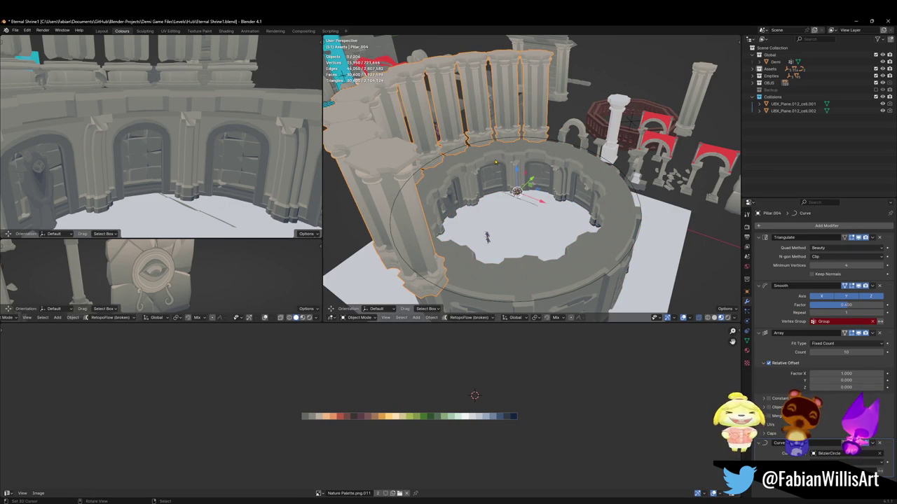
middle_click_drag(499, 163, 536, 196)
key("g")
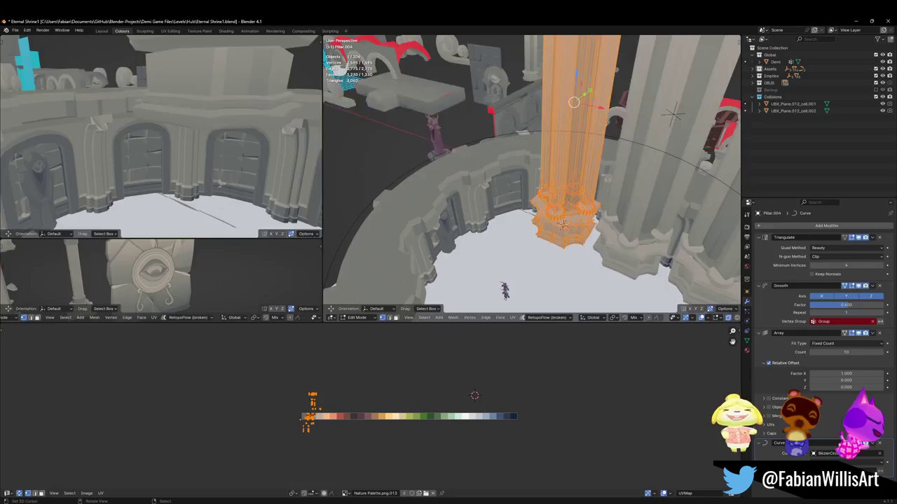
key("y")
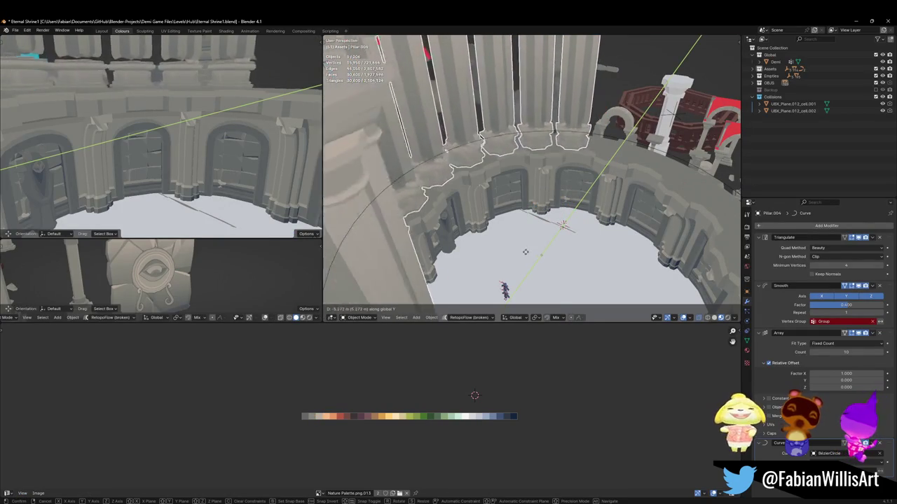
left_click(554, 136)
Step: Duplicate the ring's circle curve to create BezierCircle.001
left_click(550, 133)
key("s")
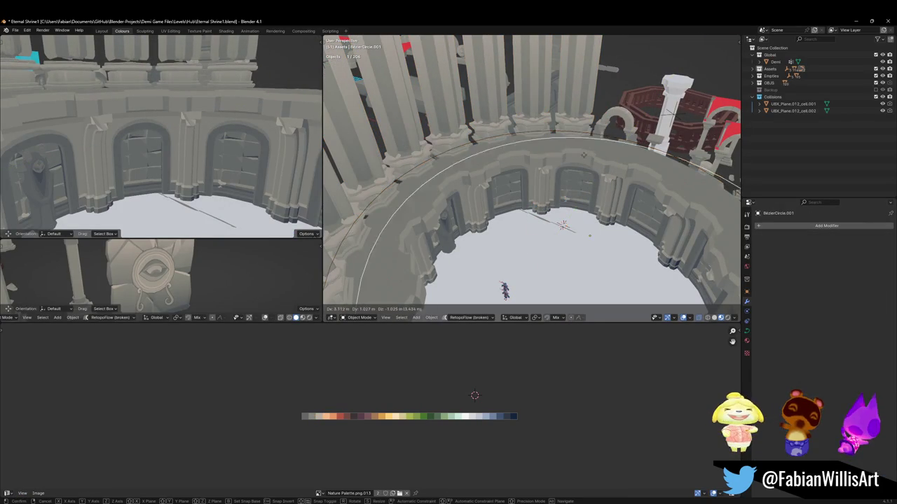
key("Escape")
left_click(538, 138, "shift")
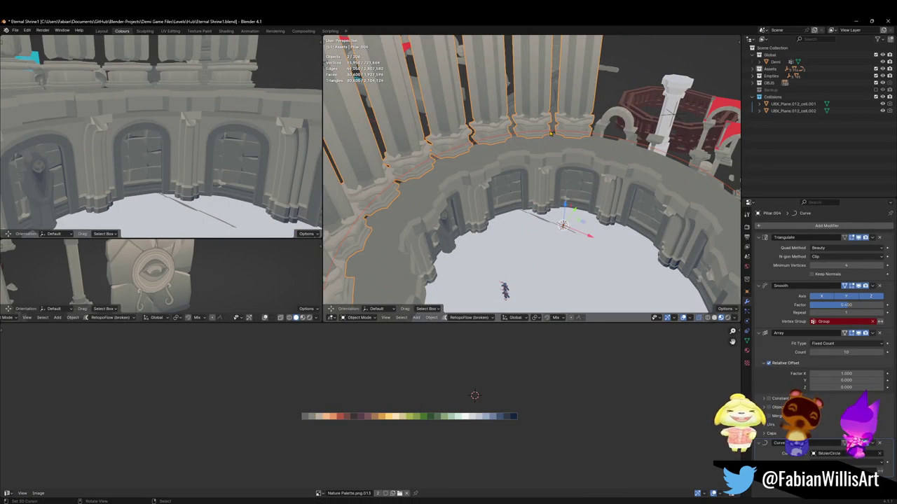
left_click(553, 136)
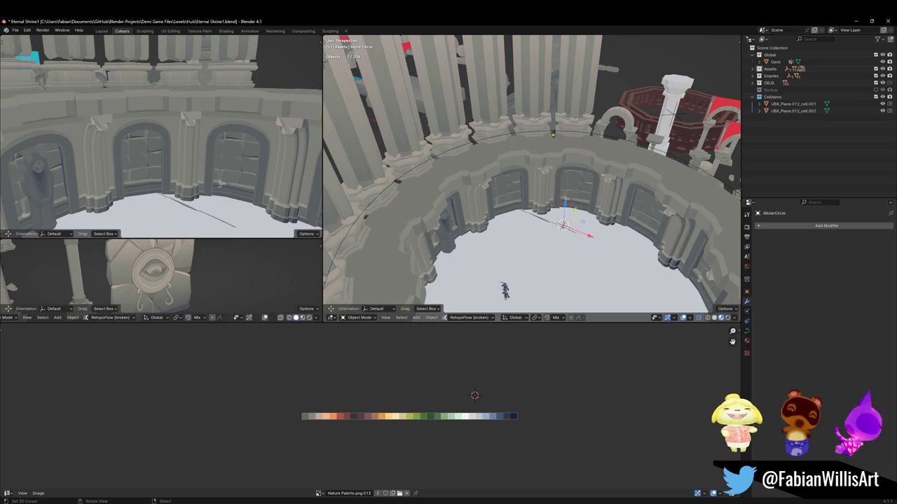
key("shift+d")
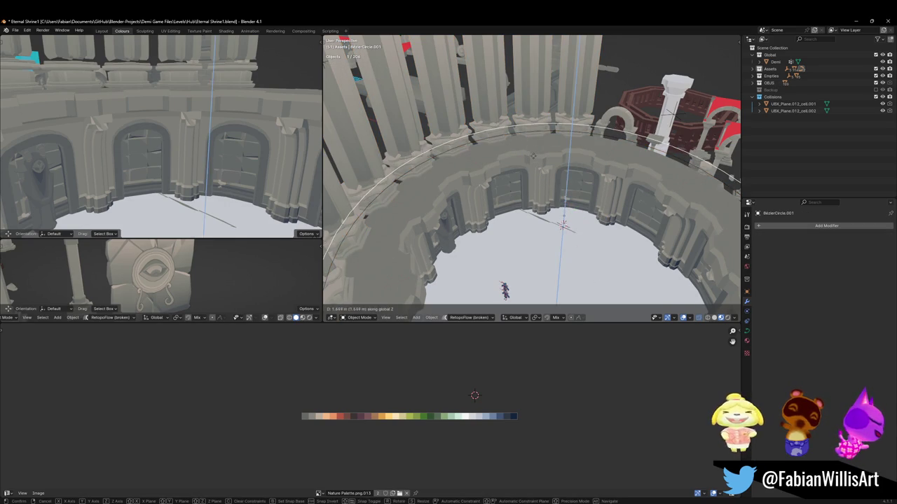
Step: Snap Pillar.004 to the 3D cursor and set its Curve modifier to BezierCircle.001
left_click(490, 105)
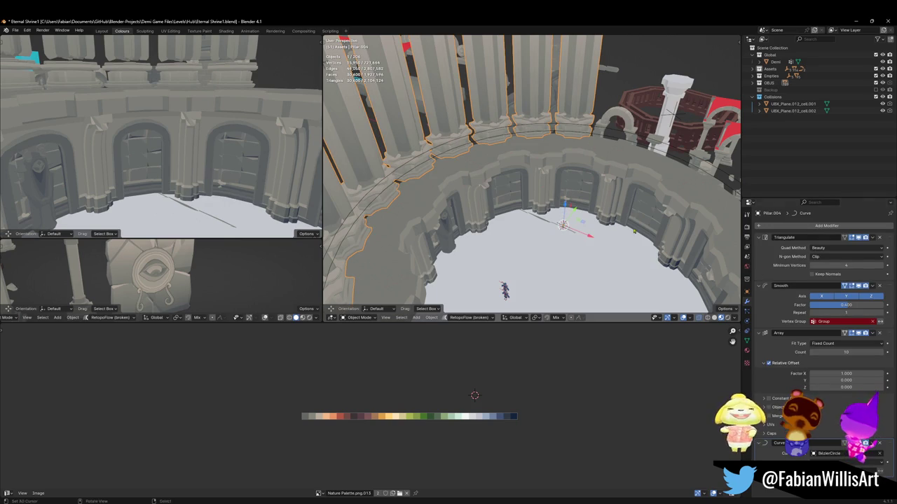
key("shift+s")
left_click(582, 177)
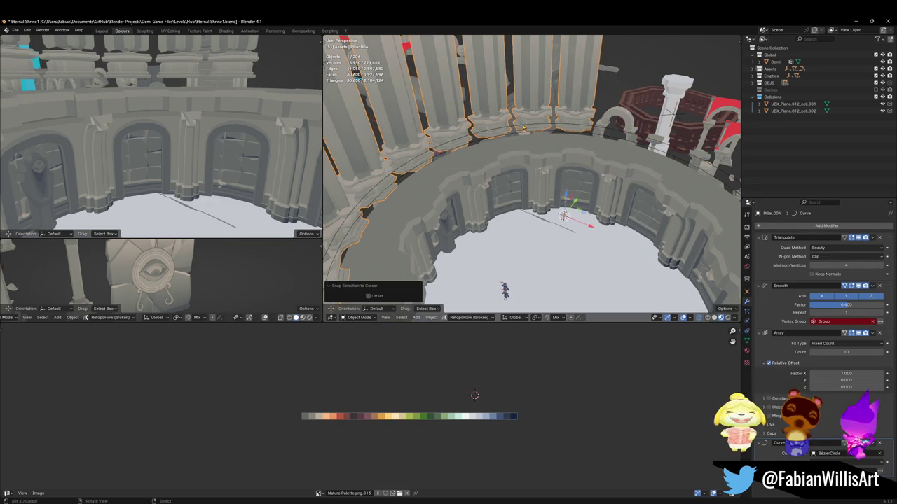
left_click(879, 454)
left_click(879, 453)
left_click(459, 146)
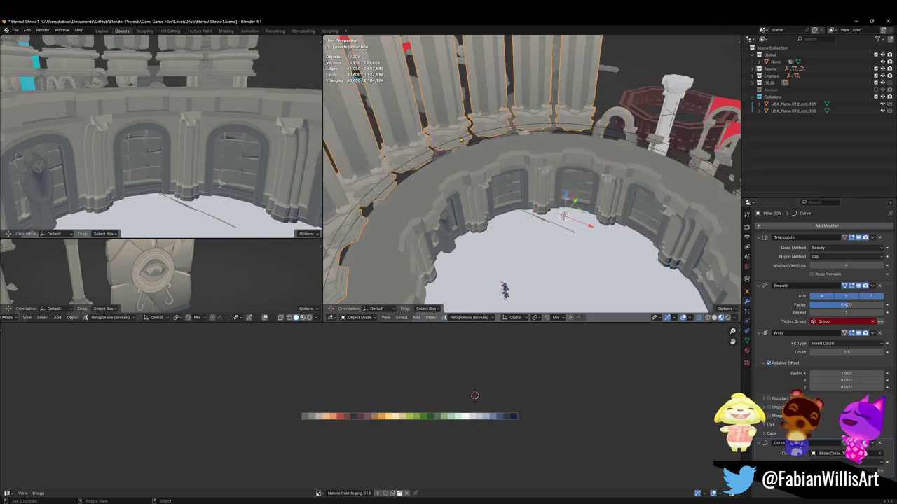
Step: Give BezierCircle.001's points a Shrink/Fatten radius of 1.148 to enlarge the pillars
left_click(455, 145)
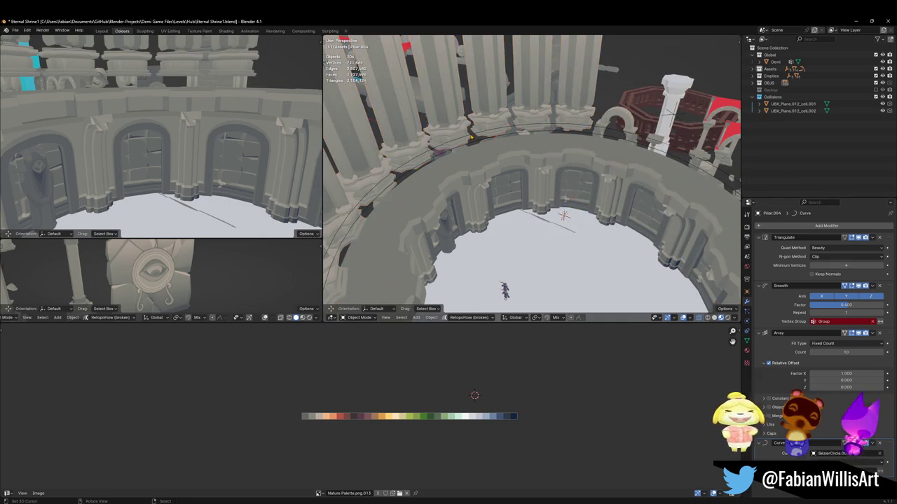
key("KP_Decimal")
scroll(526, 174, "up", 6)
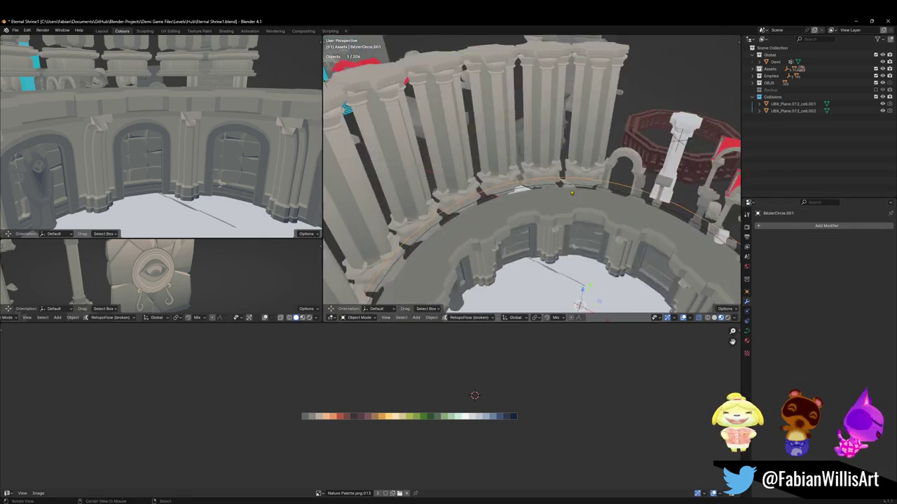
key("Tab")
key("alt+s")
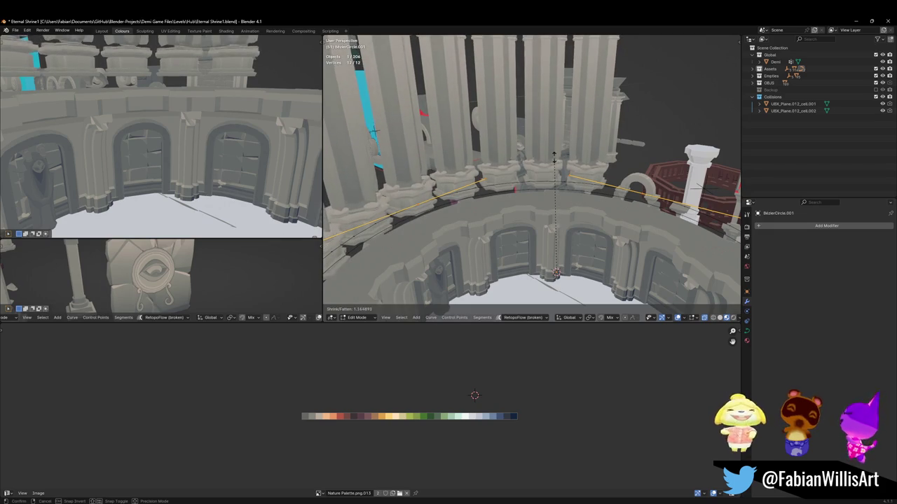
left_click(542, 161)
scroll(542, 160, "down", 2)
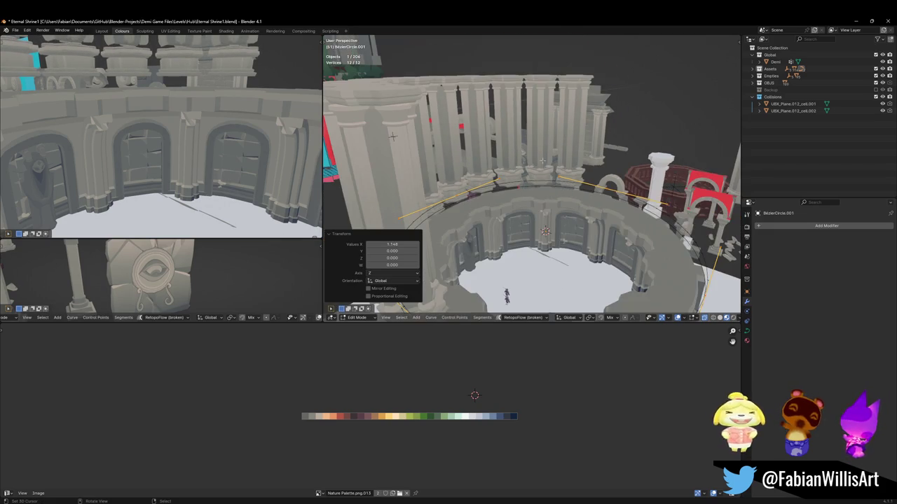
Step: Set the curve radius on BezierCircle.001's points via the F3 radius command
key("F3")
type("radius")
left_click(530, 224)
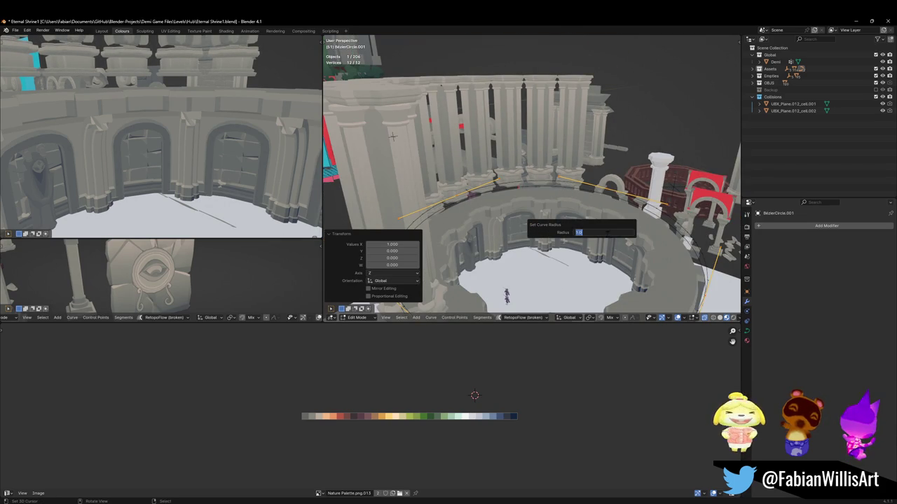
key("Tab")
Step: Scale the pillar ring to 0.522 and duplicate it down onto the arena floor
middle_click_drag(553, 212, 516, 184)
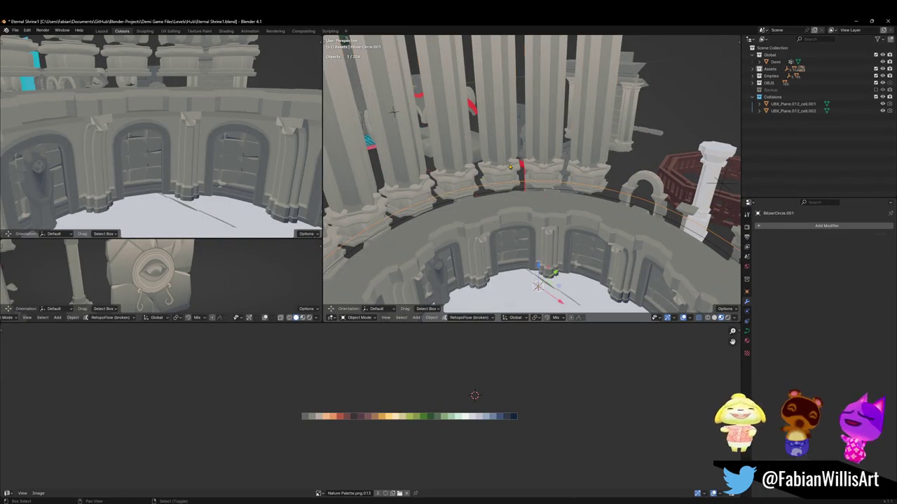
left_click(516, 184, "shift")
key("s")
left_click(575, 210)
key("shift+d")
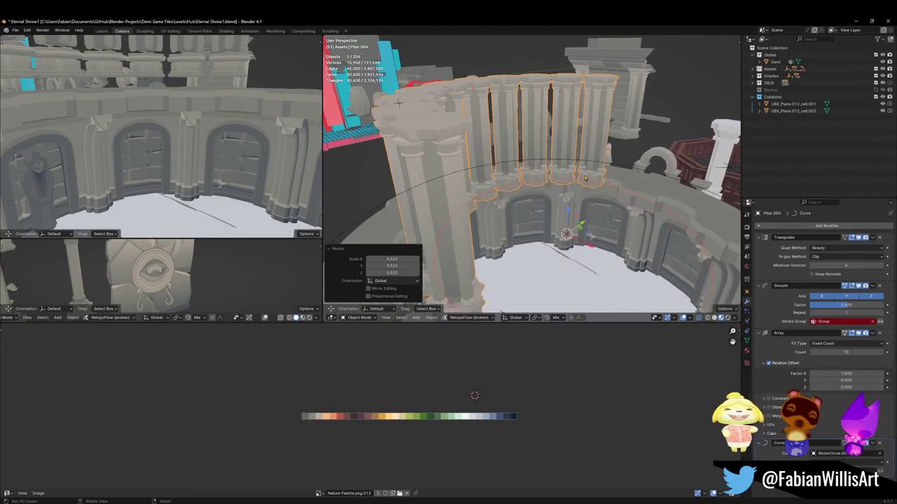
key("z")
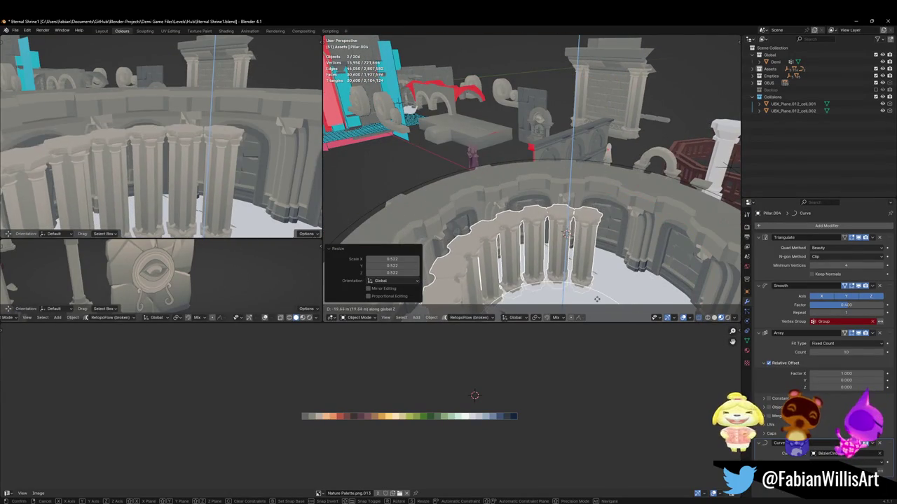
left_click(599, 295)
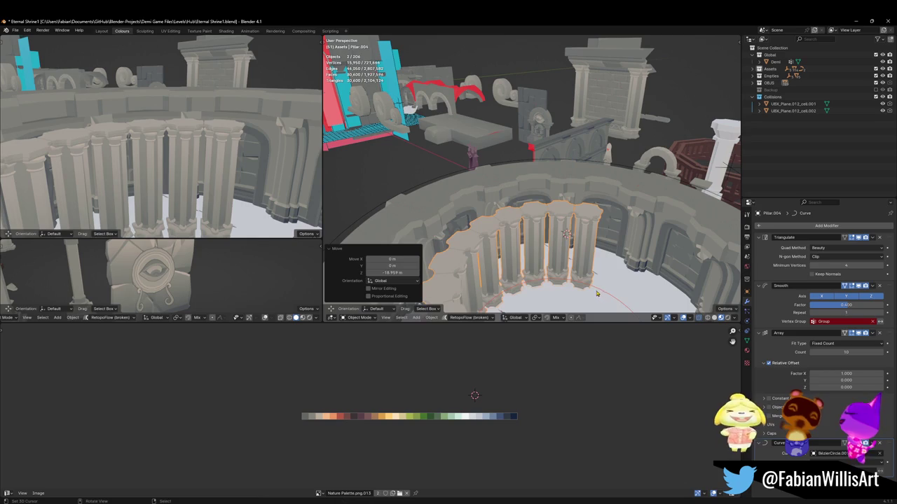
key("s")
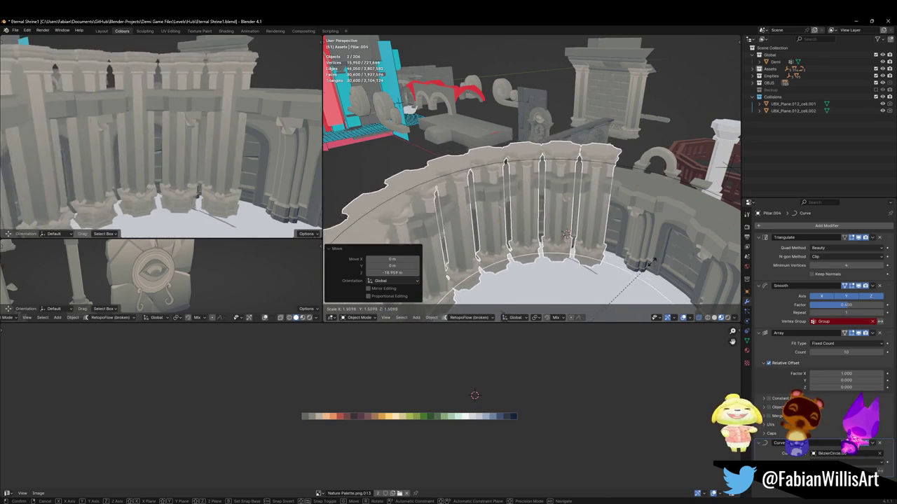
key("Escape")
Step: Scale BezierCircle.001 by 1.573 so the pillars line the inner walls
left_click(589, 292)
key("s")
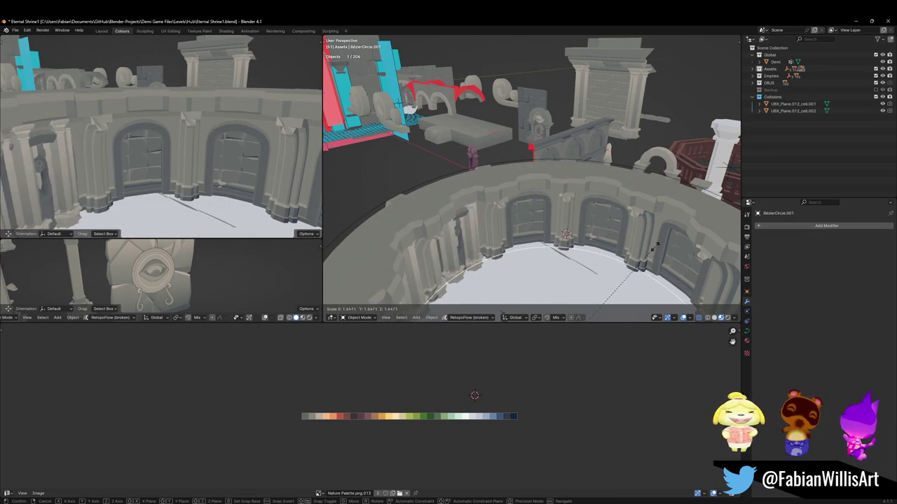
left_click(534, 243)
mouse_move(535, 243)
middle_mouse_down()
mouse_move(579, 212)
mouse_move(538, 232)
mouse_move(564, 236)
middle_mouse_up()
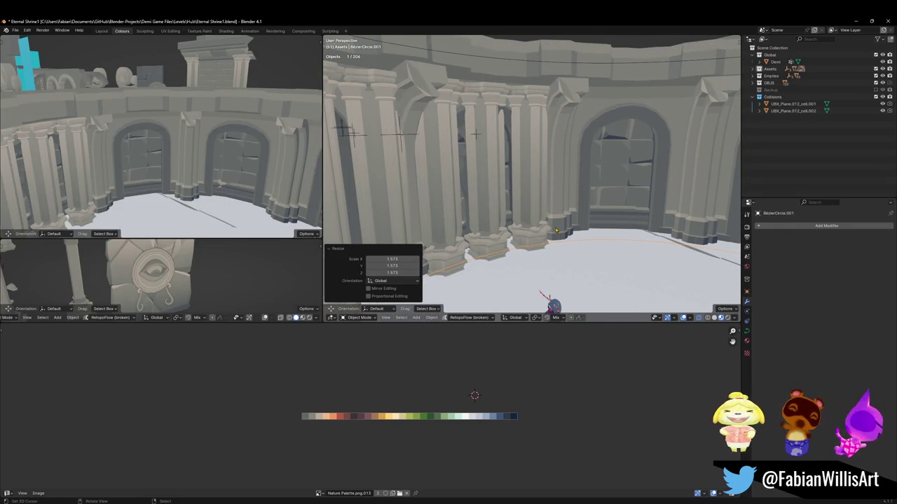
mouse_move(550, 235)
middle_mouse_down()
mouse_move(643, 129)
mouse_move(496, 199)
mouse_move(559, 172)
mouse_move(501, 166)
middle_mouse_up()
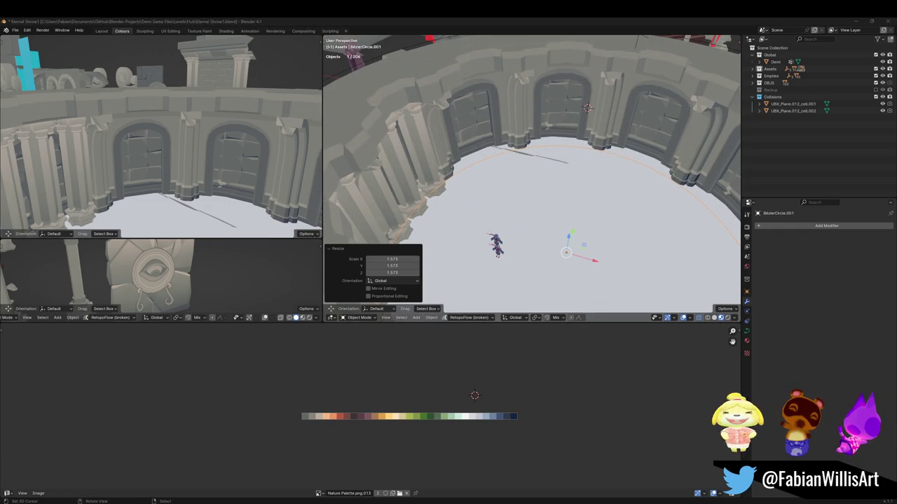
Step: Check the floor-level pillar ring in both views, save Eternal Shrine1, and select Cube.020
mouse_move(569, 205)
middle_mouse_down()
mouse_move(551, 174)
mouse_move(567, 186)
middle_mouse_up()
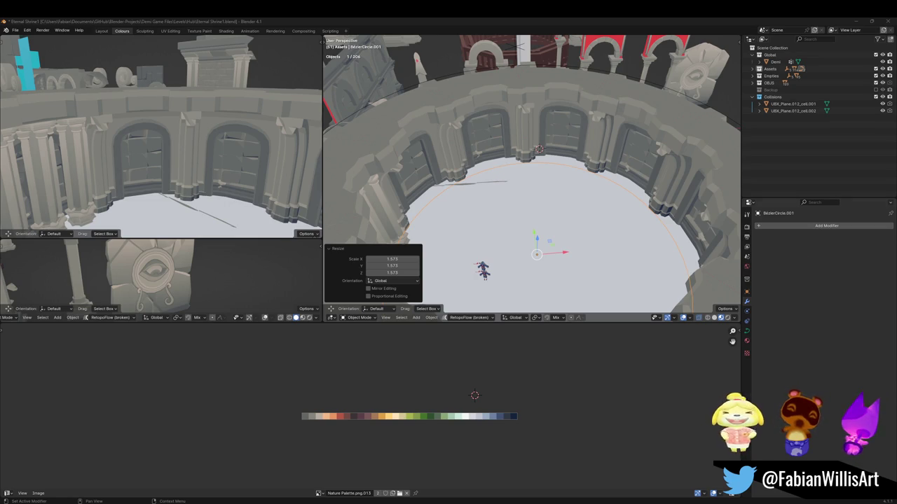
mouse_move(221, 200)
middle_mouse_down()
mouse_move(148, 160)
mouse_move(171, 153)
middle_mouse_up()
key("ctrl+s")
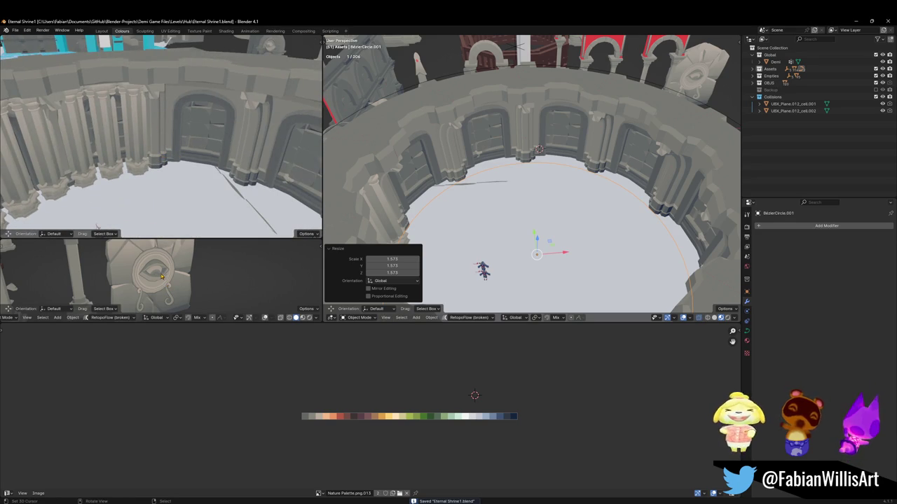
left_click(156, 279)
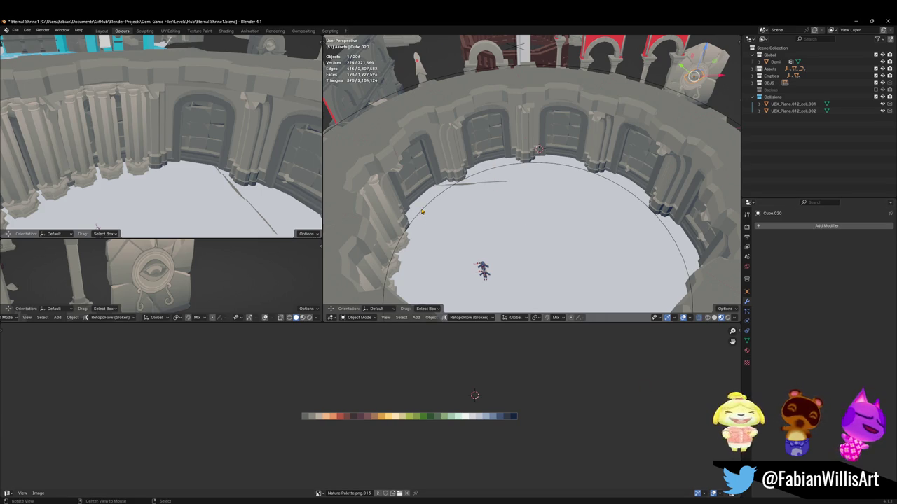
Step: Select Pillar.004, widen its array spacing to about 2.26, and rotate it -5.55° about Z
middle_click_drag(423, 223, 452, 40)
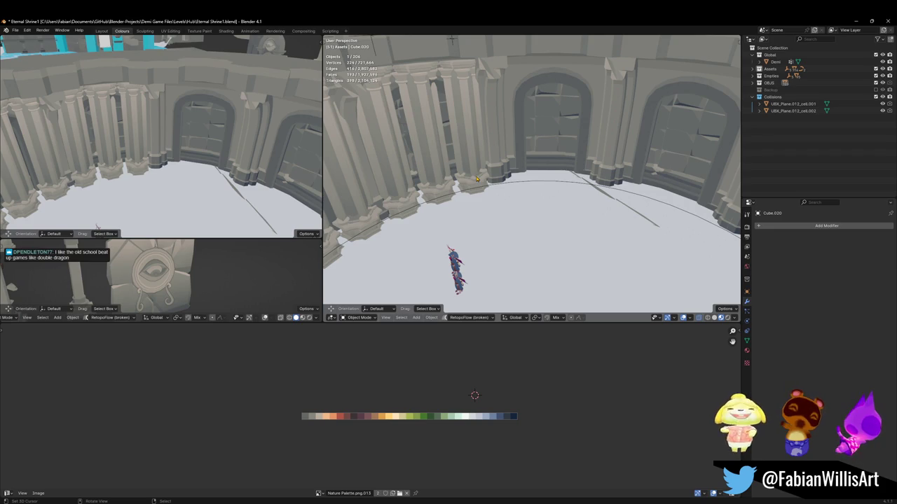
middle_click_drag(451, 40, 462, 38)
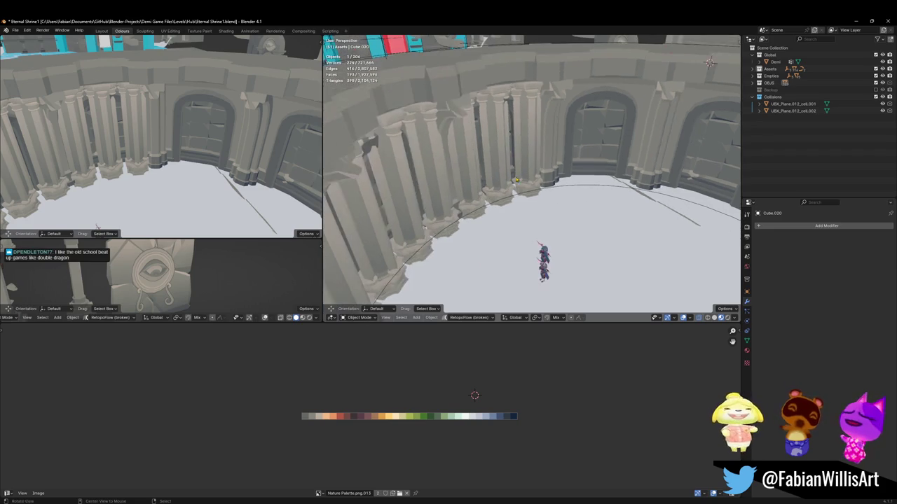
scroll(462, 38, "up", 2)
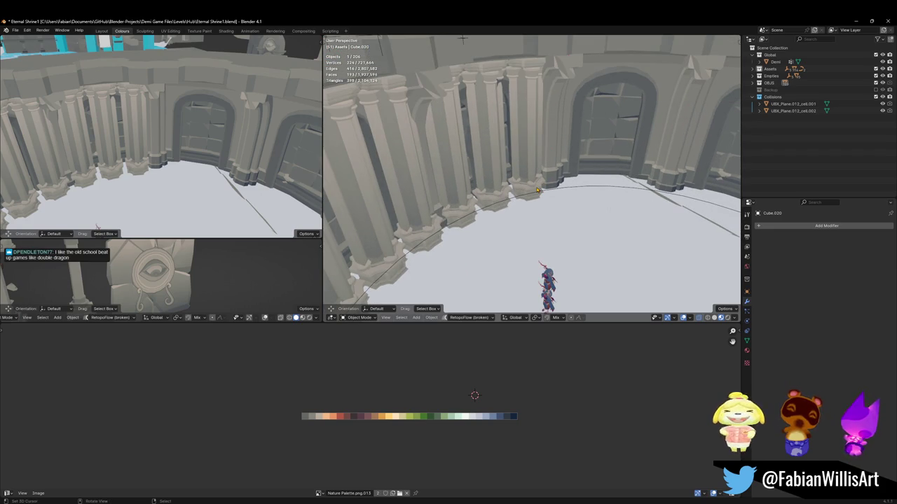
left_click(538, 184)
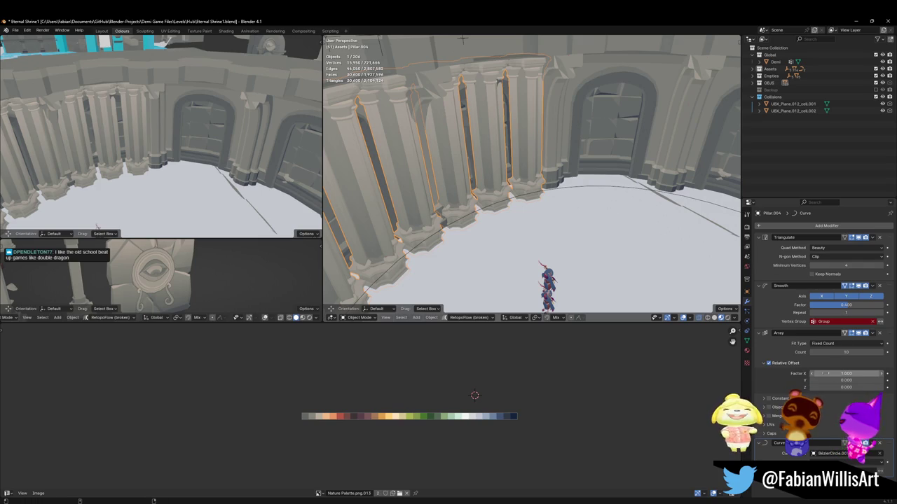
left_click_drag(846, 373, 880, 373)
mouse_move(462, 140)
middle_mouse_down()
mouse_move(473, 217)
mouse_move(491, 179)
middle_mouse_up()
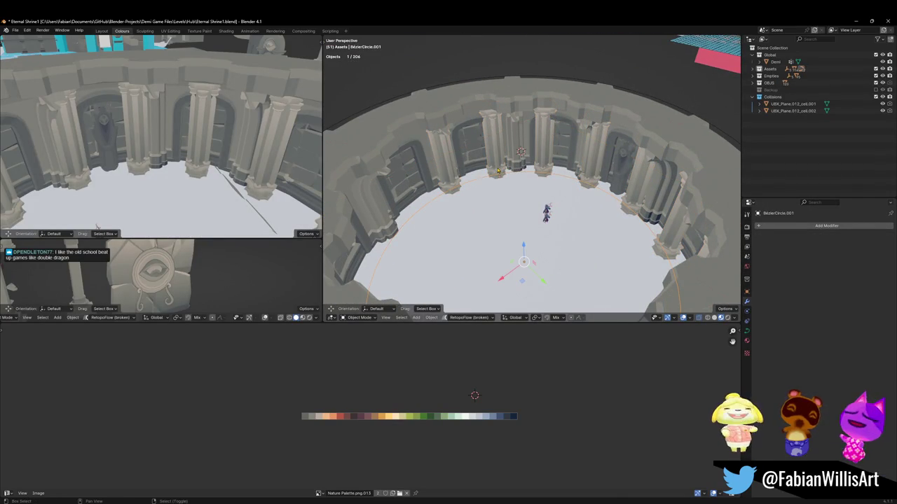
key("r")
key("z")
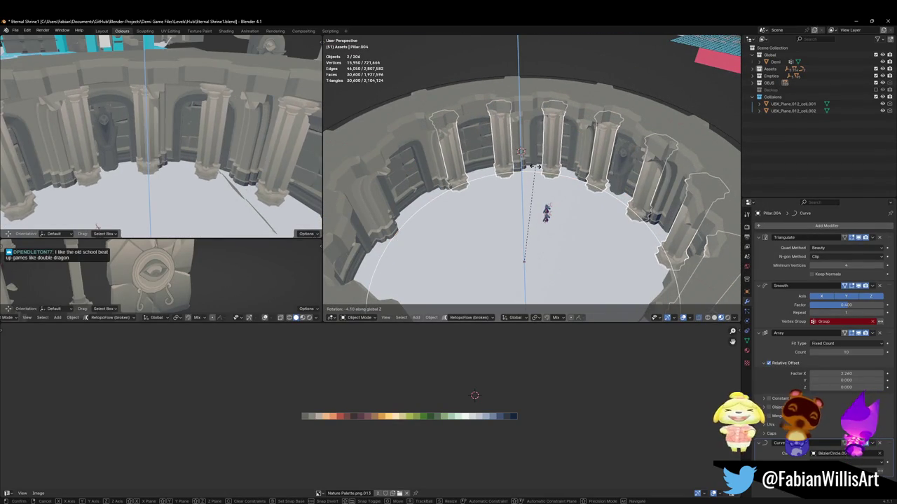
left_click(525, 261)
Step: Fine-tune the pillar array spacing down to Factor X 2.24
key("alt+a")
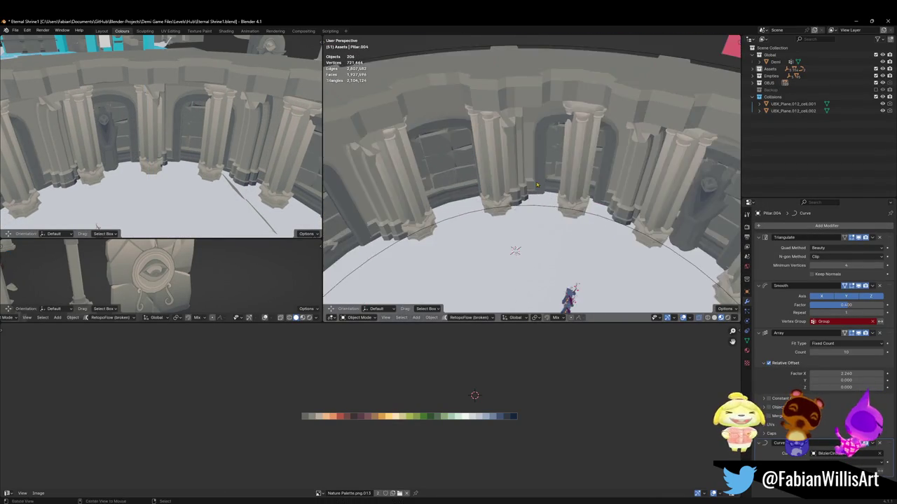
middle_click_drag(538, 170, 536, 174)
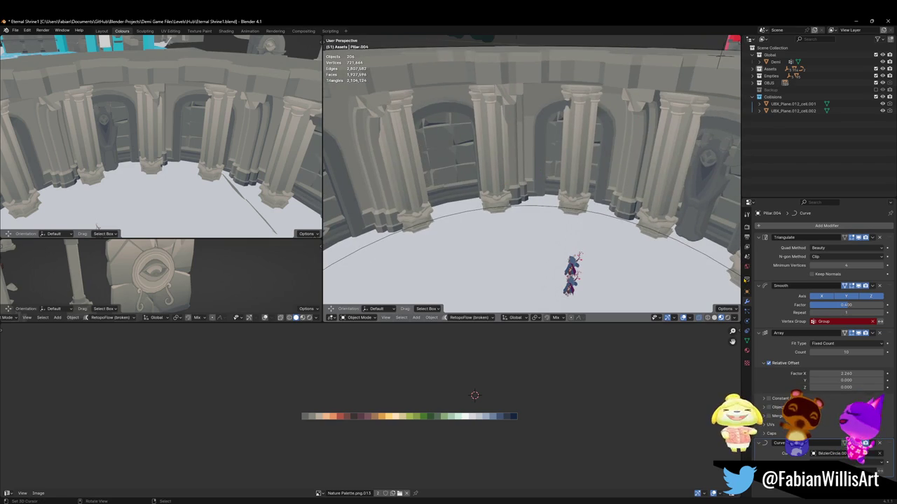
left_click_drag(846, 373, 837, 374)
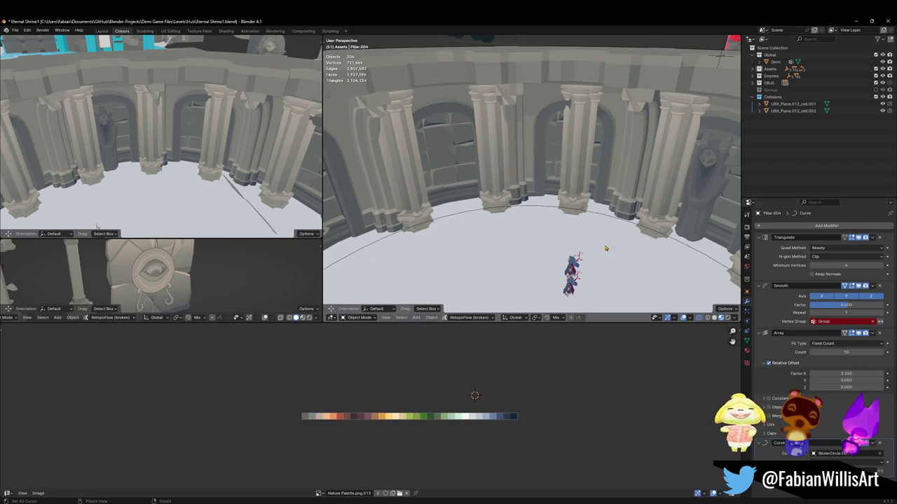
scroll(533, 175, "down", 5)
mouse_move(533, 175)
middle_mouse_down()
mouse_move(574, 186)
mouse_move(499, 173)
mouse_move(462, 194)
middle_mouse_up()
scroll(524, 197, "up", 5)
Step: Rotate the Bézier circle and Pillar.004 together slightly about the Z axis
left_click(462, 194)
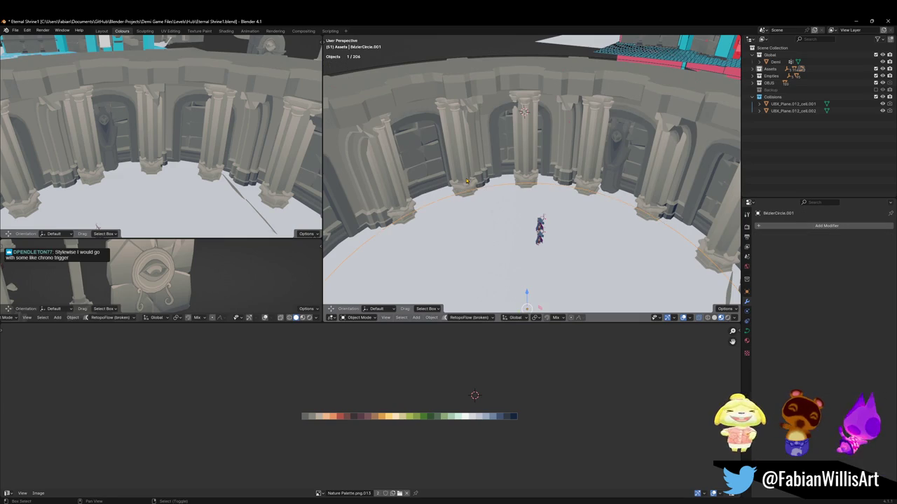
left_click(461, 194, "shift")
key("r")
key("z")
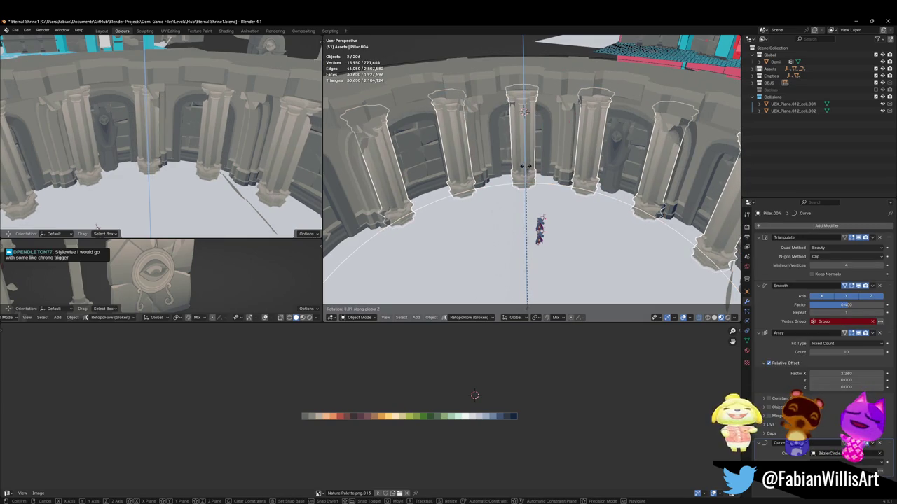
left_click(567, 173)
Step: Try another small Z rotation of the ring, cancel it, and reselect the pillar array
key("r")
scroll(568, 168, "up", 3)
scroll(569, 165, "up", 2)
key("z")
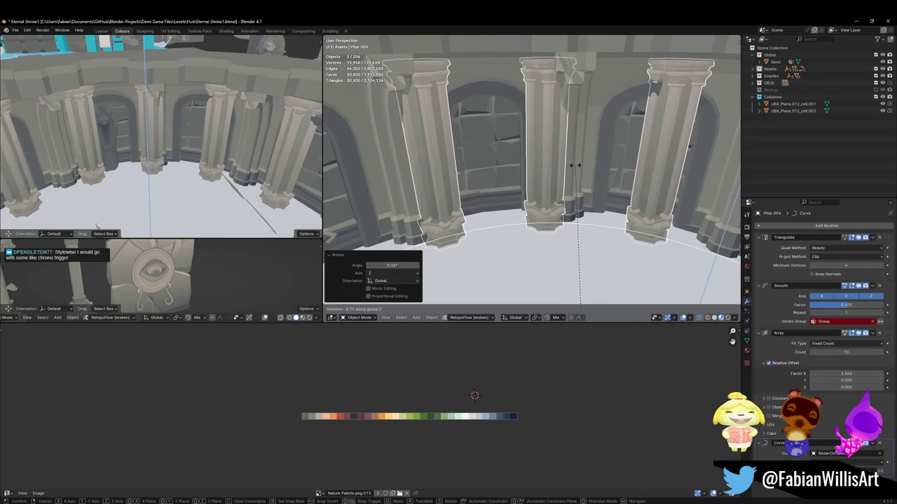
key("Escape")
key("alt+a")
middle_click_drag(575, 165, 552, 178)
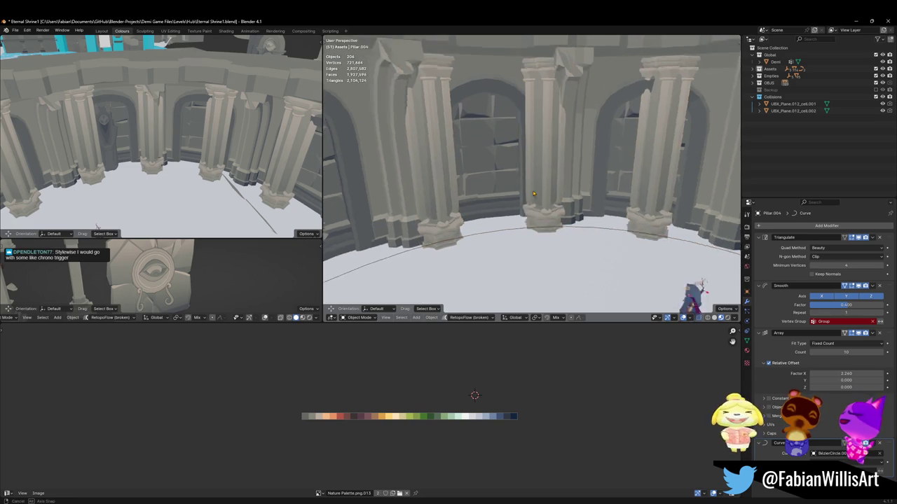
left_click(552, 171)
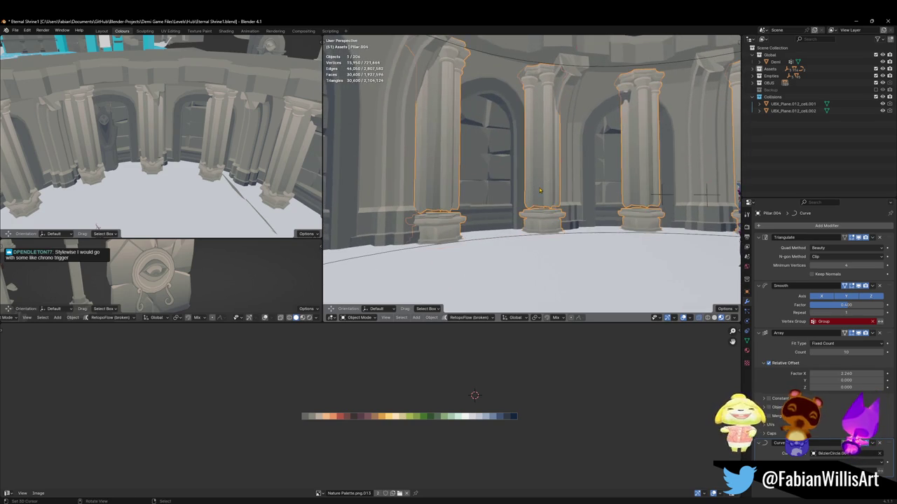
Step: Remove the pillars' Smooth modifier and walk through the arena in first-person view
left_click(880, 286)
middle_click_drag(529, 179, 517, 191)
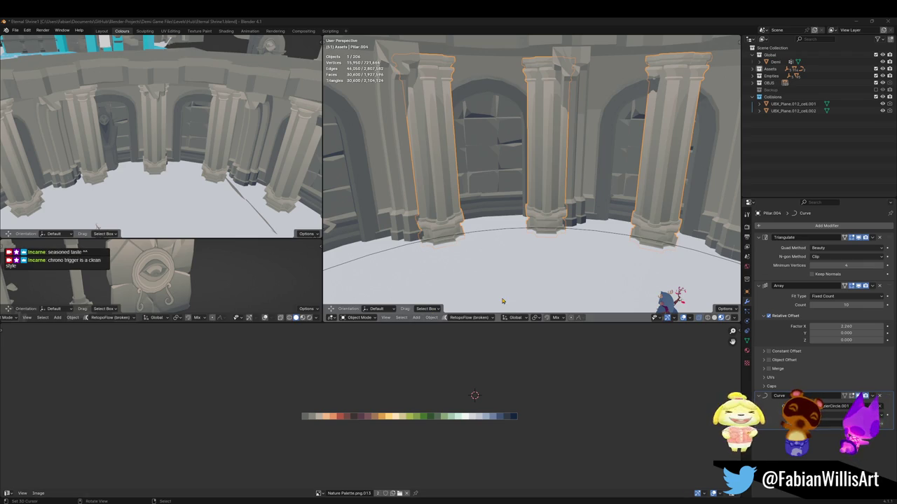
key("alt+a")
key("shift+grave")
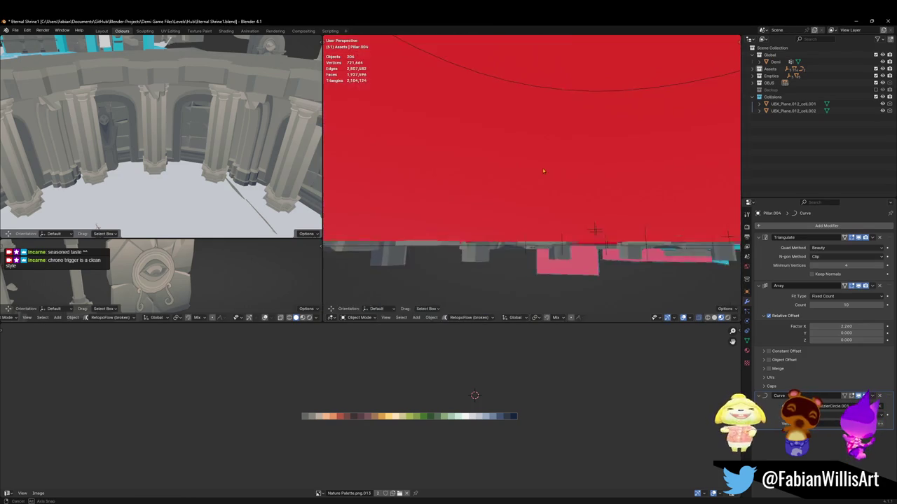
left_click(483, 248)
Step: Move the circle curve and pillar array along Z, then save the file
left_click(487, 247)
left_click(487, 246, "shift")
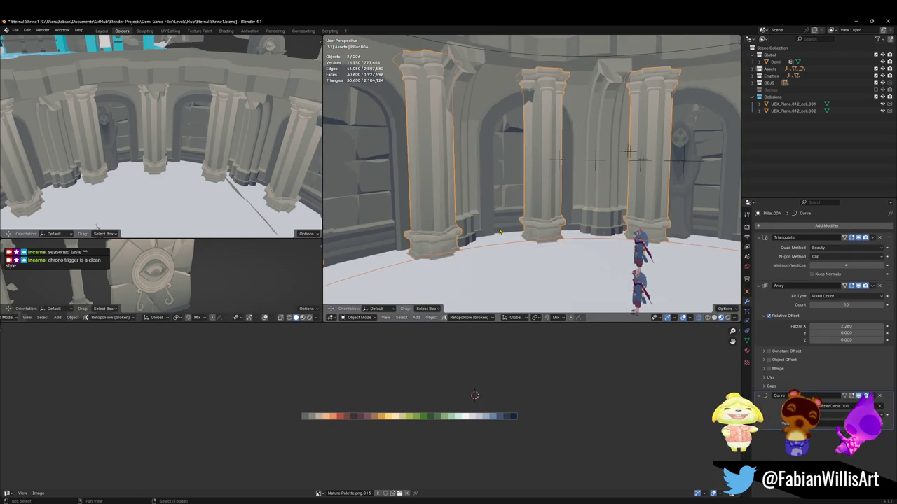
key("g")
key("z")
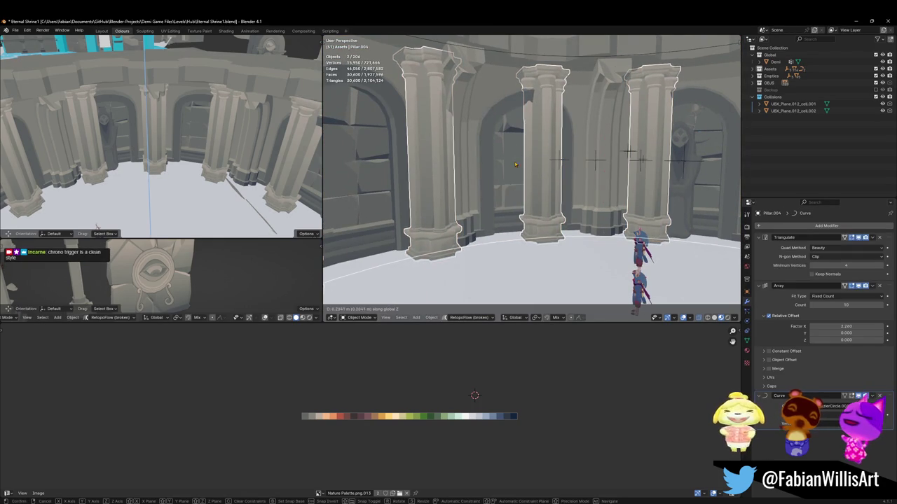
left_click(518, 158)
key("ctrl+s")
Step: Set the array to 13 pillars with Factor X spacing of about 2.41
scroll(532, 175, "down", 3)
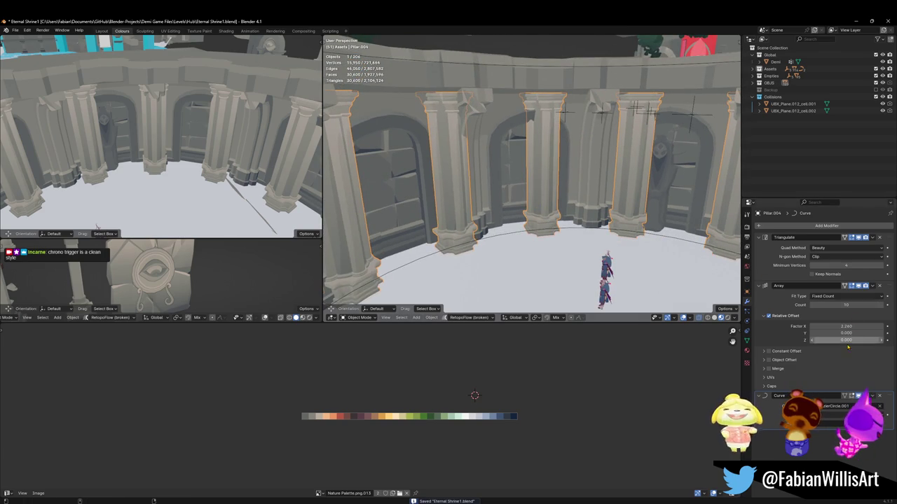
left_click_drag(846, 326, 859, 327)
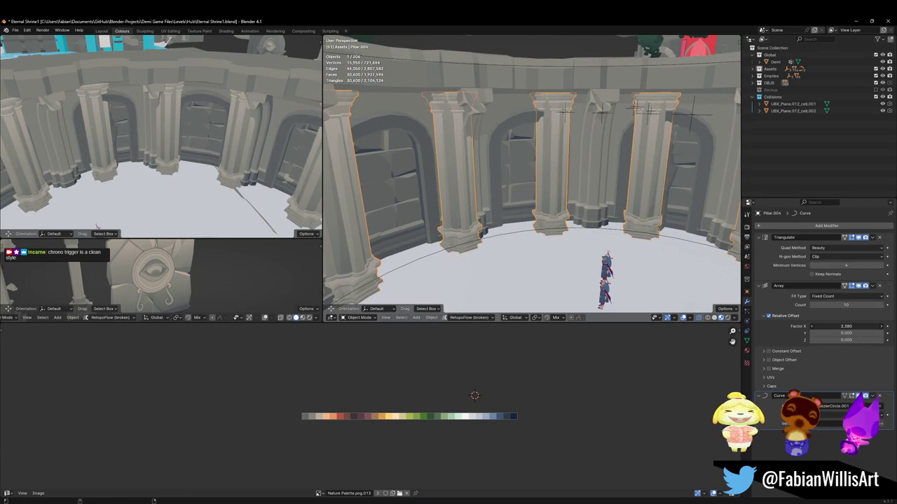
left_click_drag(846, 305, 856, 305)
mouse_move(518, 175)
middle_mouse_down()
mouse_move(532, 174)
mouse_move(536, 224)
middle_mouse_up()
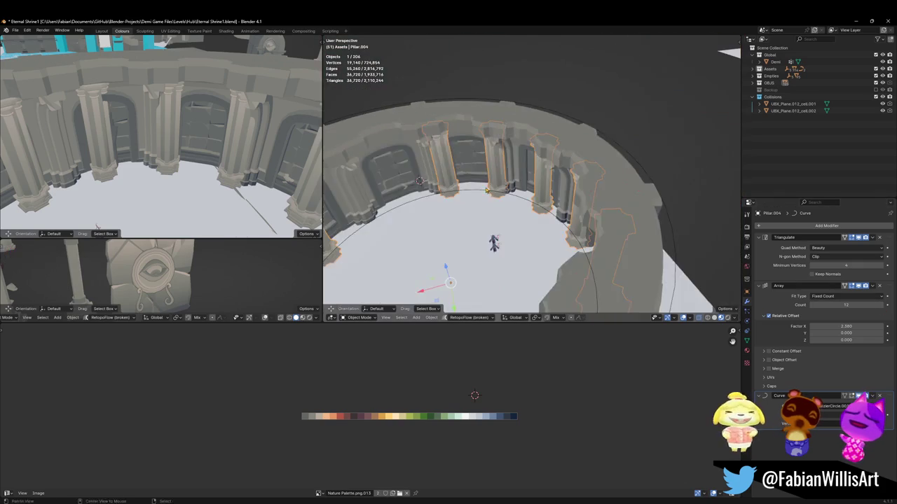
left_click(884, 306)
left_click_drag(847, 327, 846, 326)
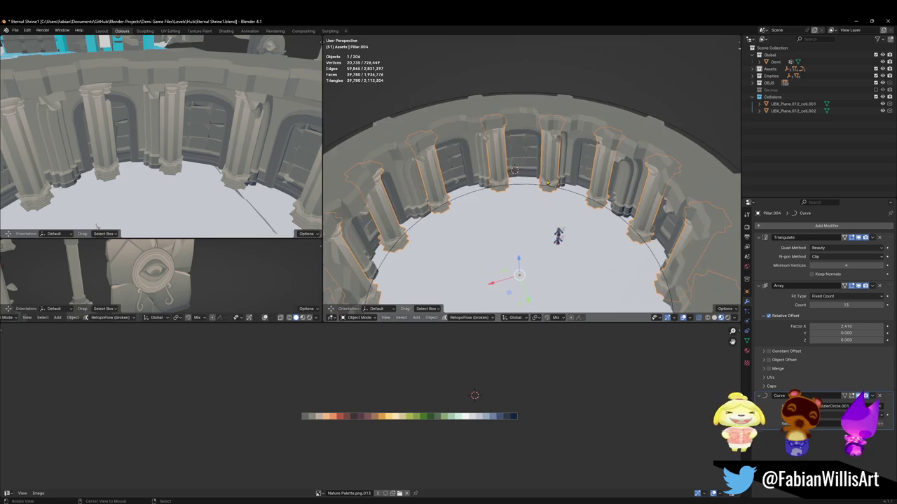
Step: Delete the guide circle BezierCircle.001 so the pillars straighten into a row
scroll(547, 183, "up", 5)
scroll(546, 193, "up", 1)
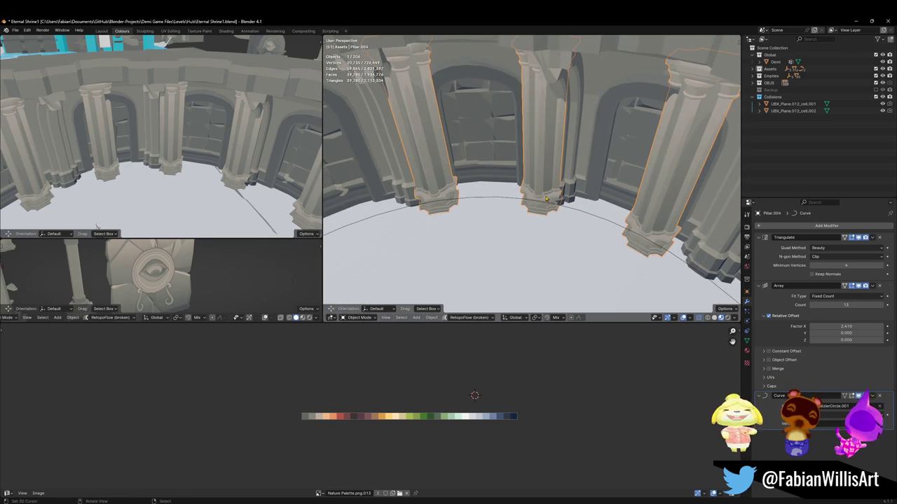
scroll(546, 199, "down", 6)
middle_click_drag(545, 199, 543, 204)
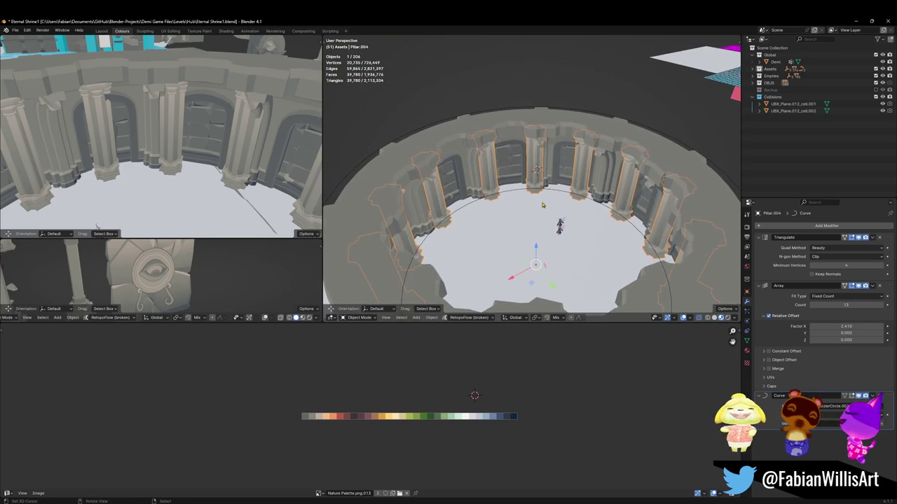
left_click(531, 190)
key("Delete")
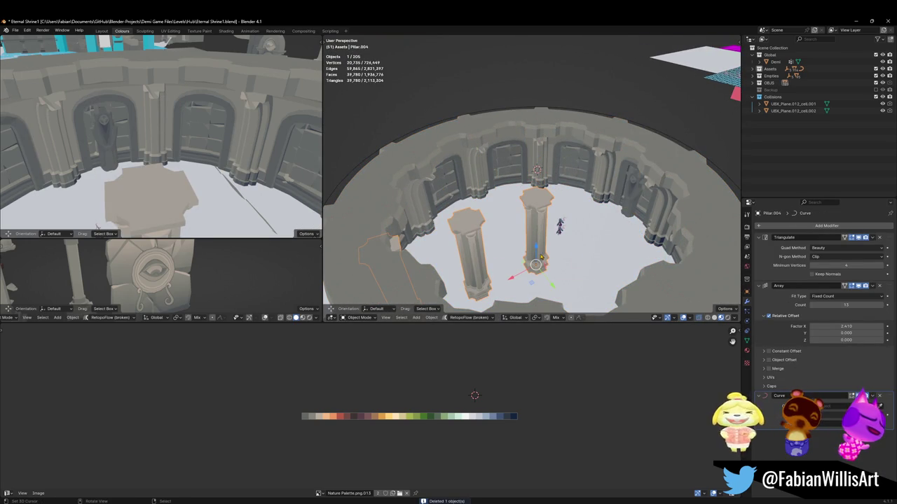
Step: Set the pillar row's origin to the 3D cursor and move it -20.167 m along Y
left_click(536, 184)
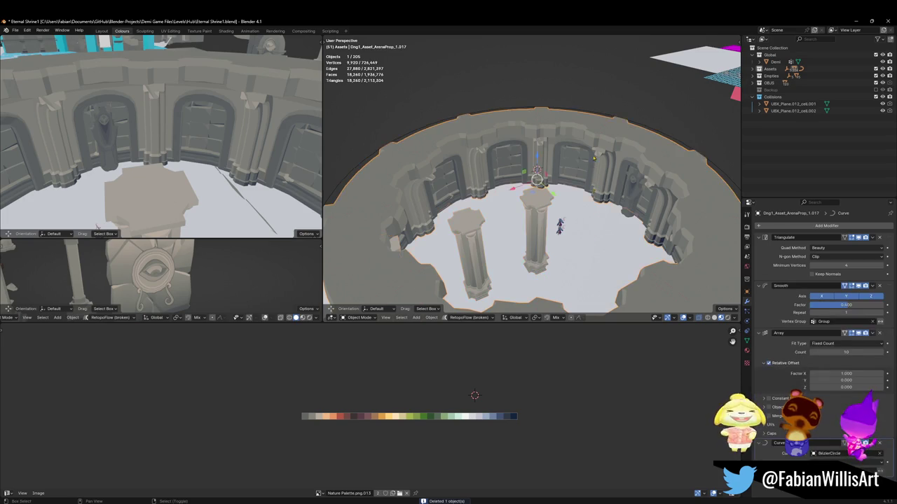
left_click(534, 239)
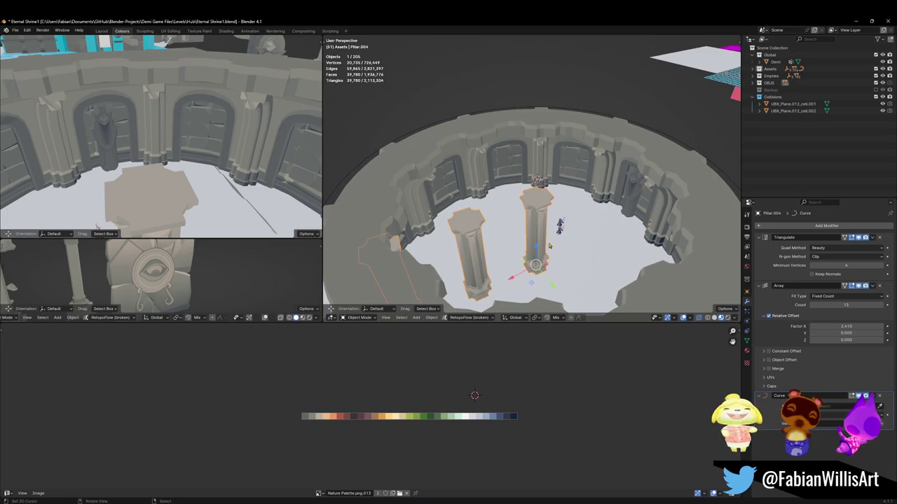
right_click(549, 245)
left_click(551, 247)
key("g")
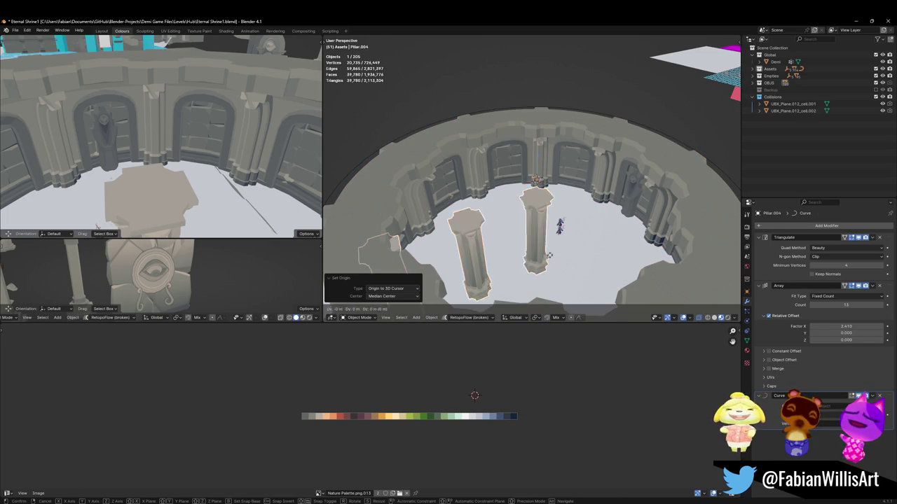
key("y")
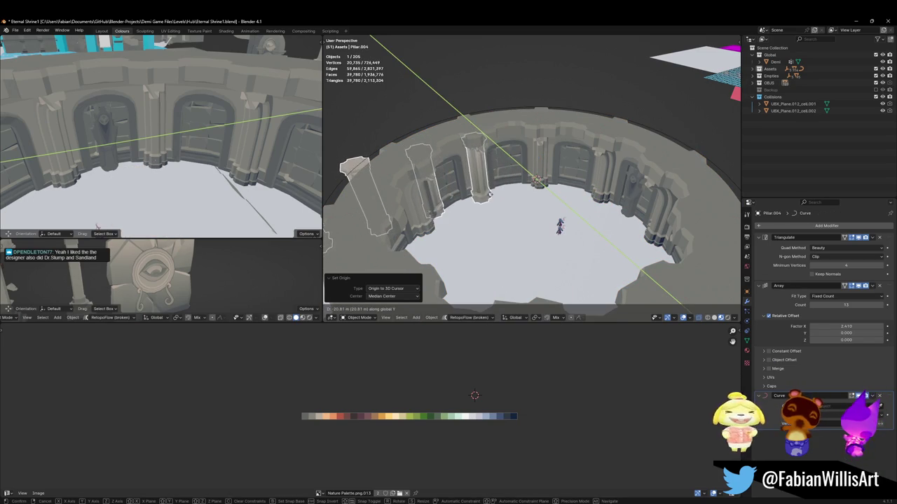
left_click(490, 200)
Step: Set the origin to the 3D cursor again and rotate the pillars -4.65° about Z
mouse_move(480, 197)
middle_mouse_down()
mouse_move(529, 178)
mouse_move(544, 196)
middle_mouse_up()
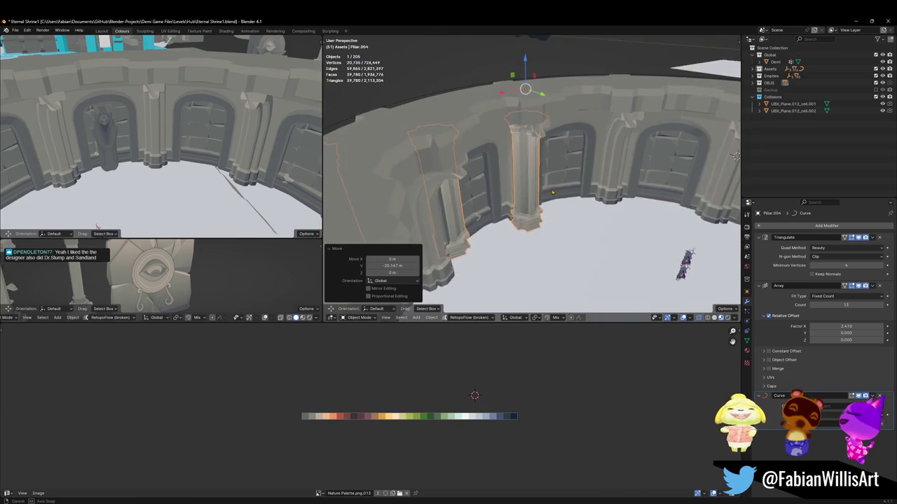
key("q")
left_click(545, 196)
key("r")
key("z")
left_click(629, 172)
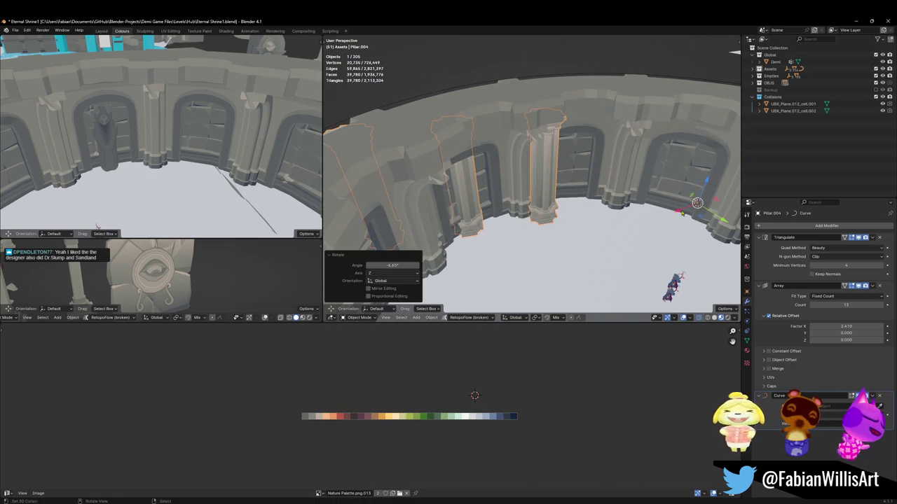
Step: Remove the array to leave one pillar, duplicate it, and rotate the copy -23.2°
left_click(880, 288)
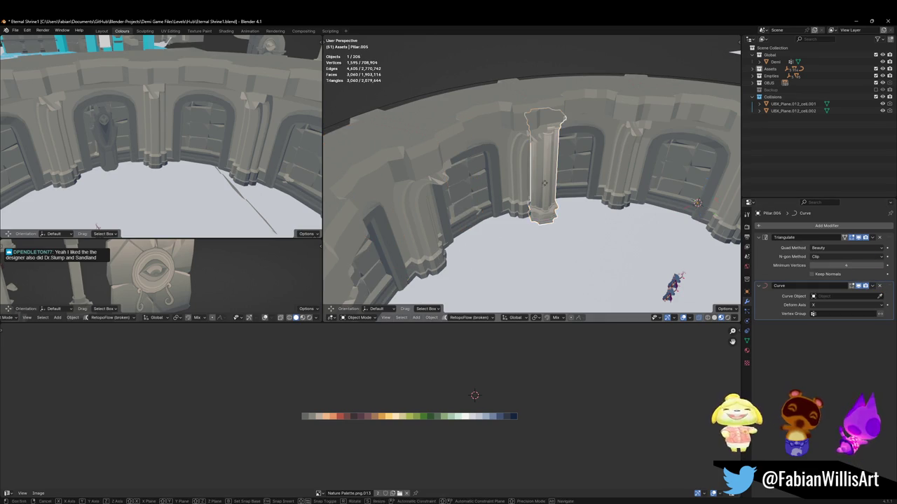
key("shift+d")
key("r")
key("z")
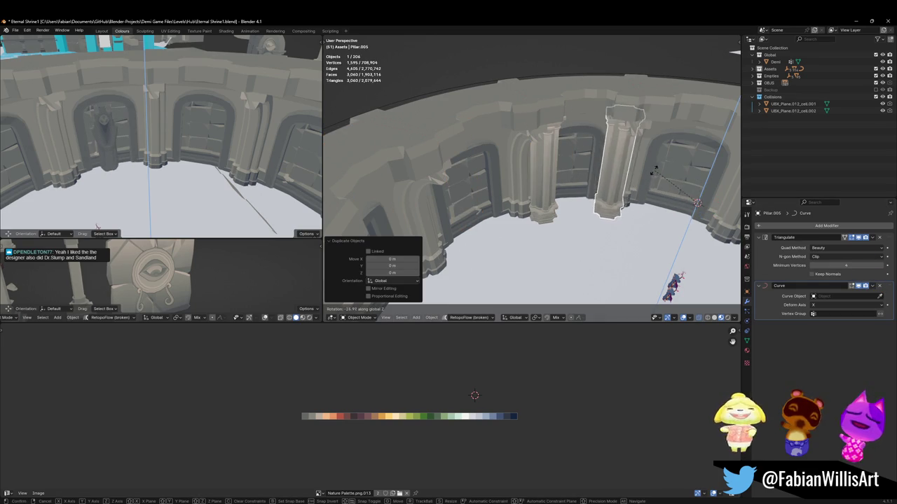
left_click(697, 203)
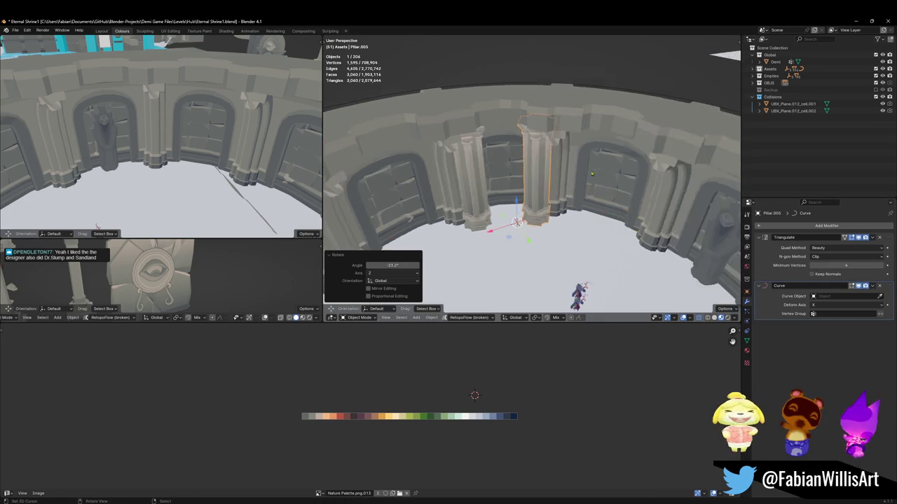
Step: Select the left pillar and slide it along Y into a new position
scroll(561, 175, "up", 4)
mouse_move(560, 176)
middle_mouse_down()
mouse_move(550, 156)
mouse_move(559, 173)
middle_mouse_up()
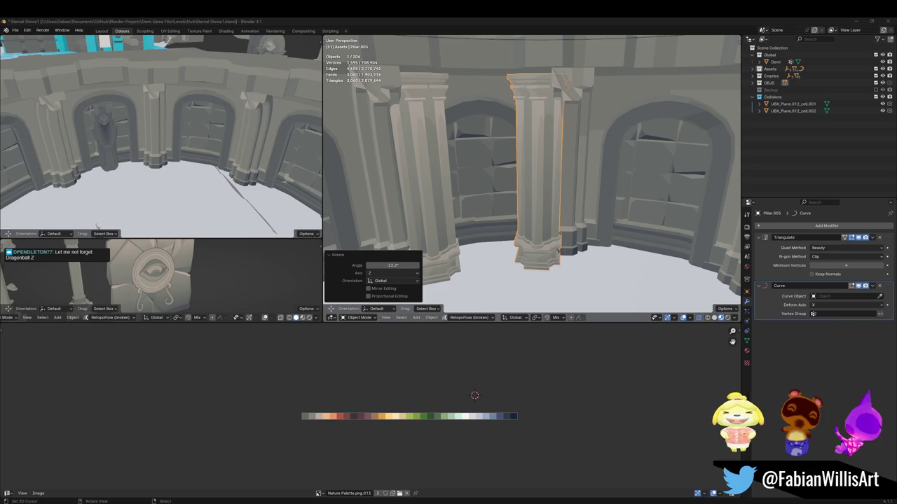
mouse_move(469, 183)
middle_mouse_down()
mouse_move(469, 225)
mouse_move(516, 181)
middle_mouse_up()
left_click(469, 225, "shift")
scroll(469, 224, "down", 4)
left_click(517, 181, "shift")
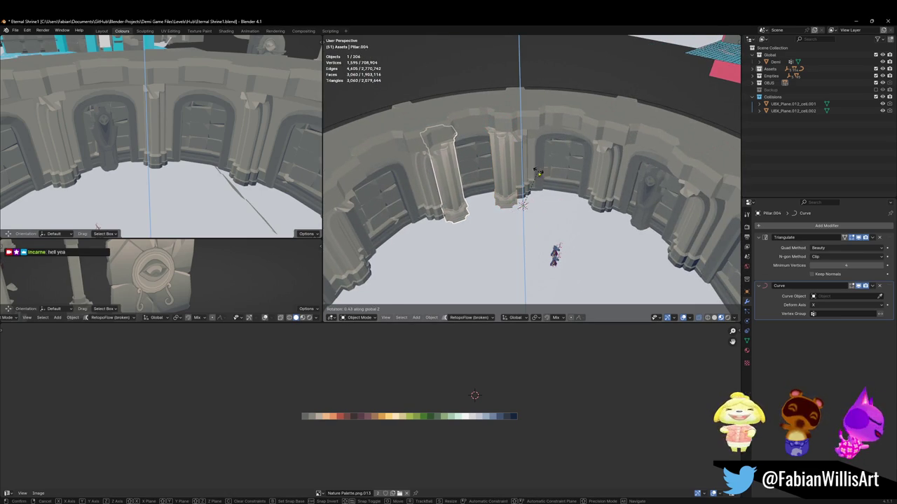
left_click(505, 189)
mouse_move(505, 189)
middle_mouse_down()
mouse_move(524, 184)
mouse_move(490, 170)
middle_mouse_up()
left_click(482, 235)
key("g")
key("y")
left_click(490, 231)
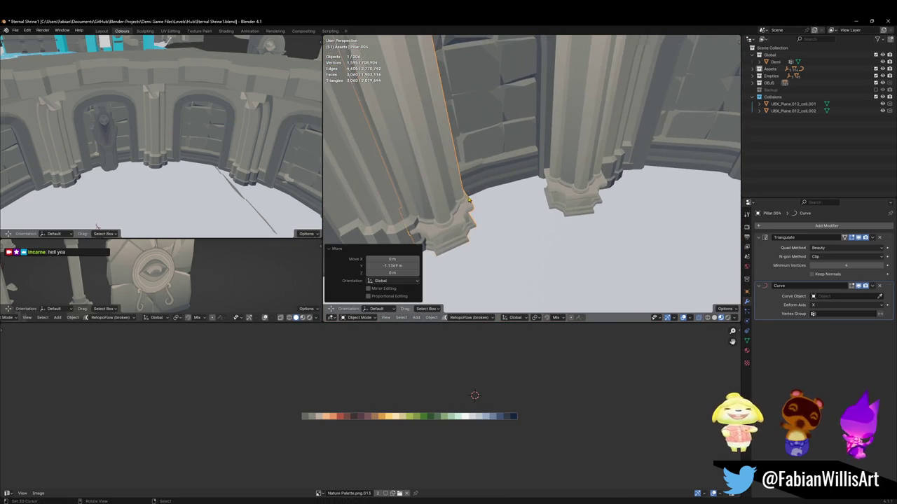
Step: Select the pillar beside the doorway, set Origin to Geometry, and move it horizontally
middle_click_drag(490, 231, 496, 221)
key("g")
key("shift+z")
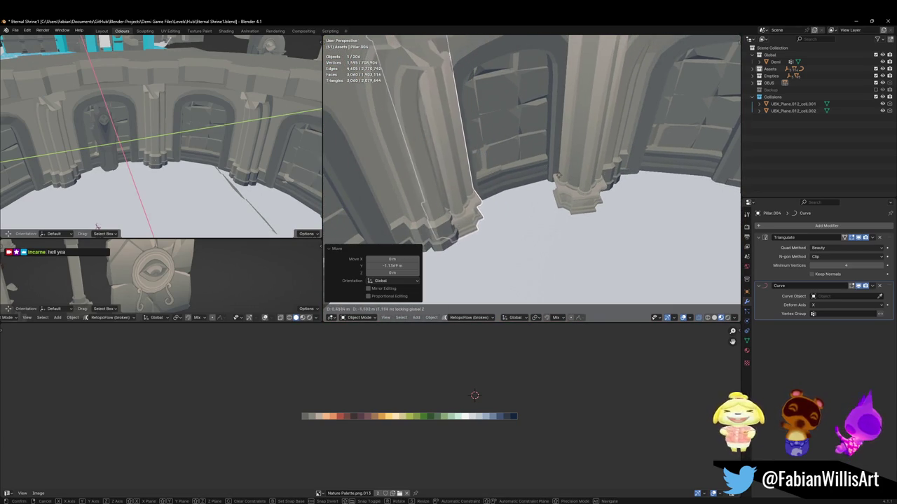
right_click(571, 180)
middle_click_drag(571, 181, 499, 207)
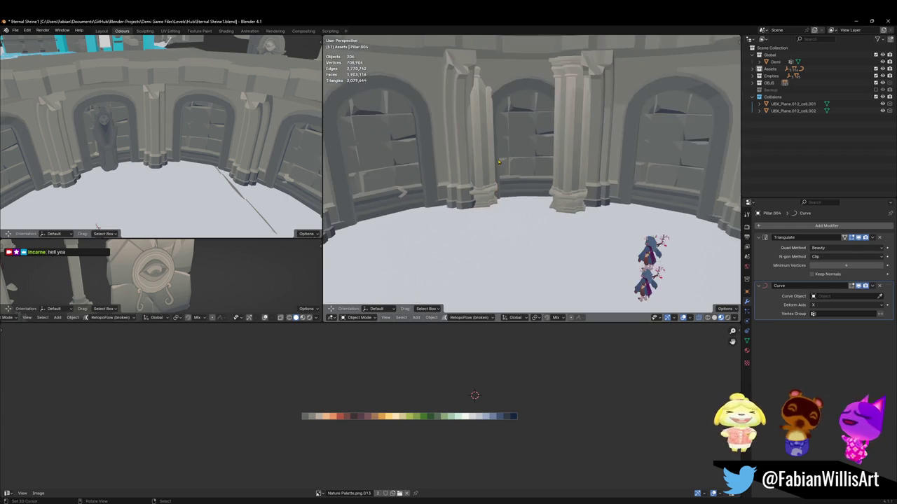
left_click(499, 207)
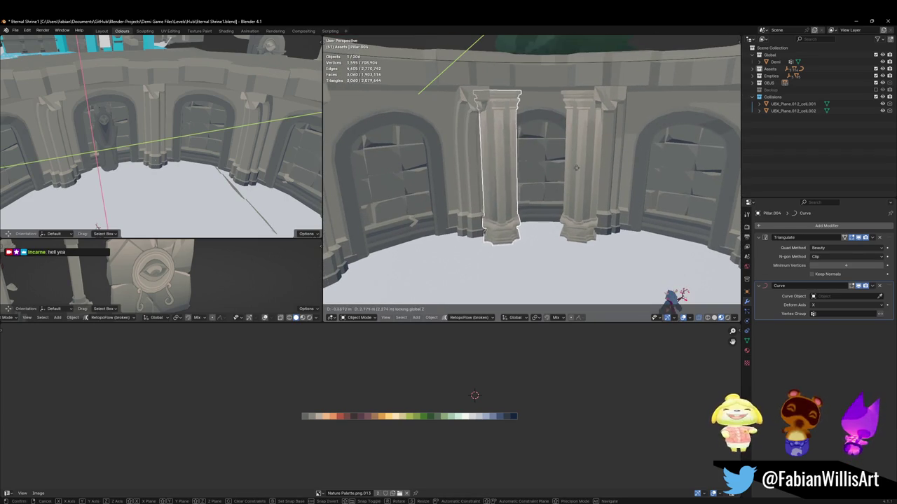
middle_click_drag(579, 187, 504, 186)
right_click(491, 183)
left_click(490, 196)
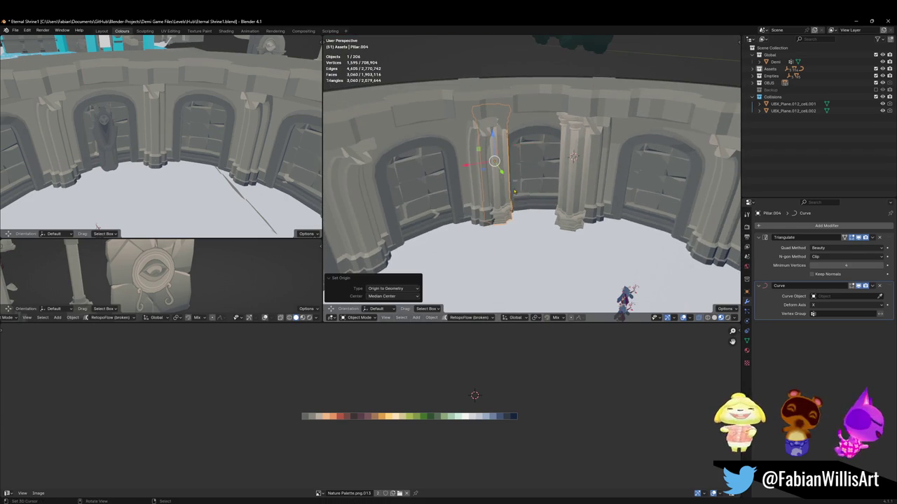
scroll(490, 193, "up", 3)
key("g")
key("shift+z")
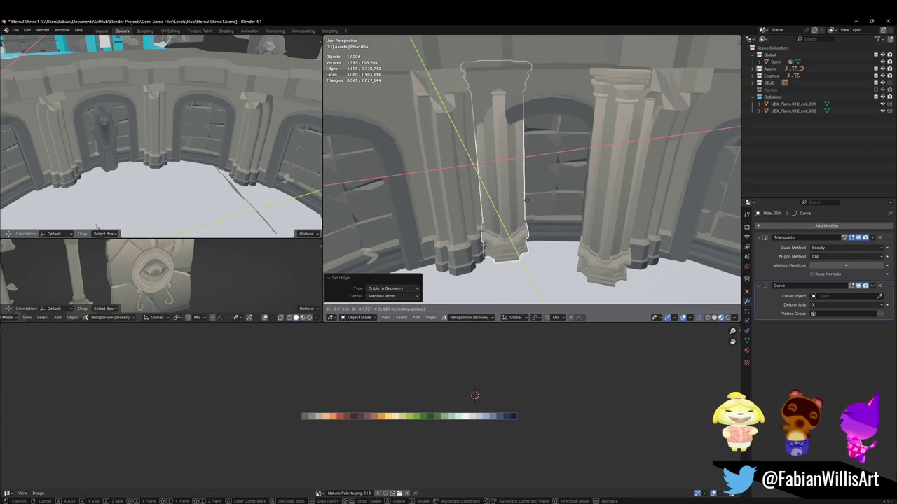
Step: Place the pillar and lower its upper shaft and capital in Edit Mode
left_click(519, 208)
key("Tab")
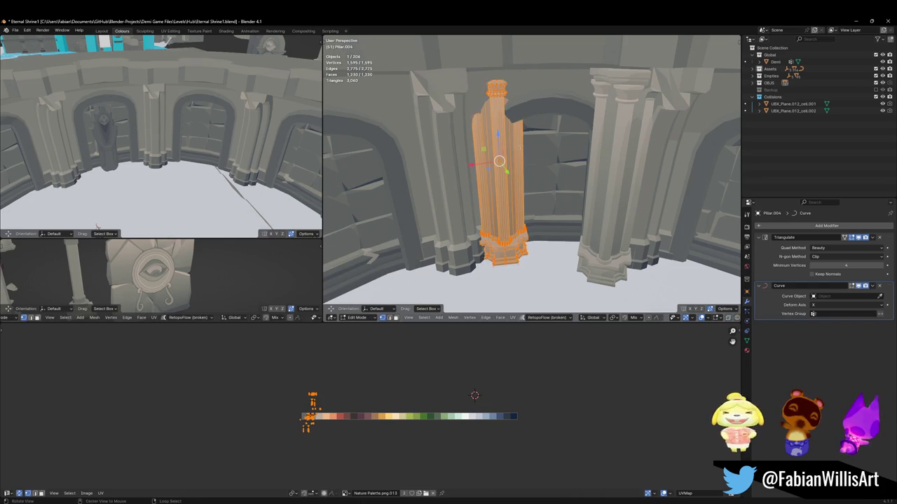
middle_click_drag(519, 207, 518, 140)
key("alt+a")
key("l")
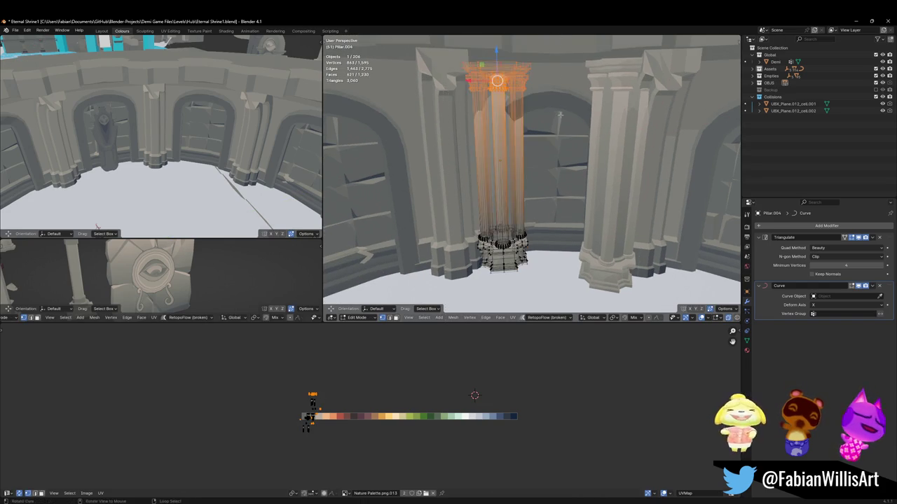
key("g")
key("z")
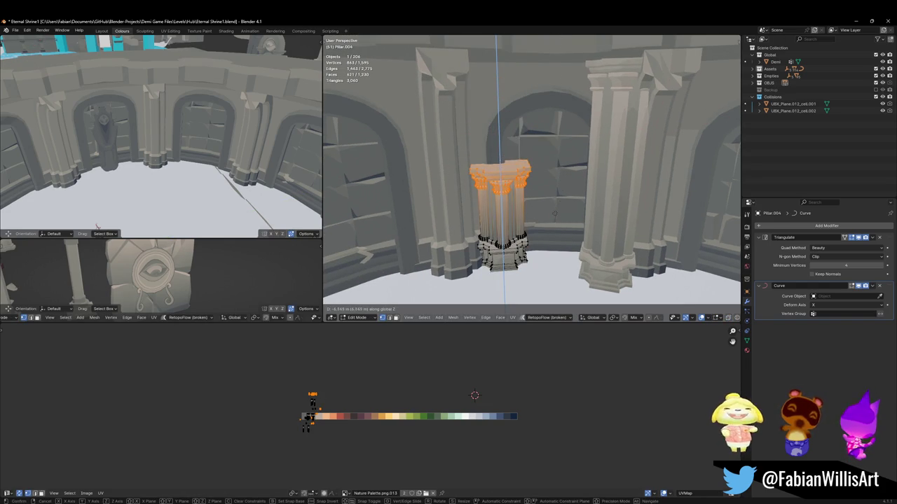
left_click(517, 204)
Step: Move the shortened pillar beside the doorway and readjust its top height
key("Tab")
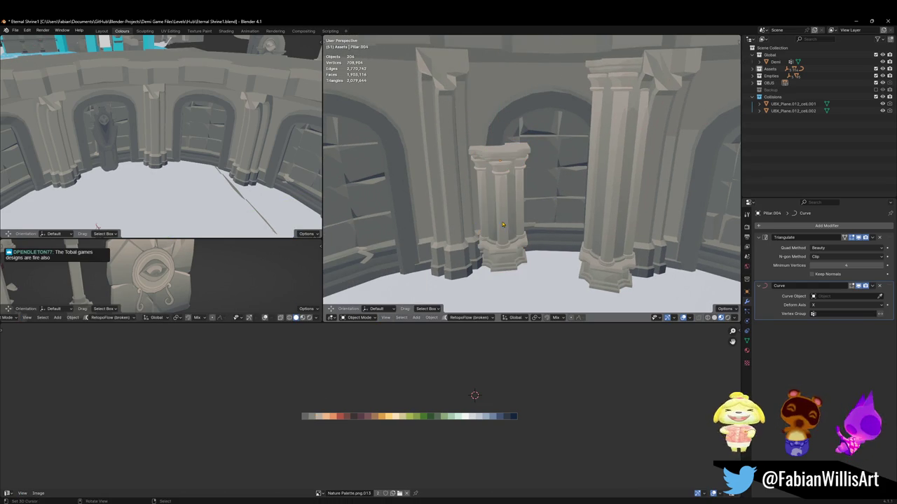
middle_click_drag(518, 204, 490, 196)
key("g")
key("shift+z")
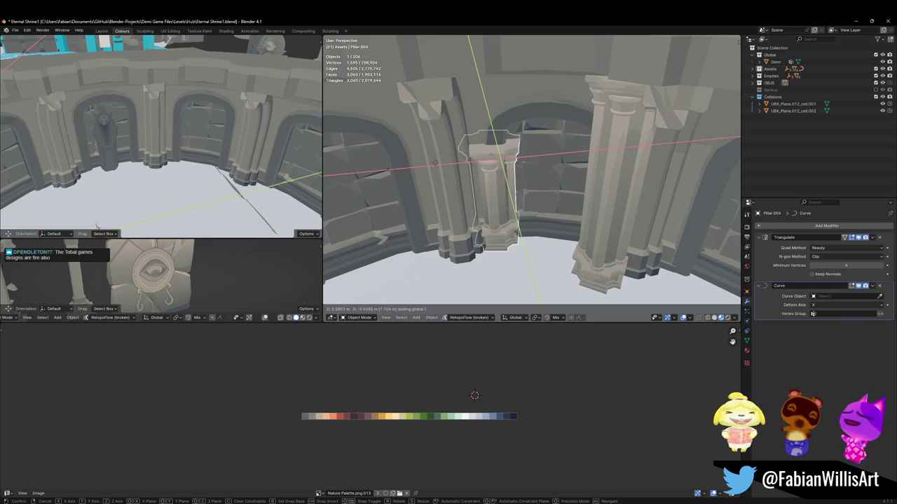
left_click(463, 199)
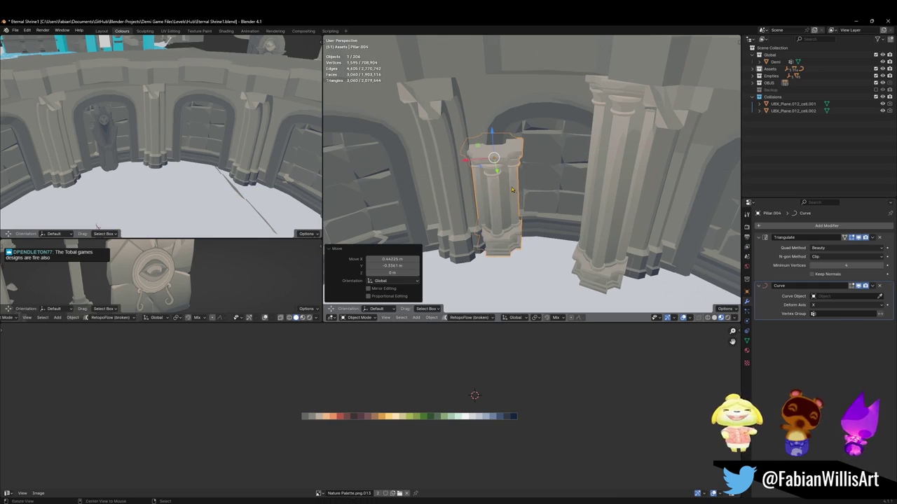
middle_click_drag(513, 190, 538, 180)
key("Tab")
key("g")
key("z")
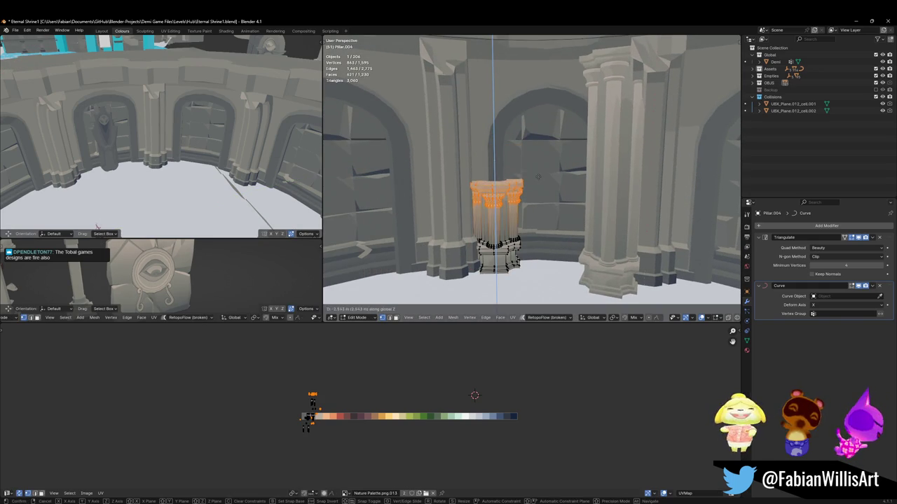
left_click(537, 148)
key("Tab")
Step: Delete the tall Pillar.005 and place a copy of the short pillar on the doorway's right
left_click(605, 200)
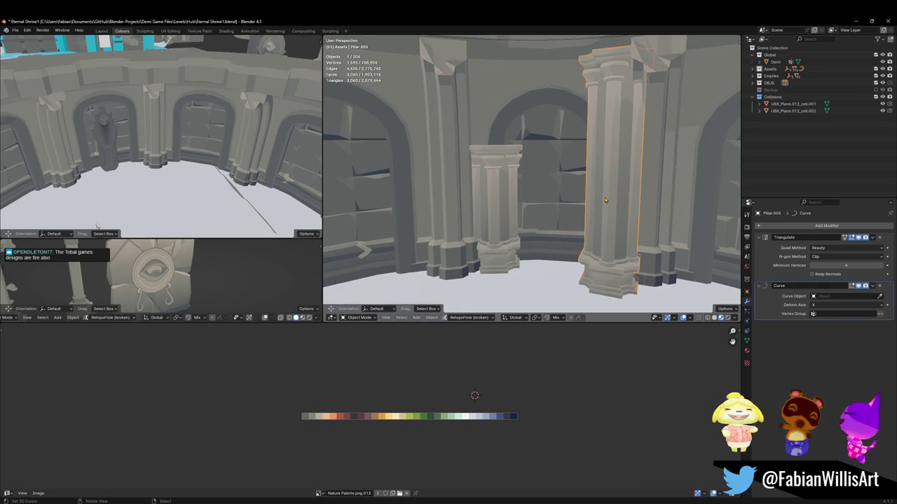
key("Delete")
left_click(494, 210)
middle_click_drag(493, 210, 505, 168)
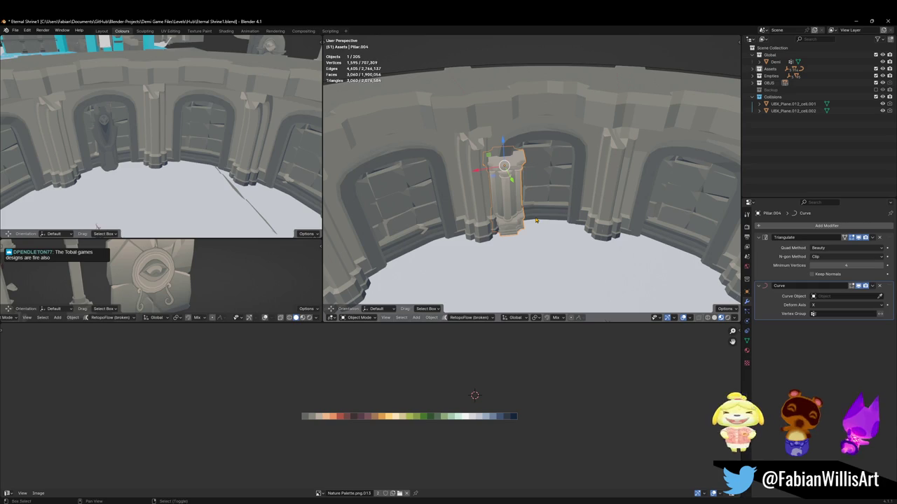
key("shift+d")
key("shift+z")
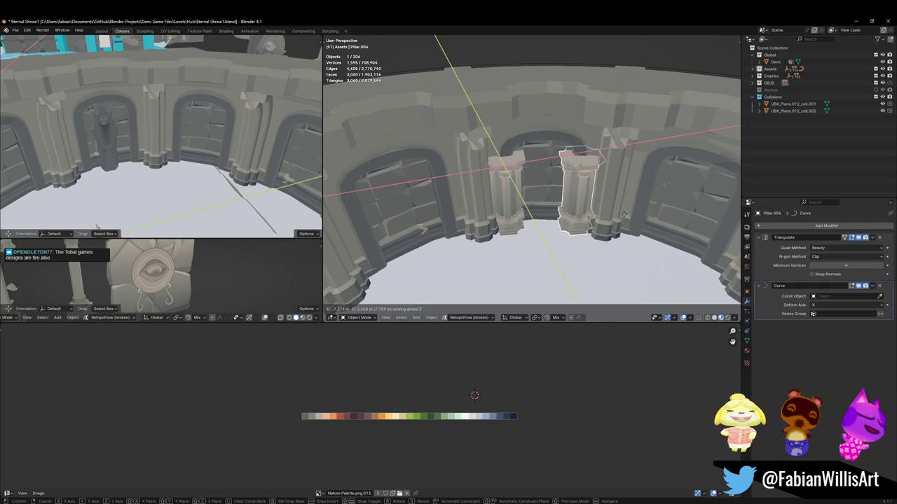
left_click(624, 214)
Step: Zoom in on the arches and frame one doorway pillar for a close inspection
mouse_move(623, 214)
middle_mouse_down()
mouse_move(714, 175)
mouse_move(592, 195)
middle_mouse_up()
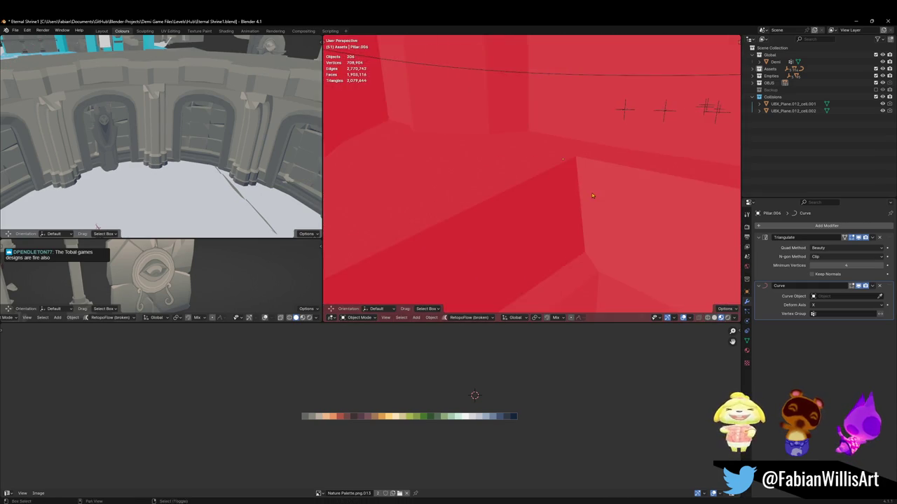
scroll(592, 195, "down", 8)
middle_click_drag(592, 195, 533, 155)
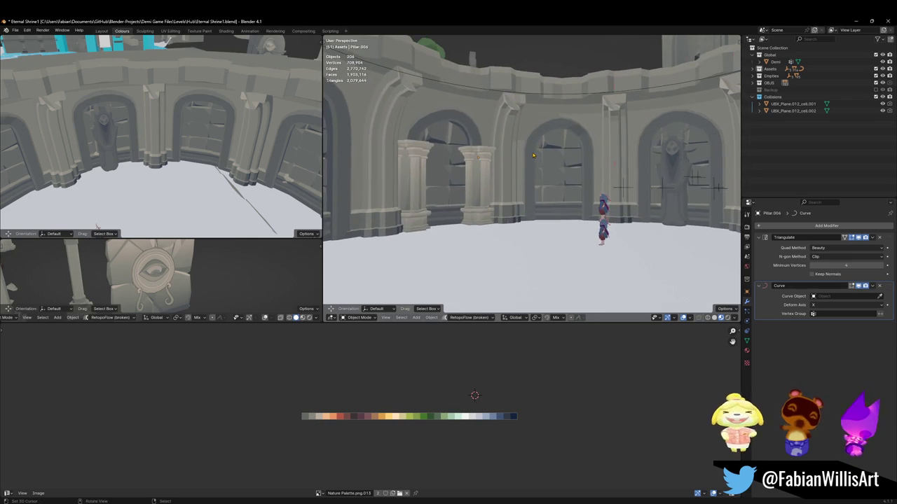
left_click(477, 199)
key("KP_Decimal")
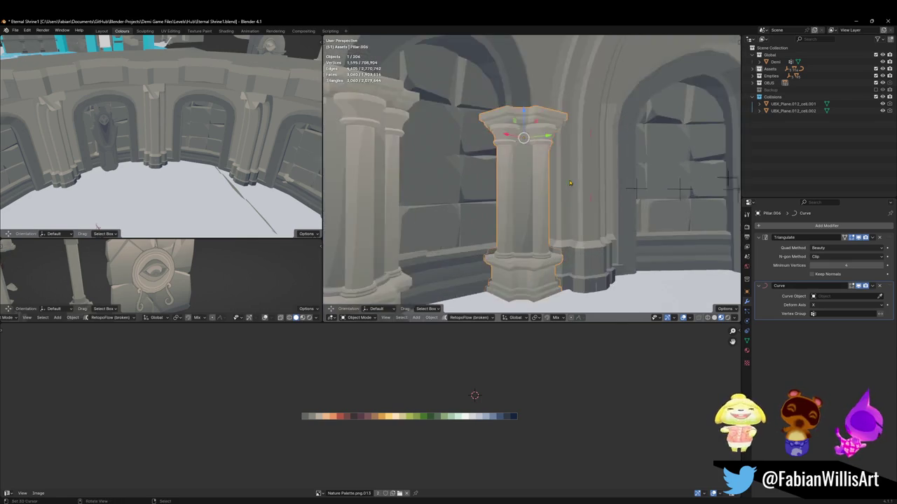
middle_click_drag(477, 199, 601, 213)
scroll(601, 213, "down", 5)
scroll(553, 203, "down", 3)
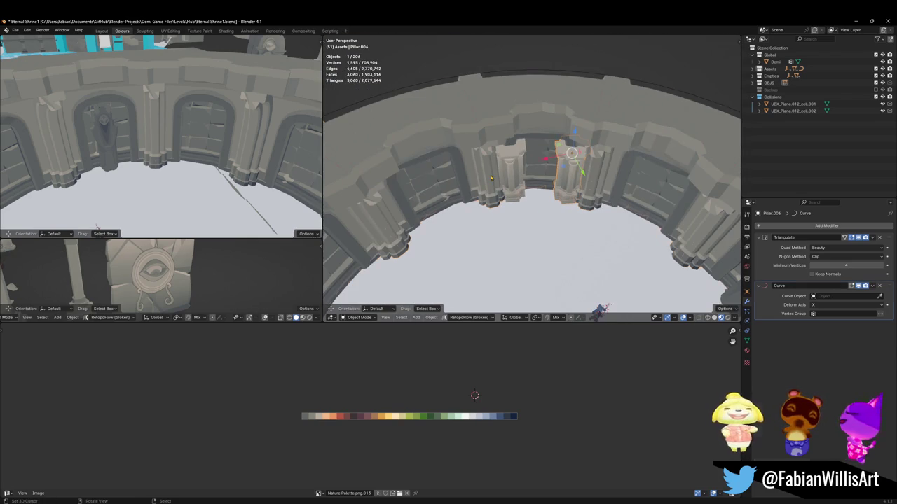
Step: Frame the whole arena ring and check it from Top Orthographic view
left_click(531, 199)
key("KP_Decimal")
middle_click_drag(540, 169, 561, 206)
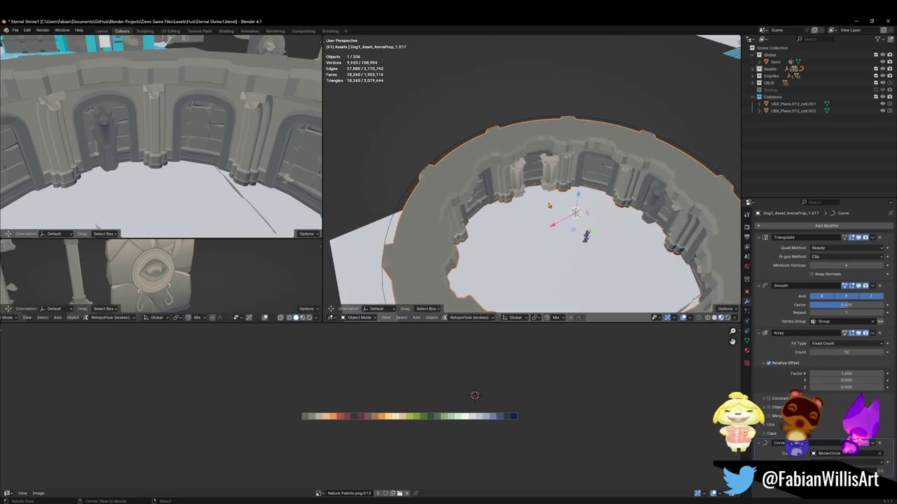
key("KP_7")
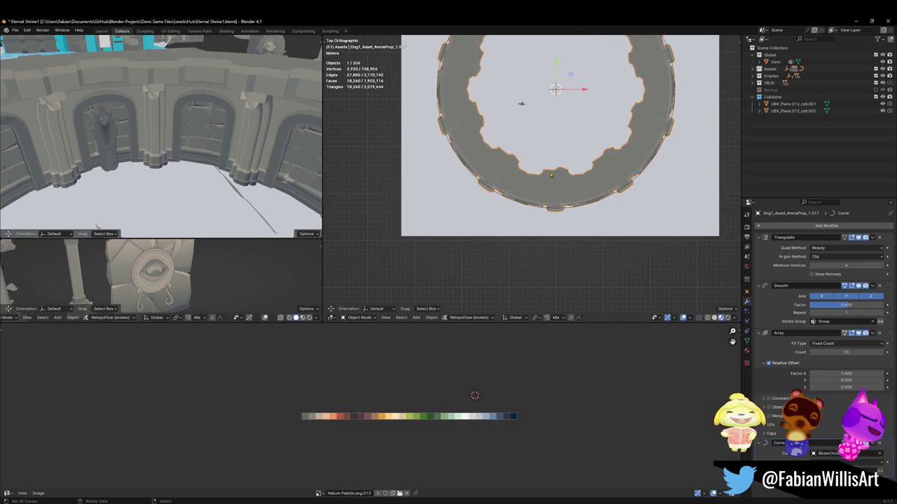
middle_click_drag(558, 187, 453, 117)
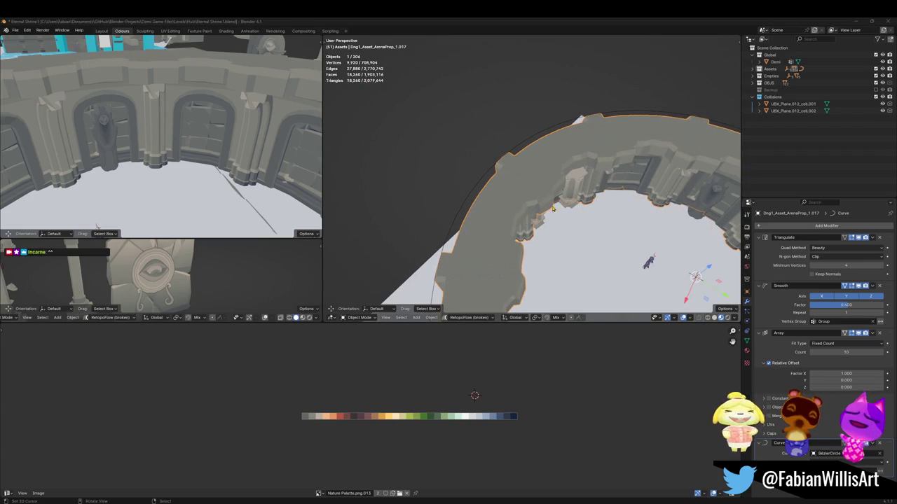
scroll(527, 214, "up", 5)
middle_click_drag(527, 214, 398, 185)
Step: Save the Eternal Shrine1 .blend file, then deselect all and zoom out
key("ctrl+s")
key("alt+a")
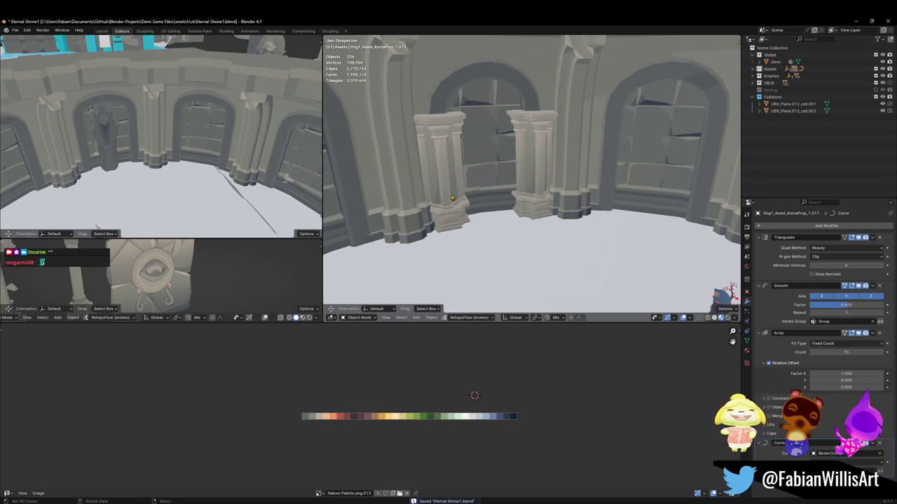
scroll(451, 198, "down", 4)
mouse_move(452, 198)
middle_mouse_down()
mouse_move(480, 178)
mouse_move(491, 192)
middle_mouse_up()
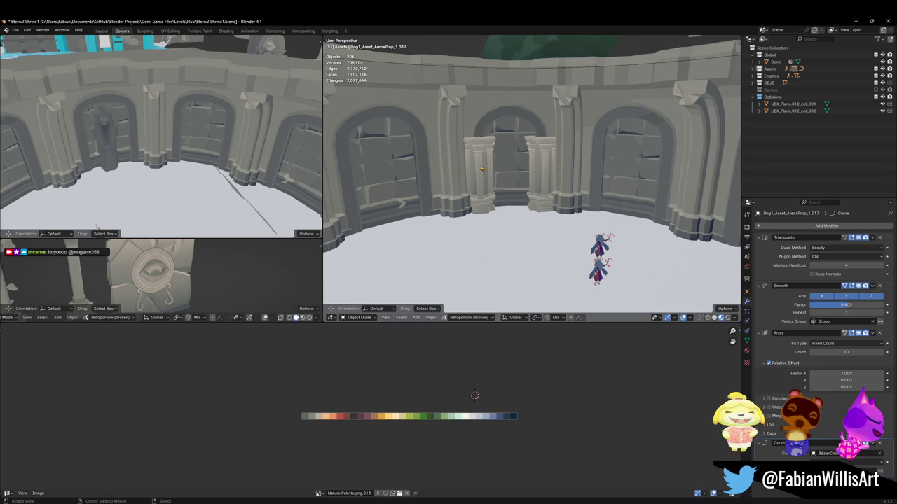
Step: Select the left short pillar in Edit Mode, undoing a stray change, then deselect it
scroll(490, 169, "up", 4)
left_click(525, 179)
key("ctrl+s")
key("Tab")
key("Tab")
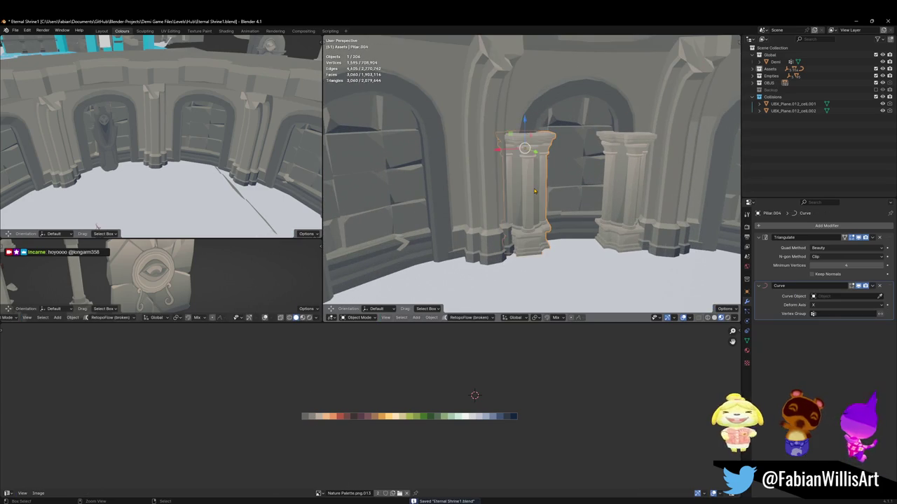
left_click(534, 191)
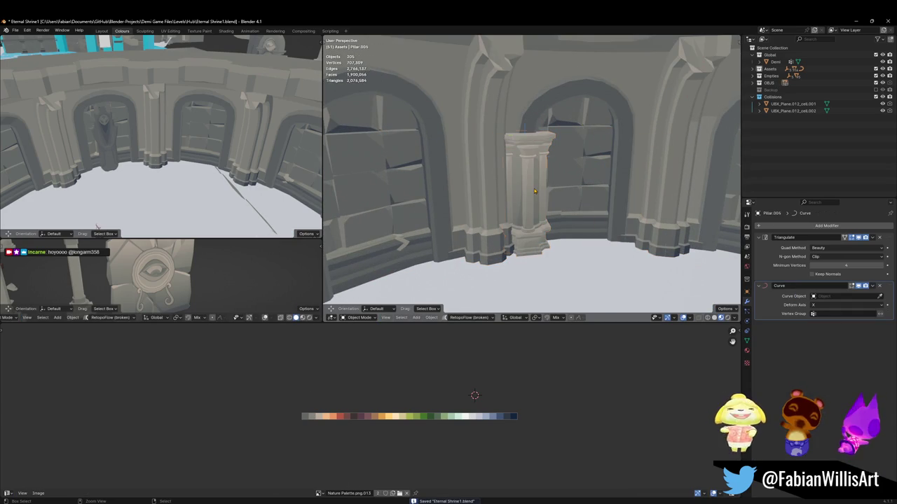
key("ctrl+z")
key("l")
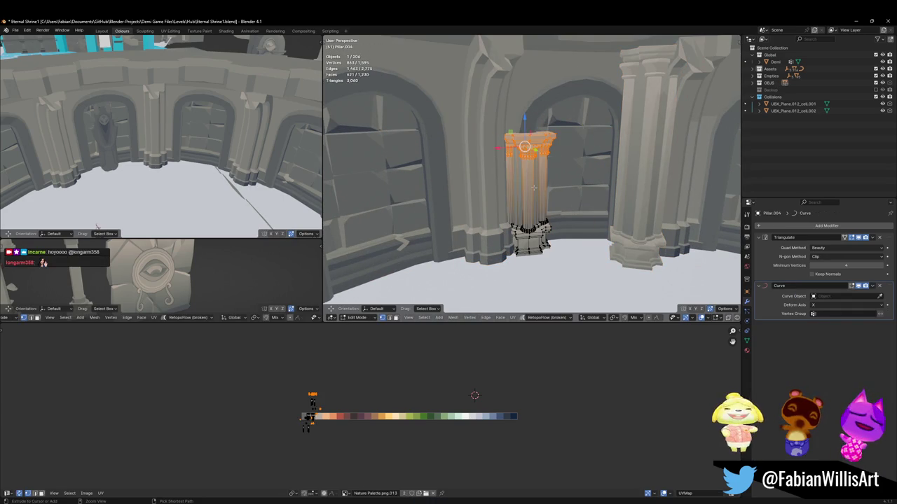
key("Tab")
key("Tab")
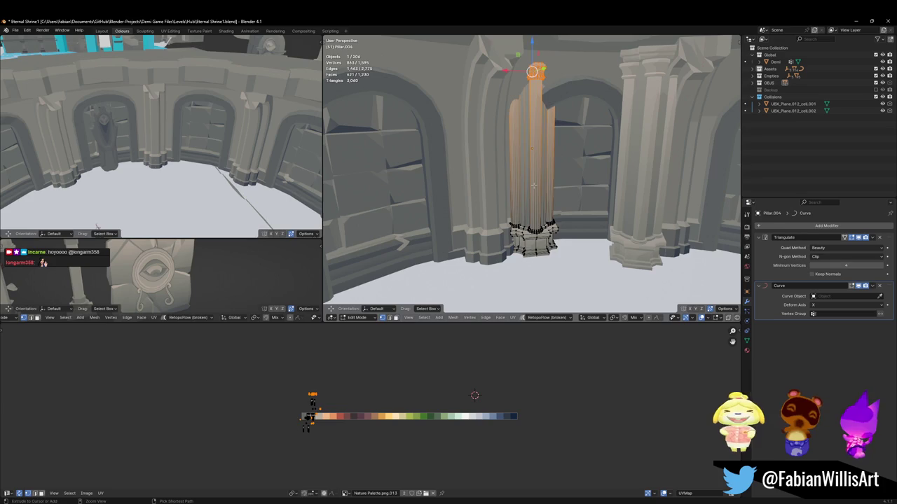
key("Tab")
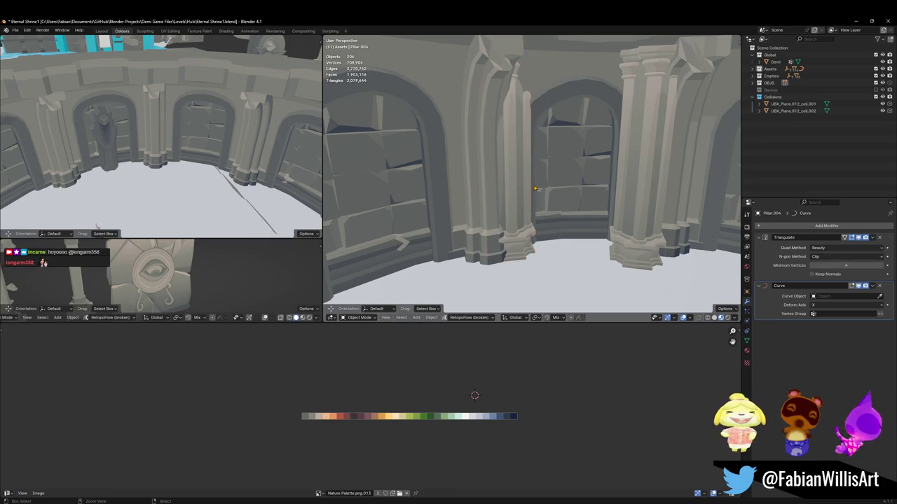
key("ctrl+z")
key("alt+a")
Step: Move the pillar along the Y axis, undoing a trial shift of its mesh
middle_click_drag(534, 188, 519, 149)
key("g")
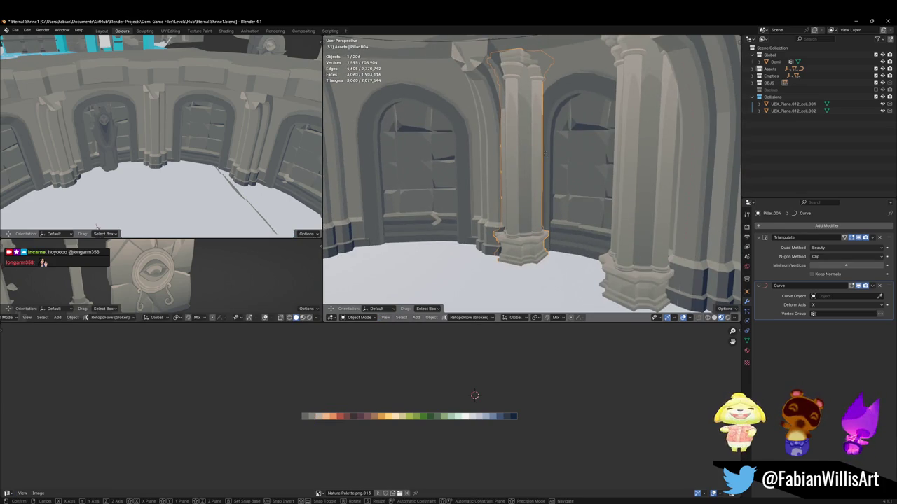
key("y")
key("x")
key("y")
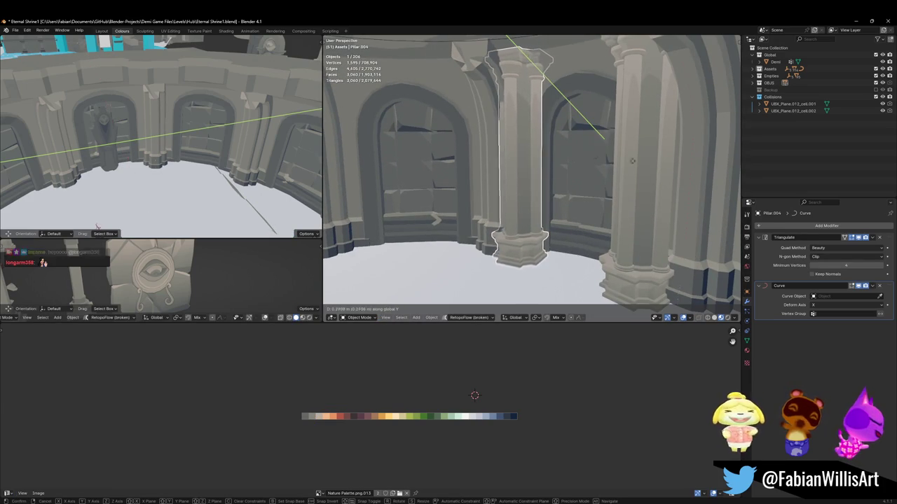
left_click(670, 157)
key("Tab")
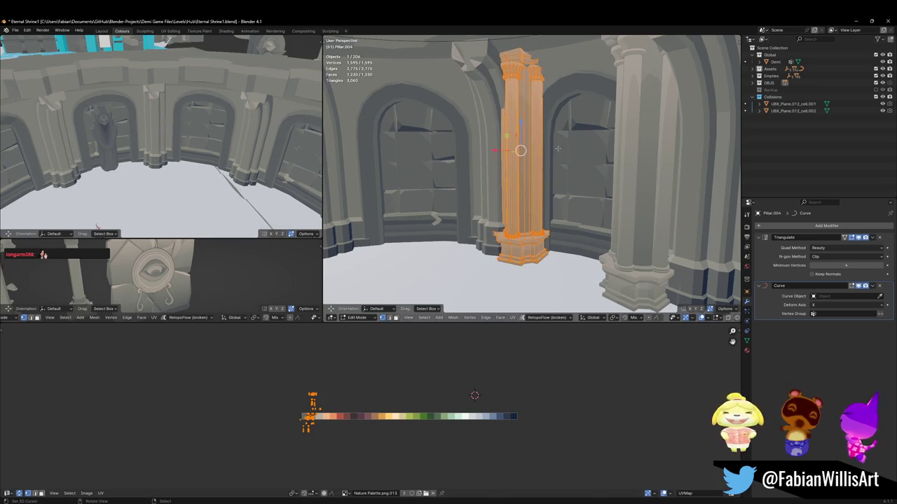
key("g")
key("y")
left_click(571, 147)
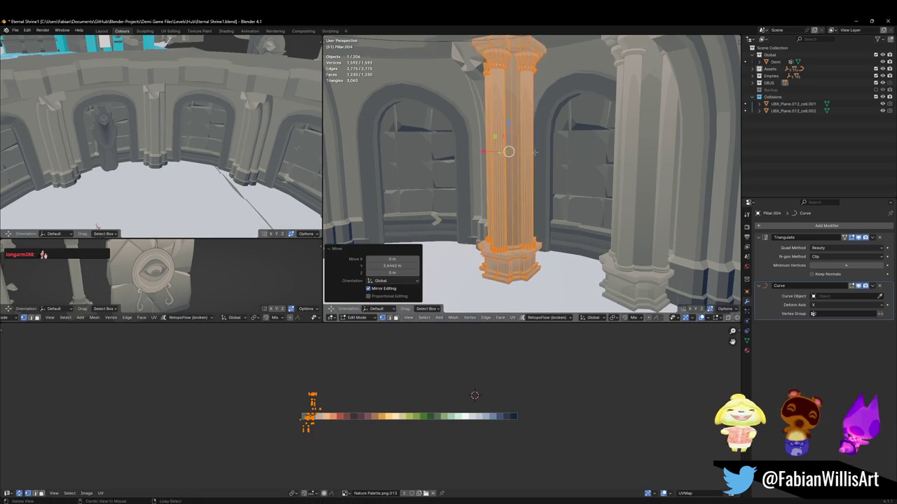
middle_click_drag(571, 147, 558, 155)
key("ctrl+z")
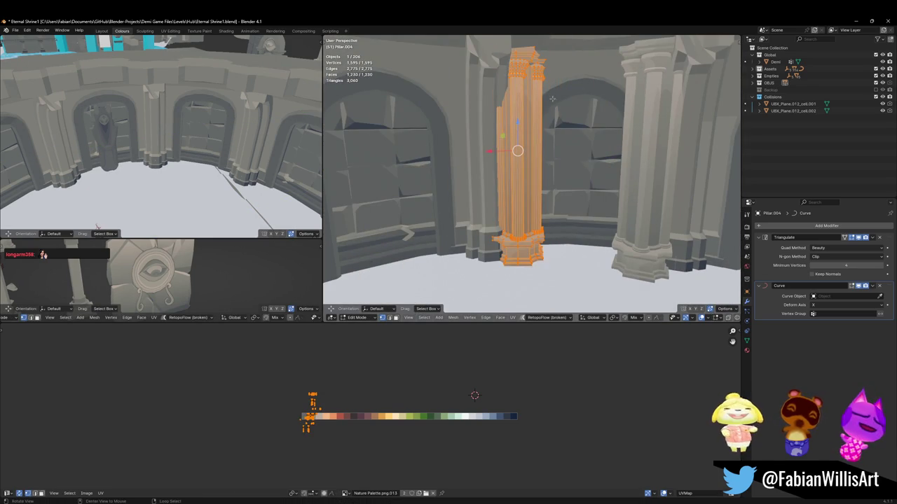
key("alt+a")
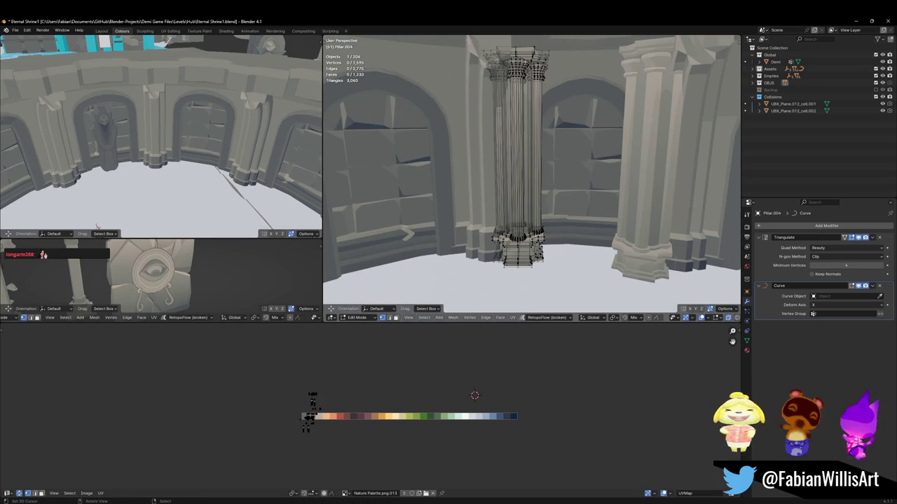
Step: Box-select the pillar's top capital vertices for a vertical move, then cancel it
left_click_drag(468, 41, 659, 123)
key("g")
key("z")
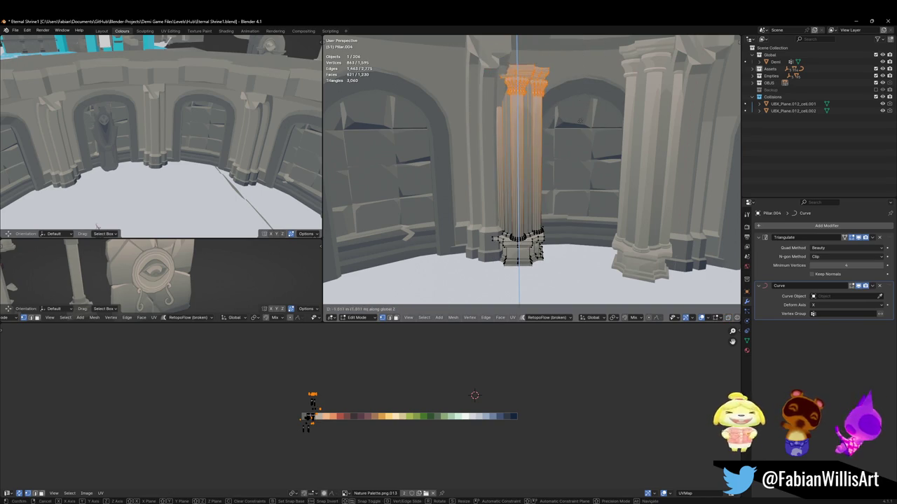
key("Return")
key("Tab")
mouse_move(579, 119)
middle_mouse_down()
mouse_move(525, 130)
mouse_move(550, 106)
middle_mouse_up()
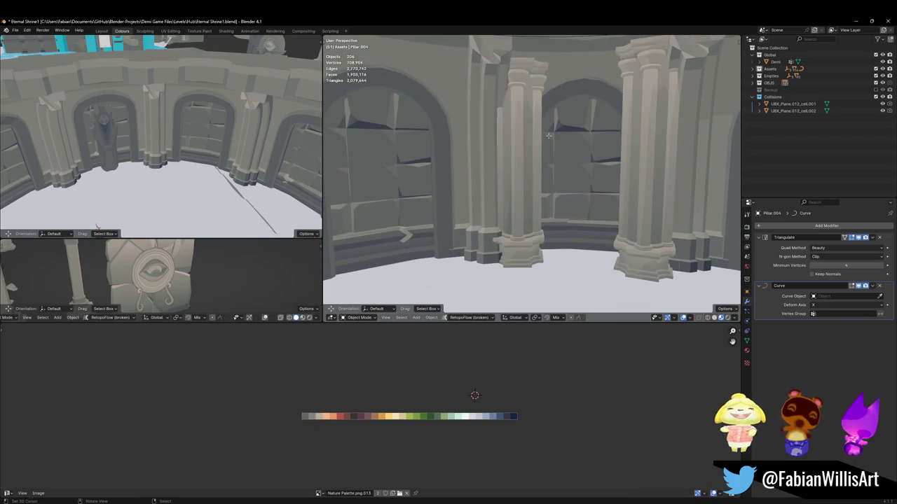
Step: With X-ray on, box-select the pillar's upper part and drop it along Z onto the base
key("Tab")
key("alt+z")
left_click_drag(467, 38, 554, 114)
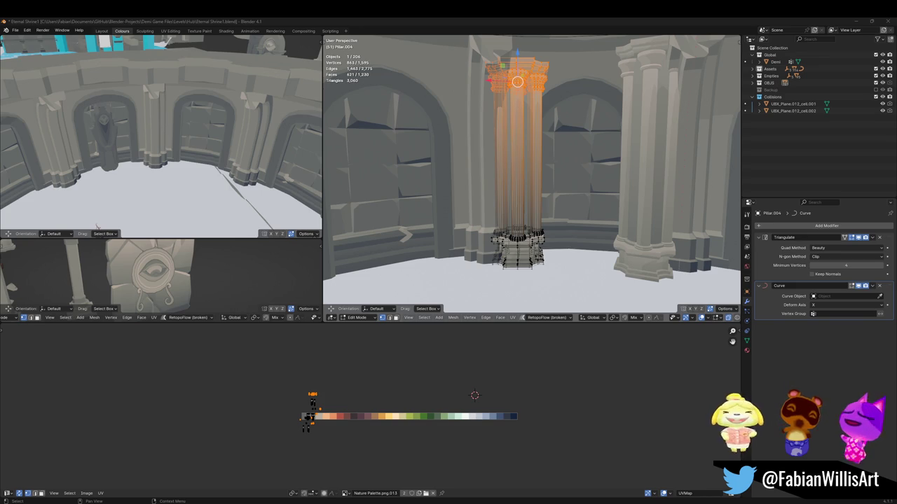
middle_click_drag(517, 82, 533, 141)
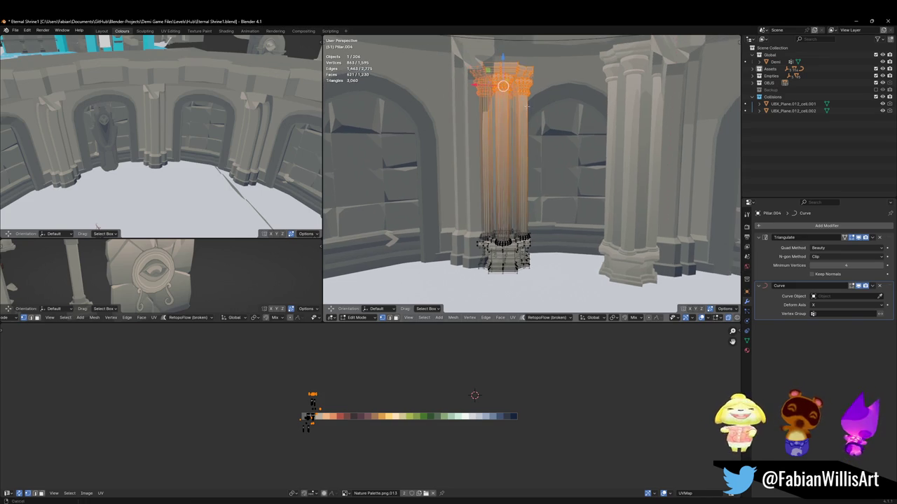
key("g")
key("z")
left_click(532, 181)
key("Tab")
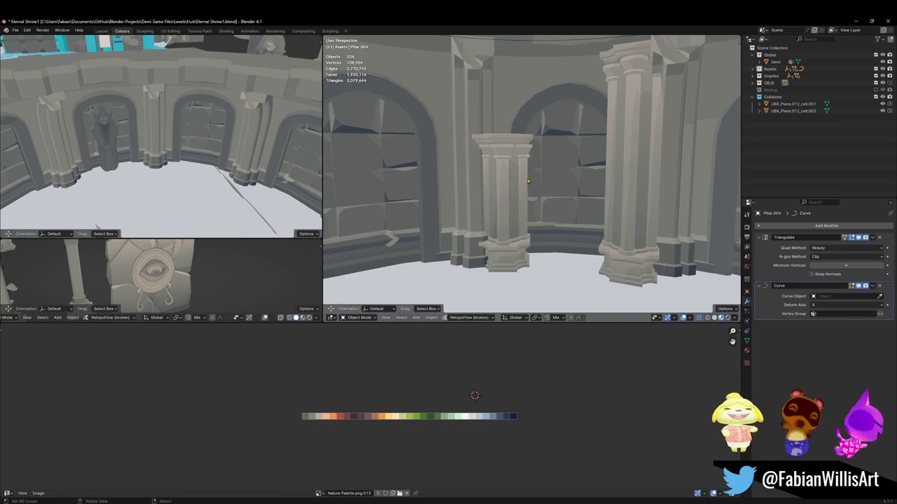
Step: Set the shortened pillar's origin to its geometry using Quick Favorites
middle_click_drag(505, 173, 548, 232)
left_click(547, 233)
key("q")
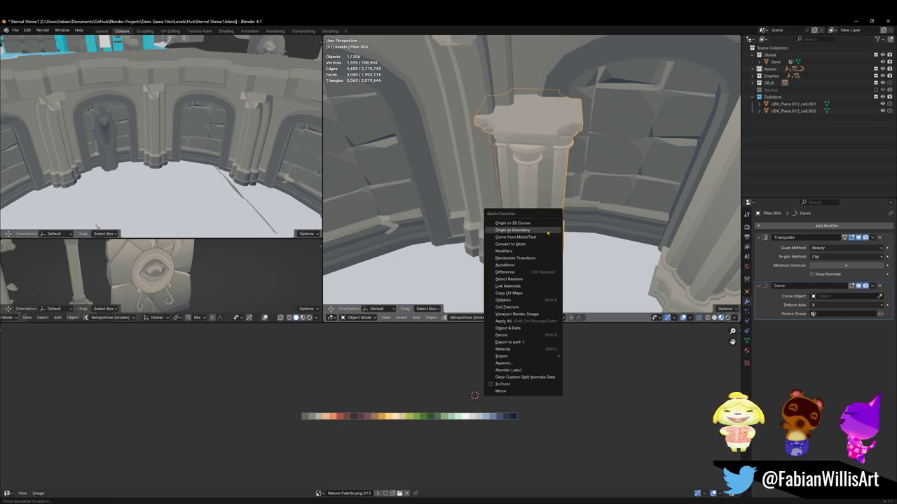
left_click(512, 229)
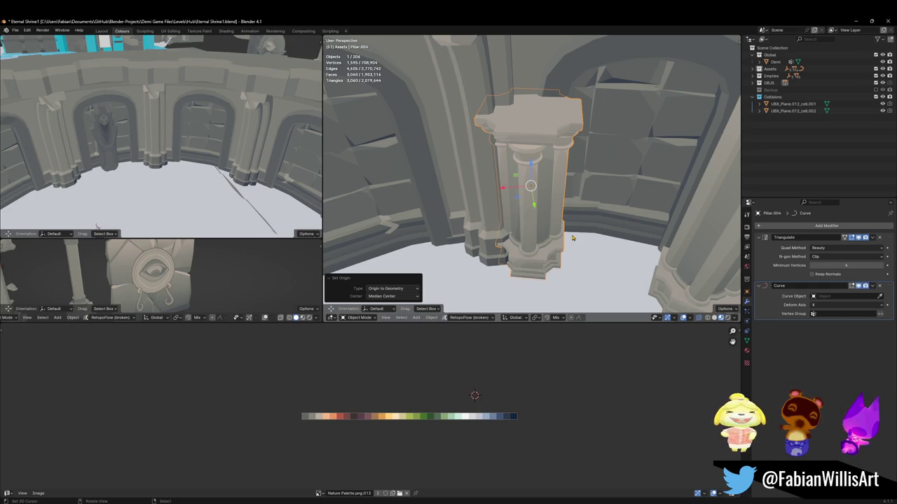
Step: Rotate the pillar about Z and slide it horizontally to follow the curved wall
key("r")
key("z")
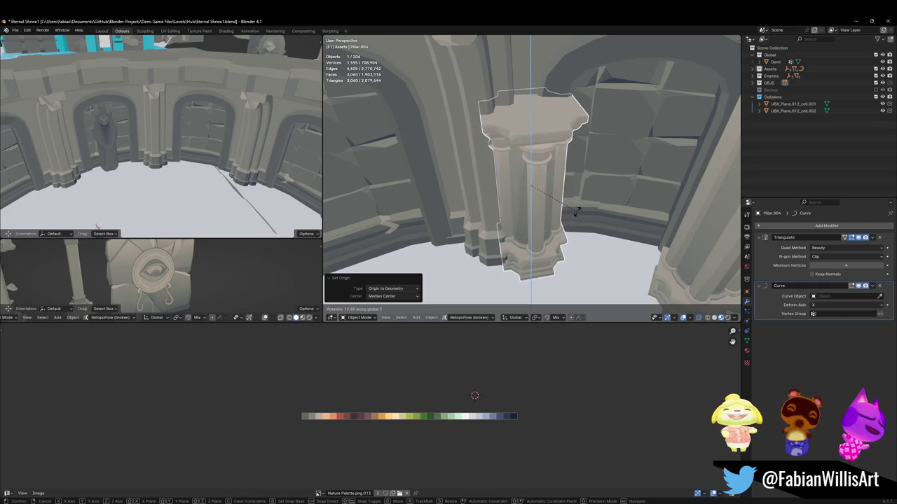
left_click(574, 220)
key("g")
key("shift+z")
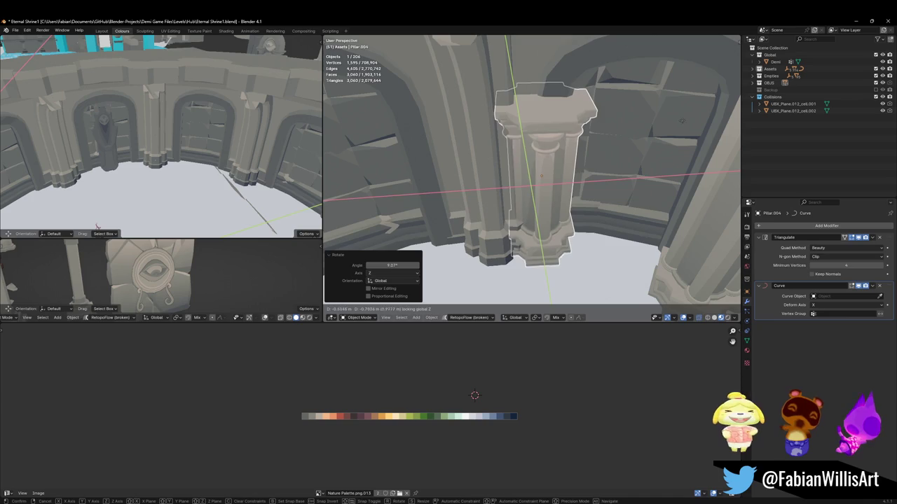
left_click(613, 170)
key("g")
key("shift+z")
key("r")
left_click(573, 226)
key("g")
key("shift+z")
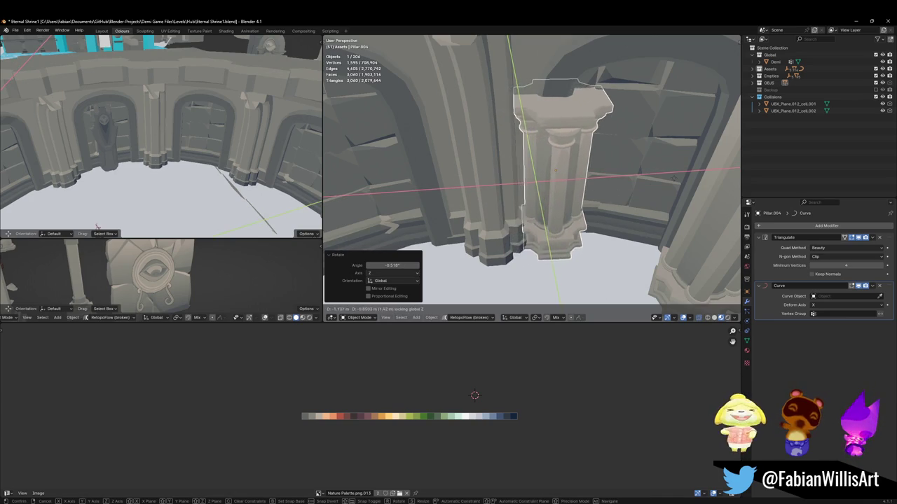
left_click(634, 175)
Step: Fine-tune the pillar's Z rotation and delete an unwanted pillar
key("r")
key("z")
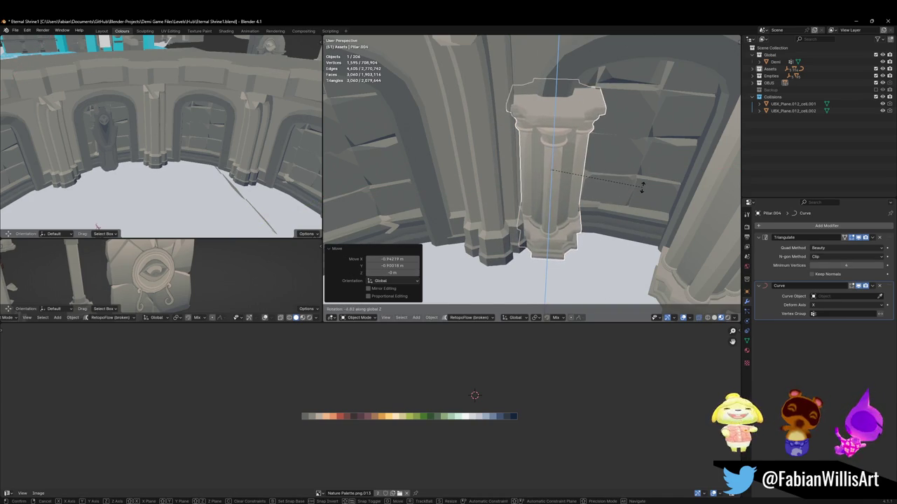
mouse_move(646, 185)
middle_mouse_down()
mouse_move(530, 190)
mouse_move(556, 187)
mouse_move(476, 232)
mouse_move(541, 189)
middle_mouse_up()
left_click(531, 190)
key("r")
key("z")
left_click(555, 187)
key("Delete")
Step: Duplicate the short pillar along the X axis, then delete the misplaced copy
left_click(476, 232)
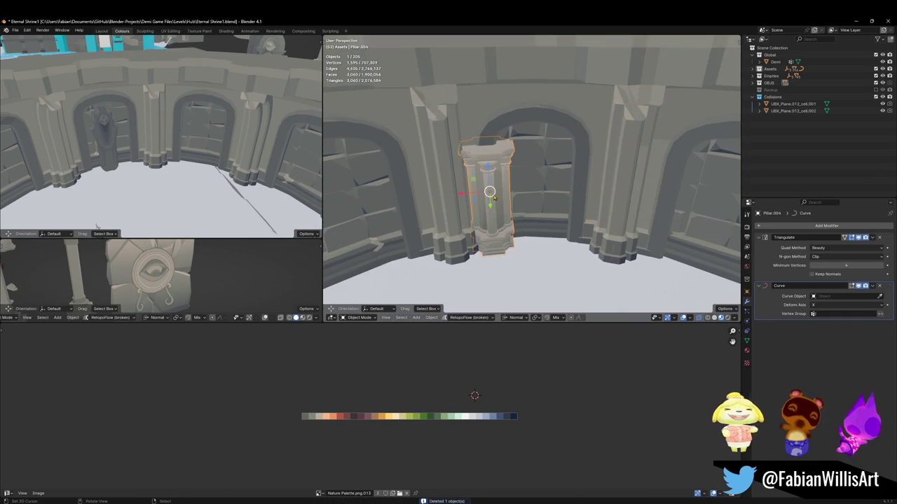
key("shift+d")
key("x")
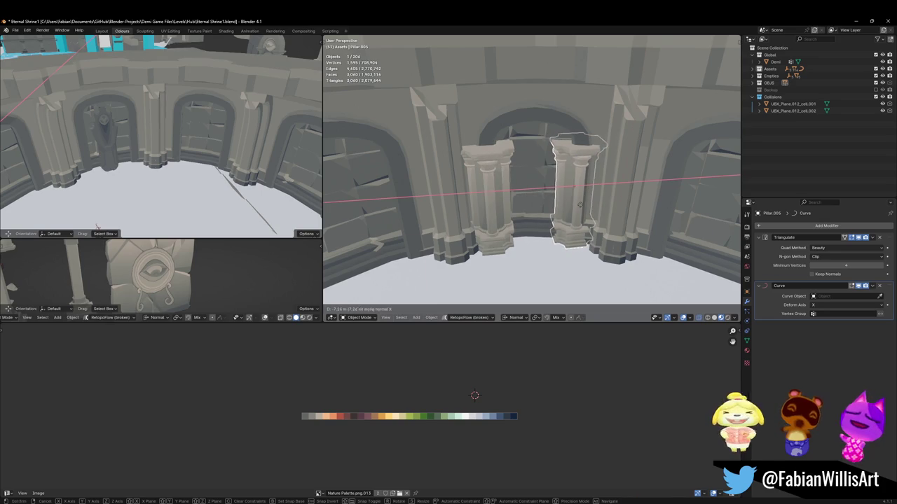
left_click(580, 204)
key("Delete")
Step: Duplicate the pillar again at floor height, placing the copy across the doorway and rotating it about Z
left_click(491, 196)
middle_click_drag(490, 196, 502, 203)
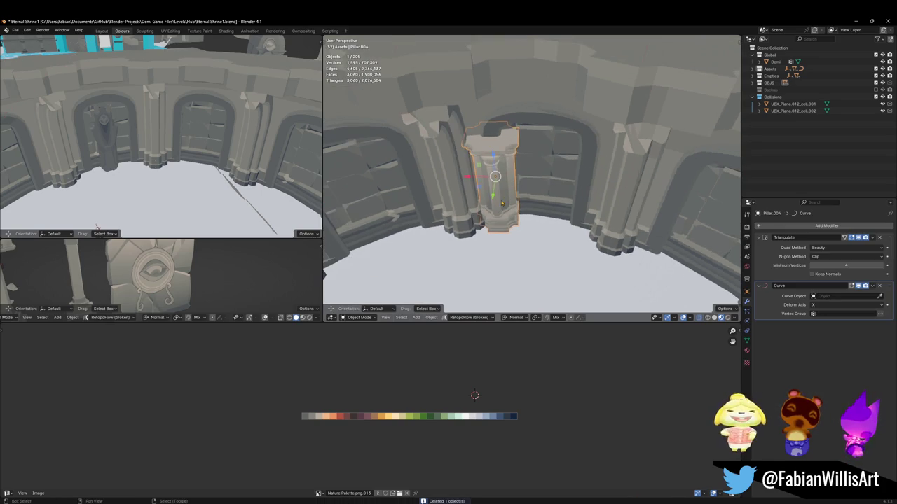
key("shift+d")
key("shift+z")
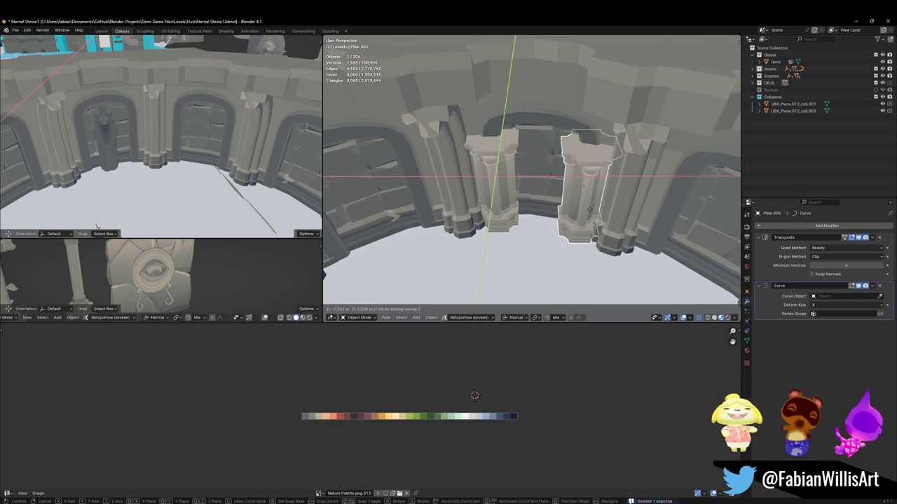
left_click(588, 213)
scroll(587, 210, "up", 4)
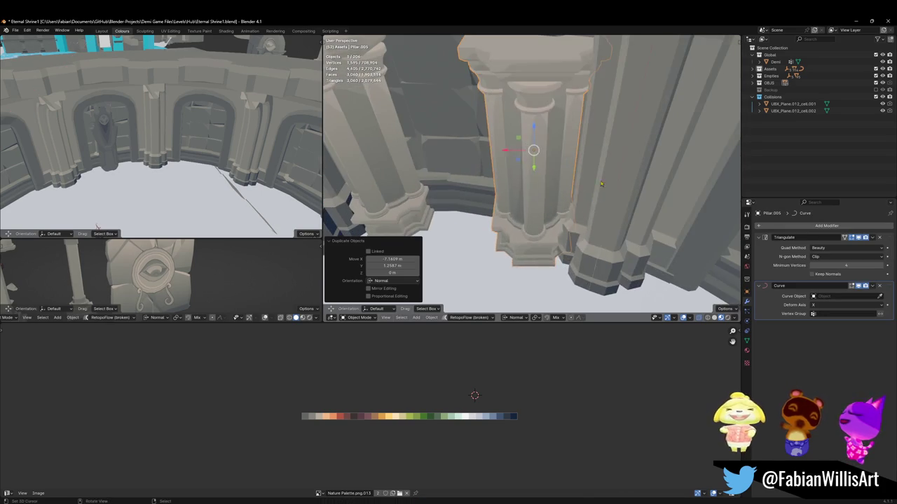
key("r")
key("z")
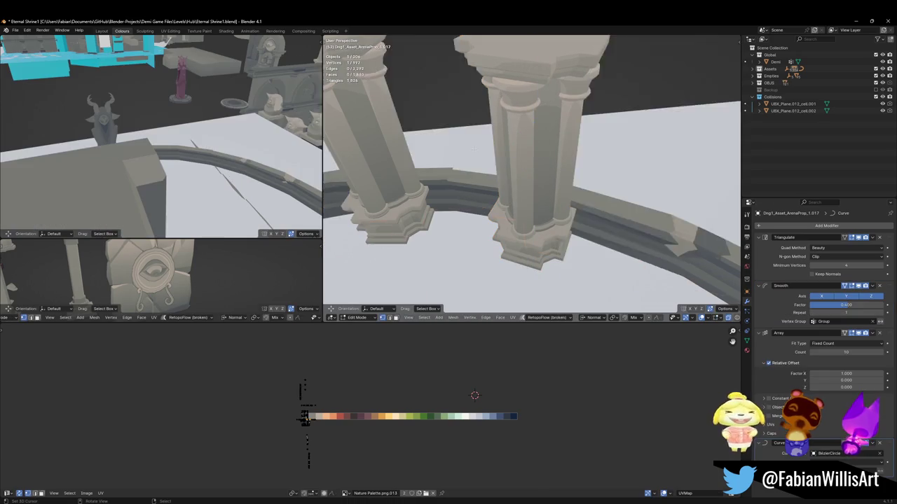
Step: Clear the short pillar's rotation with Alt+R and delete the second pillar
middle_click_drag(617, 163, 554, 175)
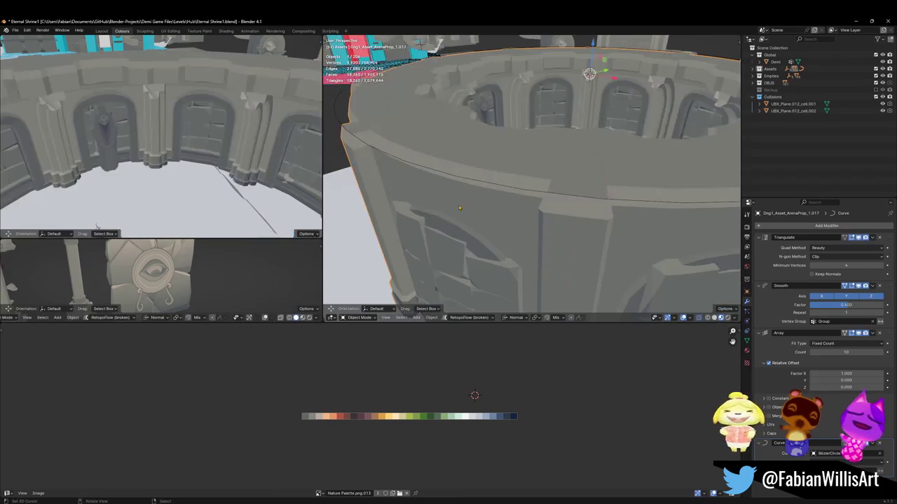
mouse_move(474, 136)
middle_mouse_down()
mouse_move(465, 129)
mouse_move(728, 246)
mouse_move(484, 77)
mouse_move(533, 153)
mouse_move(570, 163)
mouse_move(507, 202)
middle_mouse_up()
left_click(507, 202)
right_click(506, 201)
left_click(508, 199)
key("alt+r")
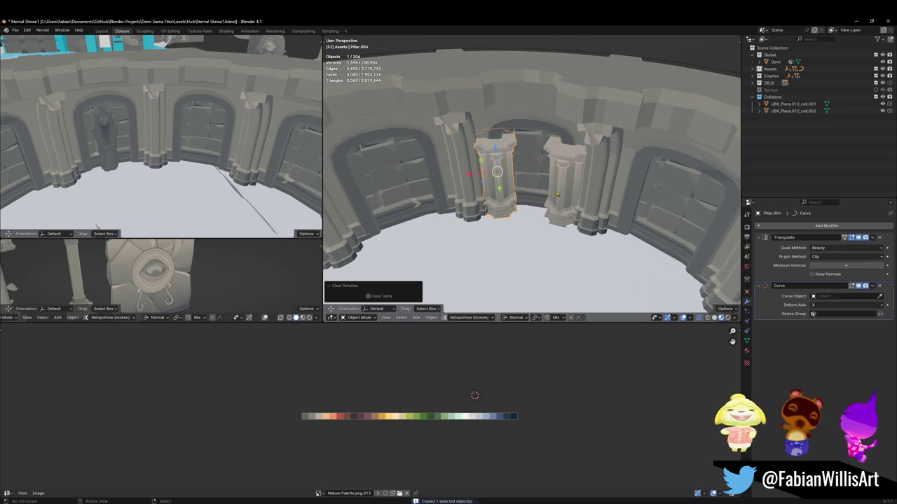
left_click(556, 194)
key("Delete")
Step: Select the pillar together with the arena ring and enter Edit Mode on the merged mesh
left_click(500, 184)
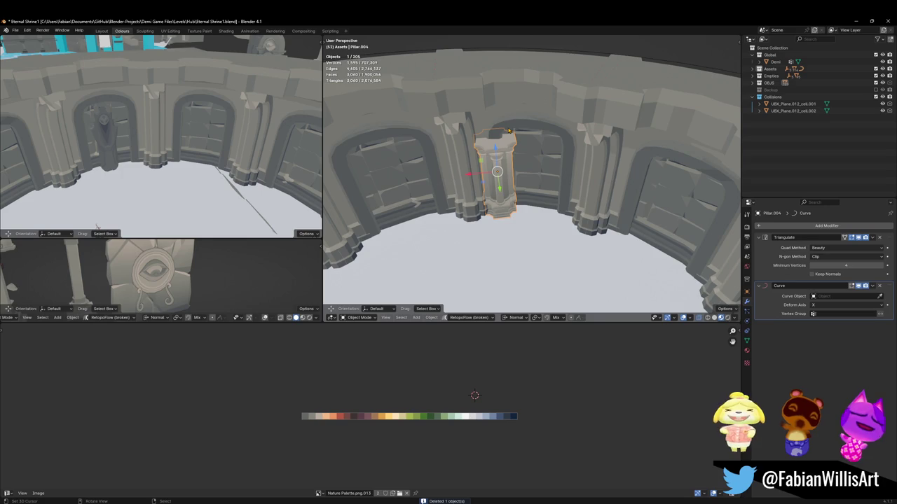
middle_click_drag(543, 128, 531, 179)
left_click(546, 175)
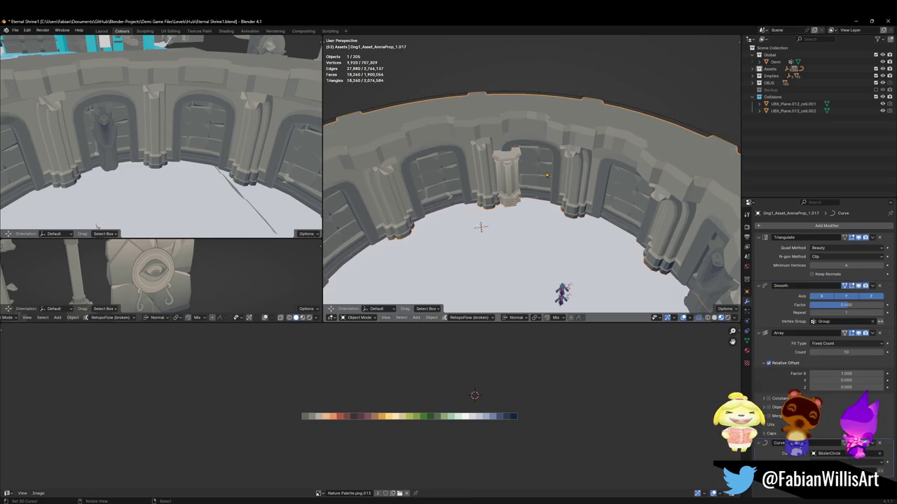
key("ctrl+z")
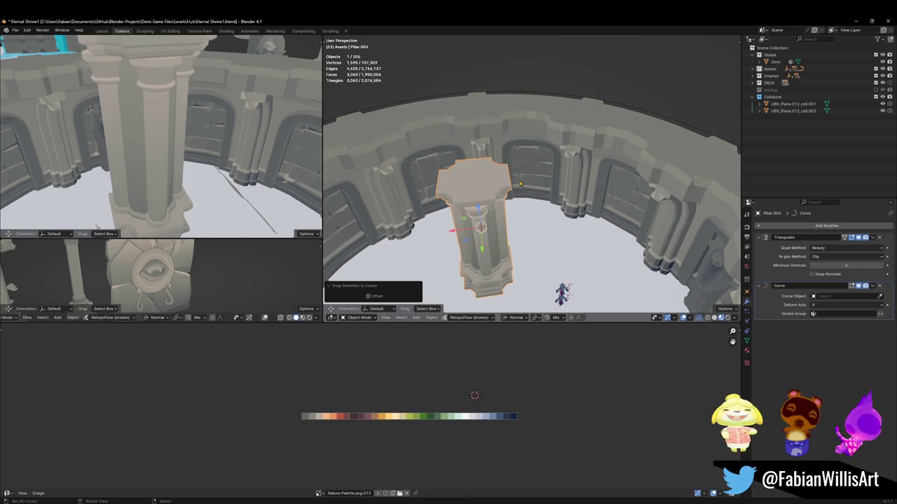
left_click(489, 215, "shift")
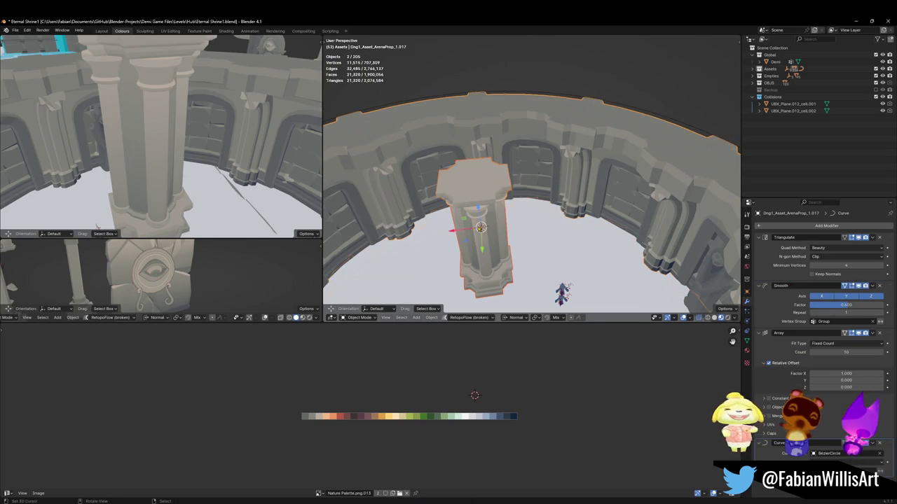
key("Tab")
Step: Shift the pillar geometry along Y, isolate it in local view, and place it beside the doorway
key("g")
key("y")
key("Return")
key("KP_Divide")
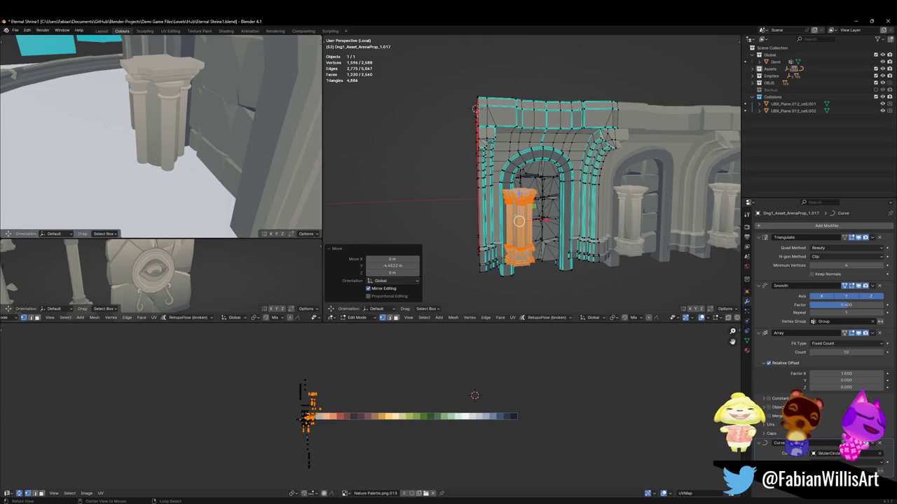
middle_click_drag(196, 170, 157, 132)
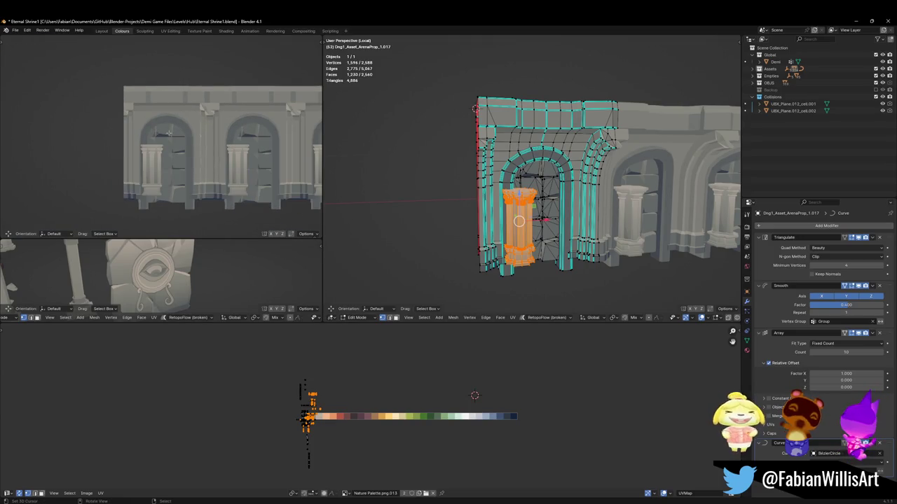
scroll(157, 132, "up", 3)
scroll(157, 132, "up", 2)
key("g")
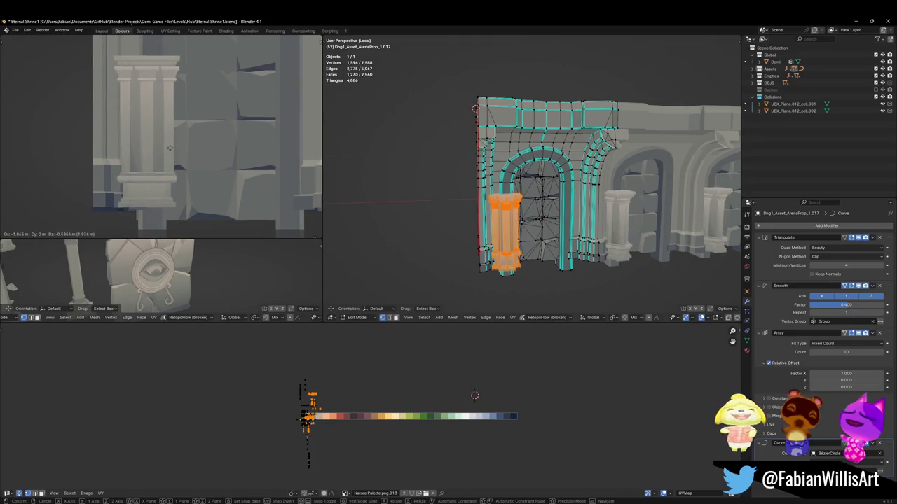
left_click(175, 145)
Step: Nudge the pillar along Y and horizontally beside the arch, then deselect everything
scroll(503, 225, "up", 2)
scroll(503, 224, "up", 2)
middle_click_drag(504, 224, 531, 195)
key("g")
key("y")
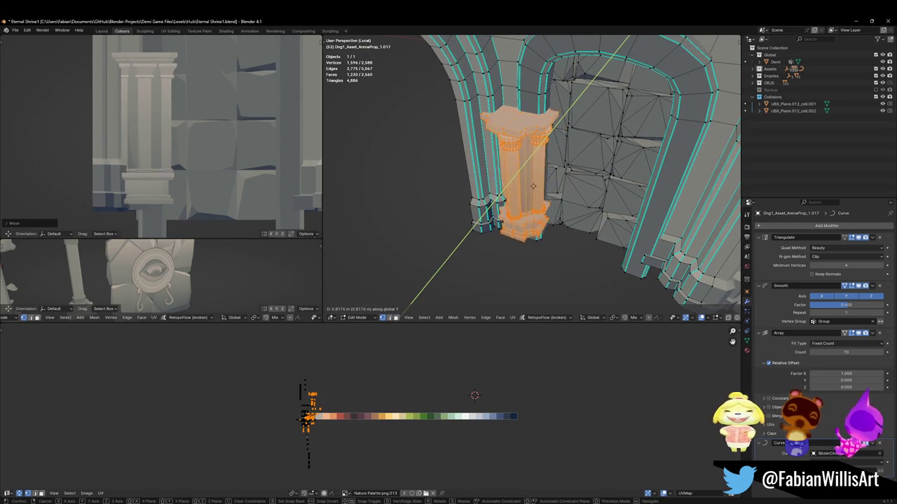
left_click(520, 185)
mouse_move(520, 185)
middle_mouse_down()
mouse_move(512, 183)
mouse_move(529, 179)
middle_mouse_up()
key("g")
key("shift+z")
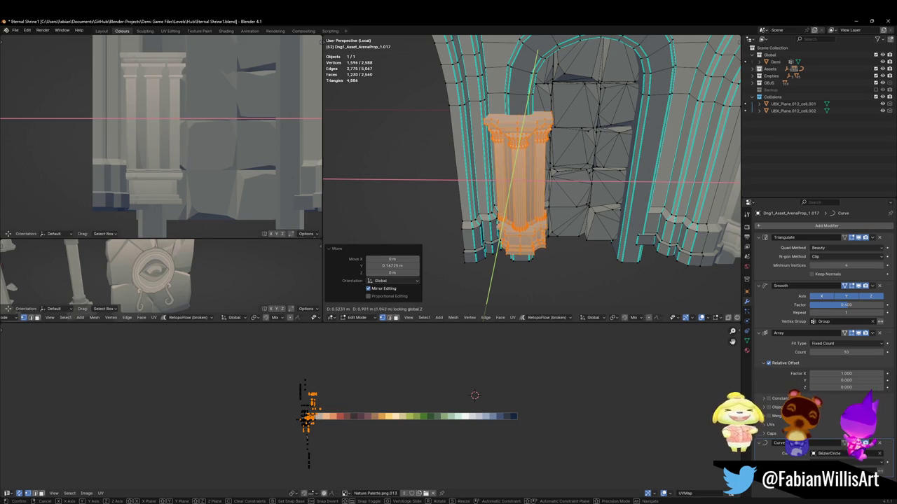
left_click(490, 220)
middle_click_drag(168, 137, 182, 147)
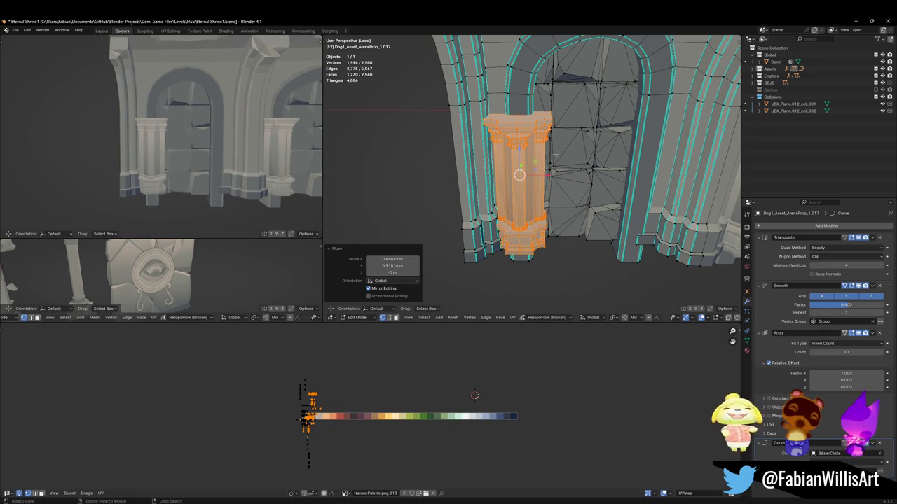
key("alt+a")
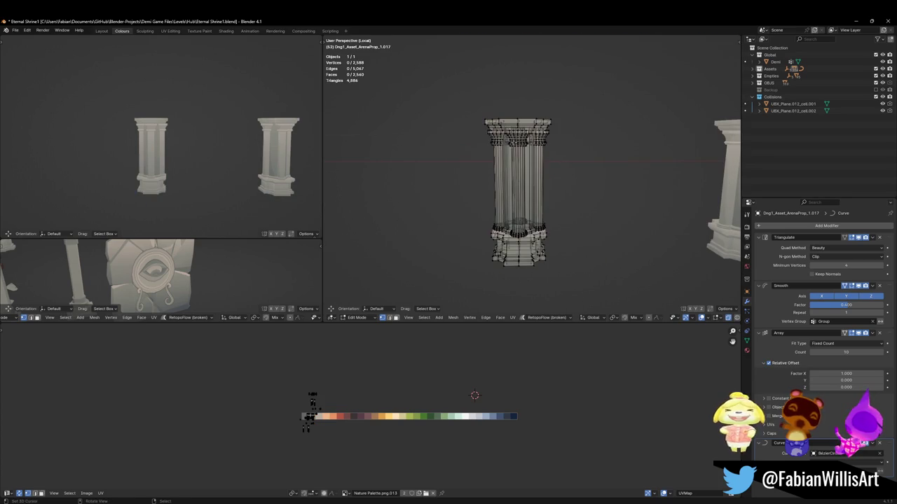
Step: Raise the pillar's top section 1.14 m along Z
left_click_drag(453, 84, 600, 176)
key("g")
key("z")
left_click(585, 159)
key("Tab")
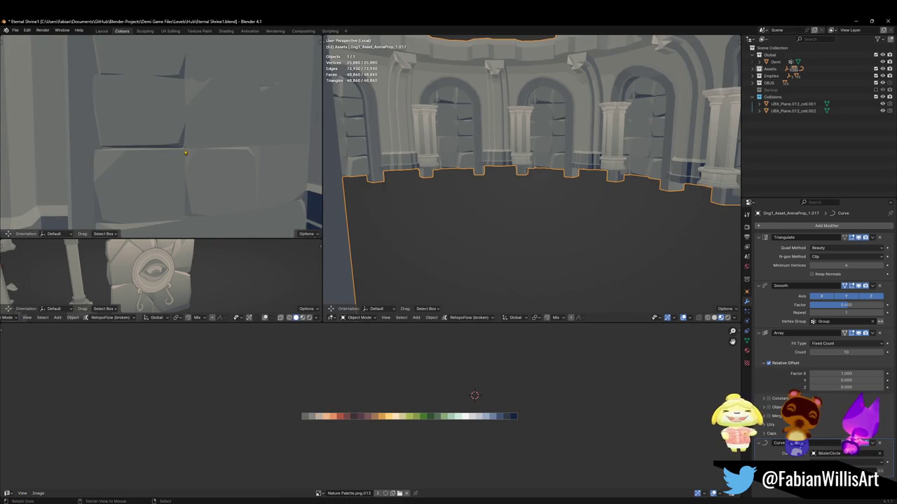
key("Tab")
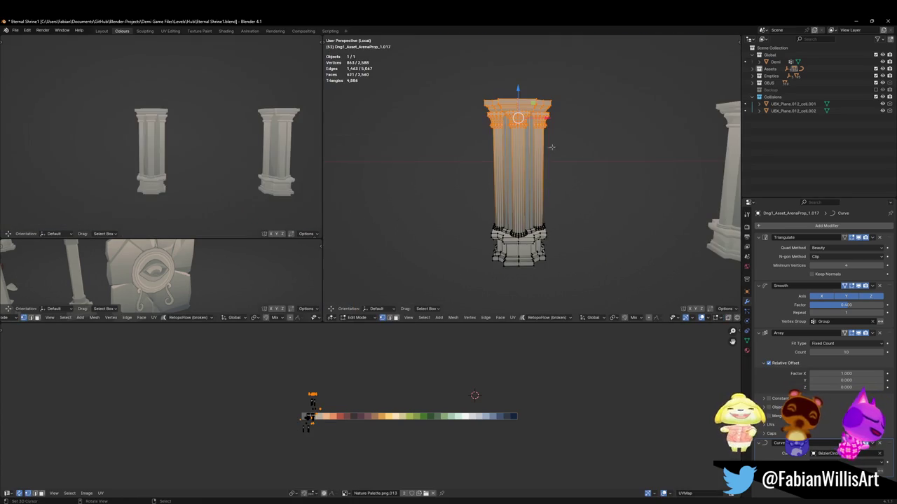
Step: Reveal the hidden arch walls and select only the connected pillar mesh
key("alt+a")
key("a")
key("alt+a")
key("alt+h")
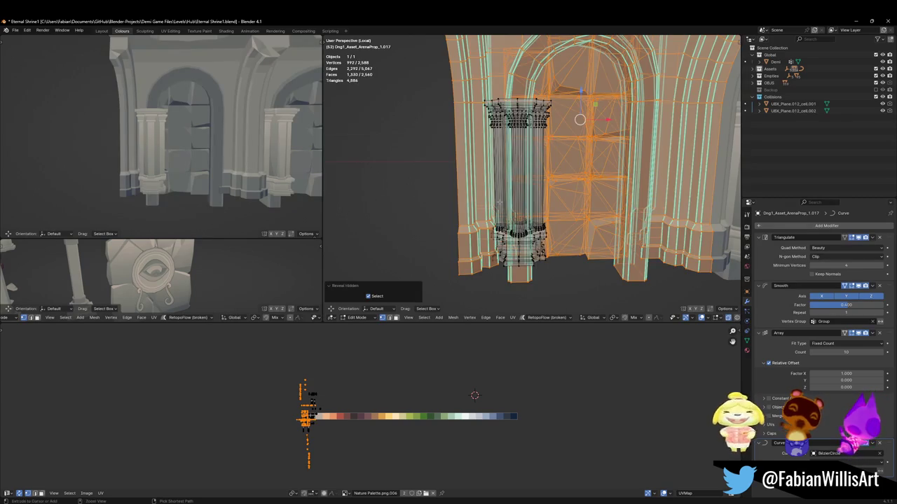
key("ctrl+i")
middle_click_drag(574, 182, 559, 112)
key("alt+z")
key("alt+a")
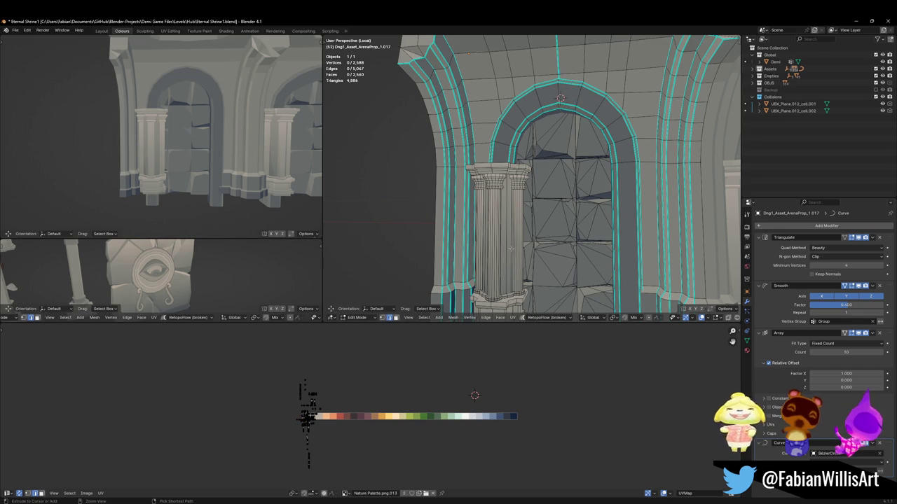
key("l")
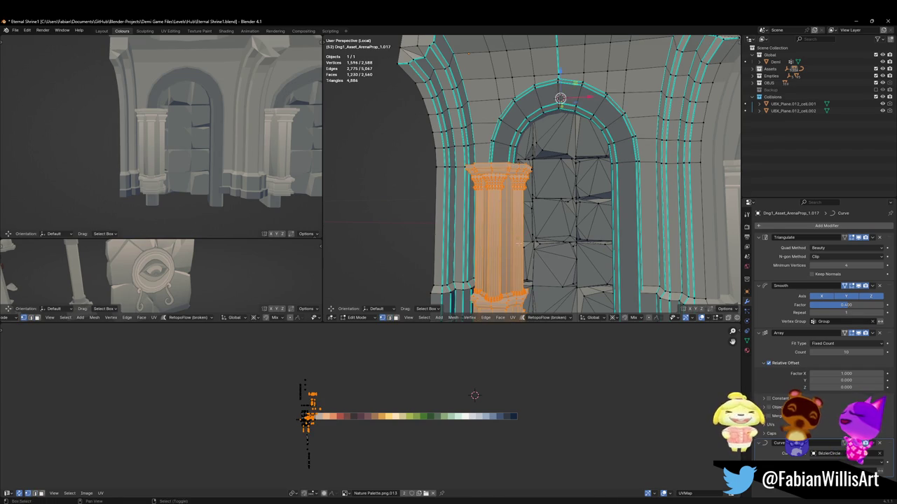
Step: Duplicate the pillar, mirror it on X to the arch's other side, and recalculate normals outside
key("shift+d")
key("Escape")
key("ctrl+m")
key("x")
key("Return")
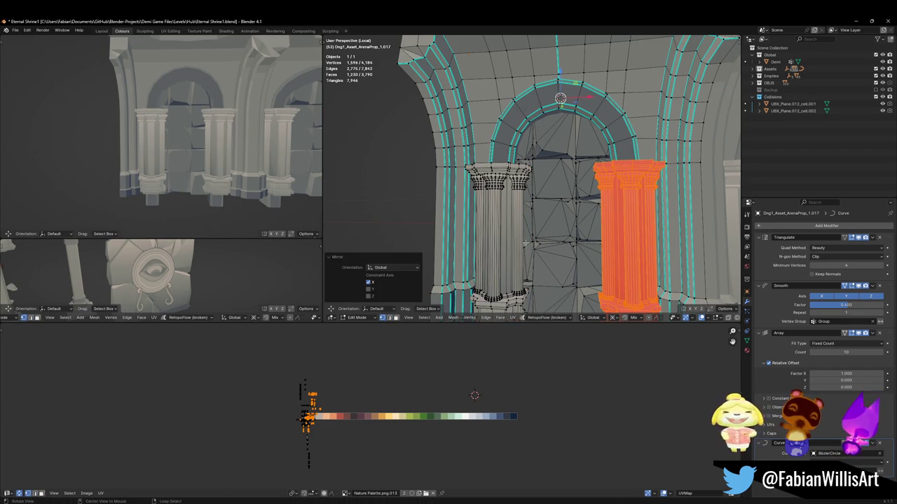
key("alt+n")
left_click(526, 248)
mouse_move(525, 248)
middle_mouse_down()
mouse_move(543, 245)
mouse_move(518, 247)
middle_mouse_up()
mouse_move(176, 140)
middle_mouse_down()
mouse_move(164, 151)
mouse_move(182, 125)
mouse_move(183, 147)
middle_mouse_up()
key("Tab")
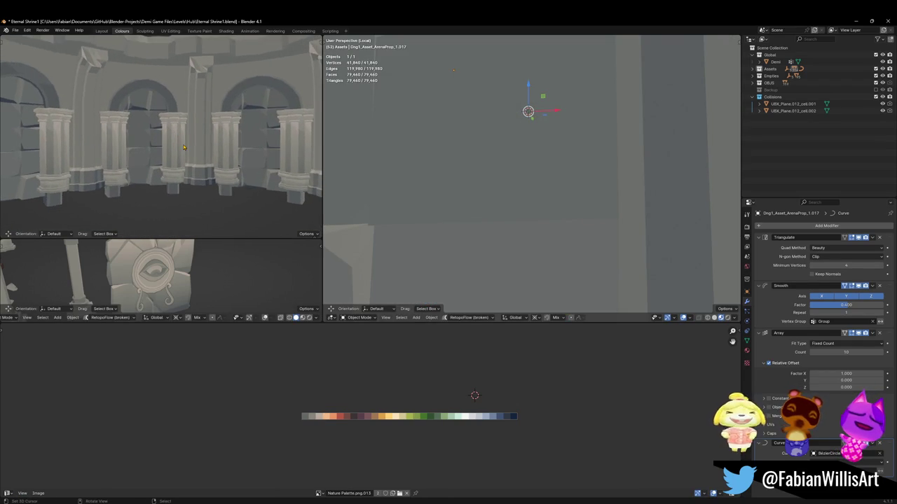
Step: Walk through the arena to the hooded statue, then exit Local view to show the whole arena
key("shift+grave")
key("w")
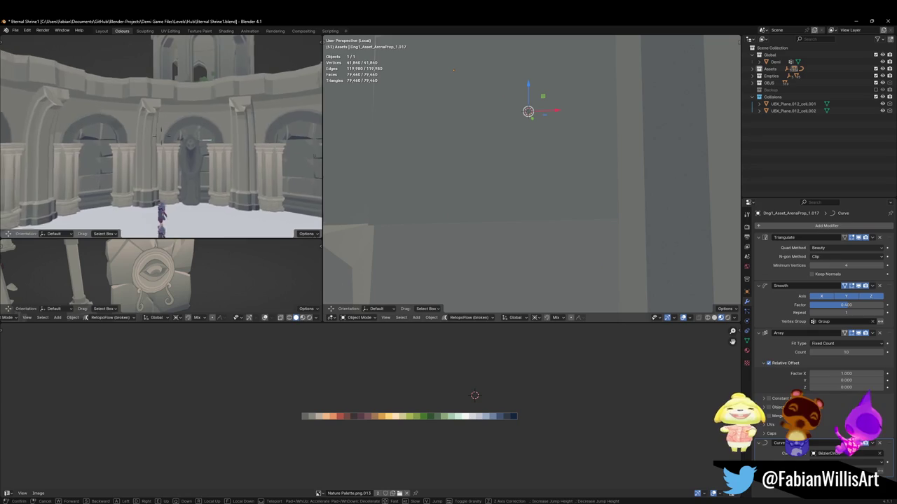
left_click(196, 149)
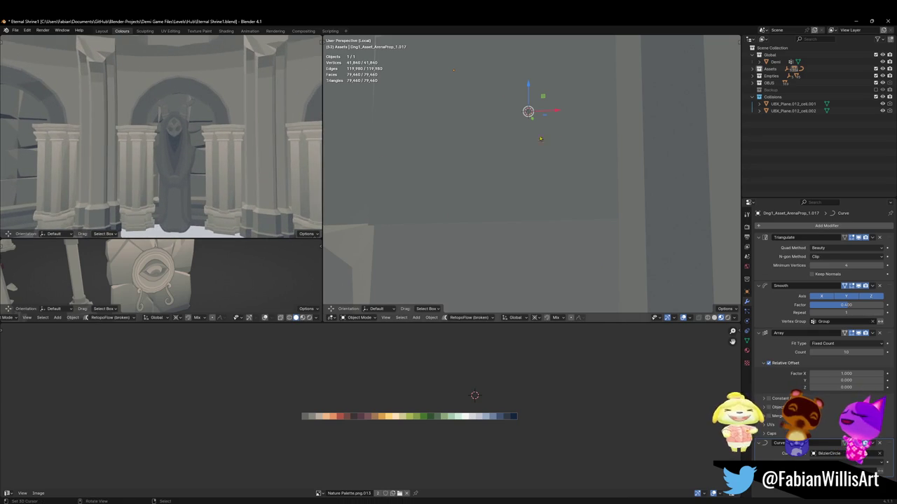
key("KP_Divide")
scroll(532, 140, "up", 3)
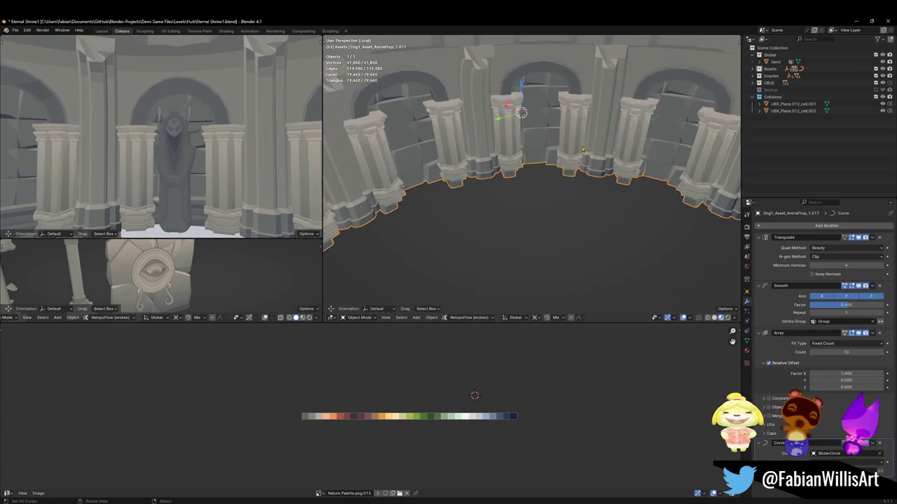
scroll(582, 149, "up", 2)
scroll(476, 136, "down", 5)
middle_click_drag(537, 160, 539, 170)
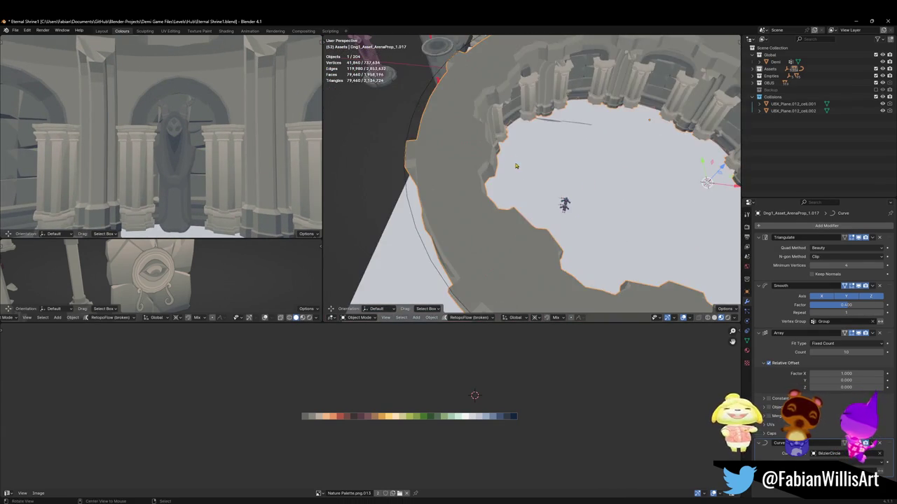
mouse_move(539, 170)
middle_mouse_down()
mouse_move(501, 146)
mouse_move(554, 184)
middle_mouse_up()
Step: Select the owl statue, rotate it about Z to -5.19°, then begin a horizontal move
left_click(467, 133)
key("KP_Decimal")
key("s")
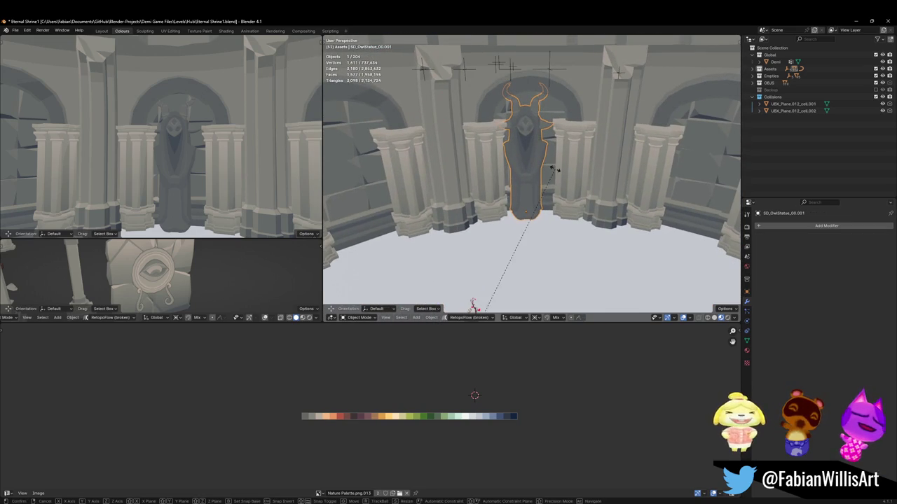
key("Escape")
key("r")
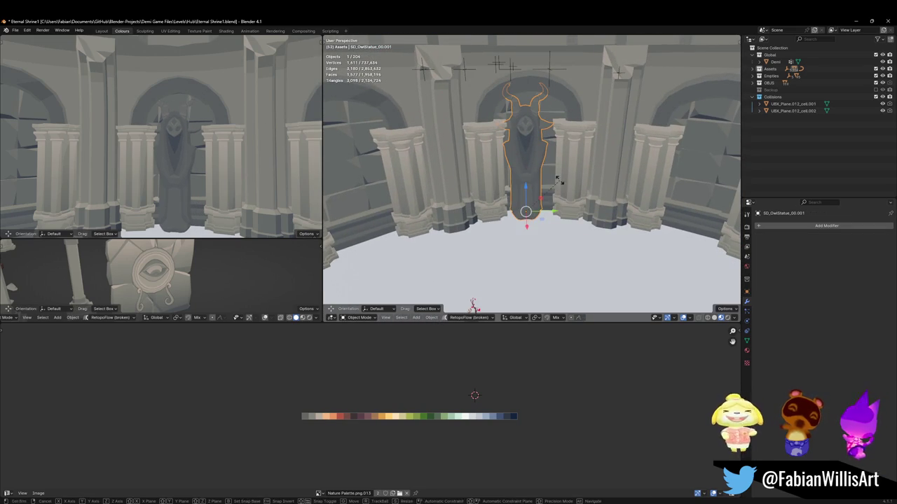
key("z")
left_click(561, 187)
key("g")
key("shift+z")
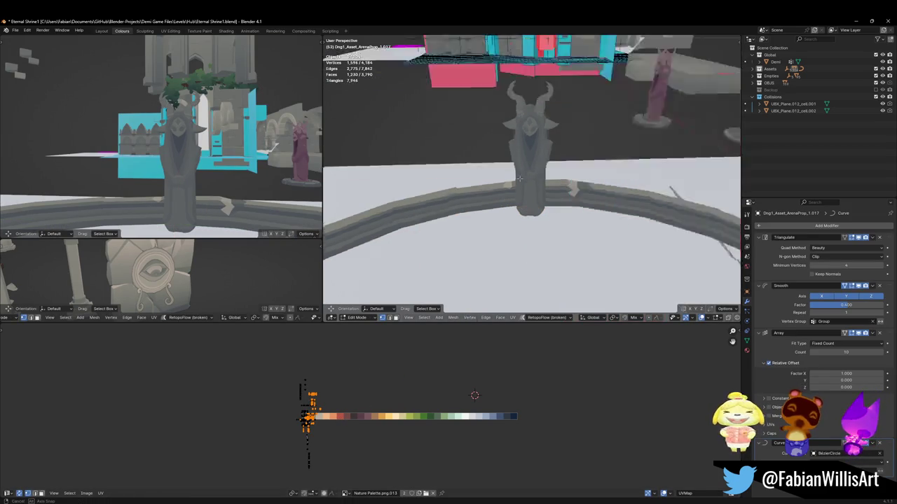
Step: Isolate Drg1_Asset_ArenaProp_1.017 in Local view and select the left pillar's base, ring and shaft strips
scroll(618, 72, "down", 5)
mouse_move(618, 72)
middle_mouse_down()
mouse_move(491, 140)
mouse_move(515, 171)
mouse_move(488, 188)
mouse_move(490, 250)
middle_mouse_up()
scroll(491, 140, "up", 5)
scroll(515, 172, "up", 2)
key("KP_Divide")
scroll(487, 188, "up", 5)
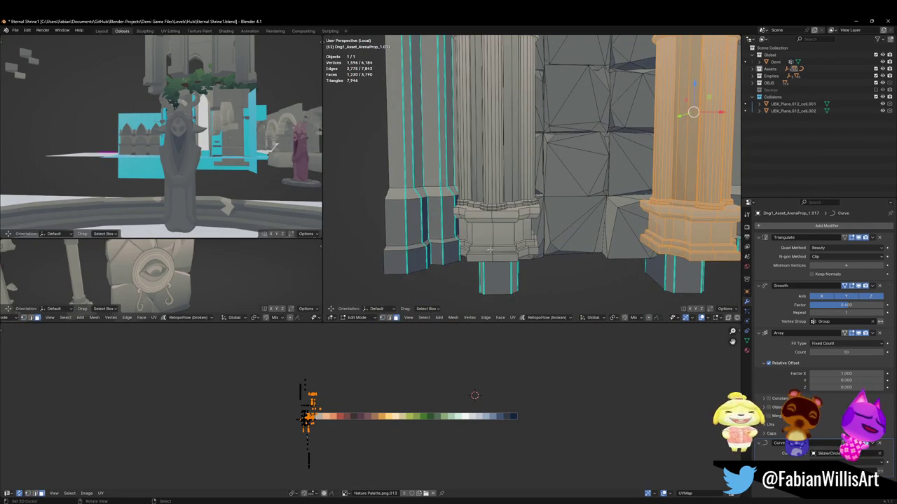
key("l")
key("l")
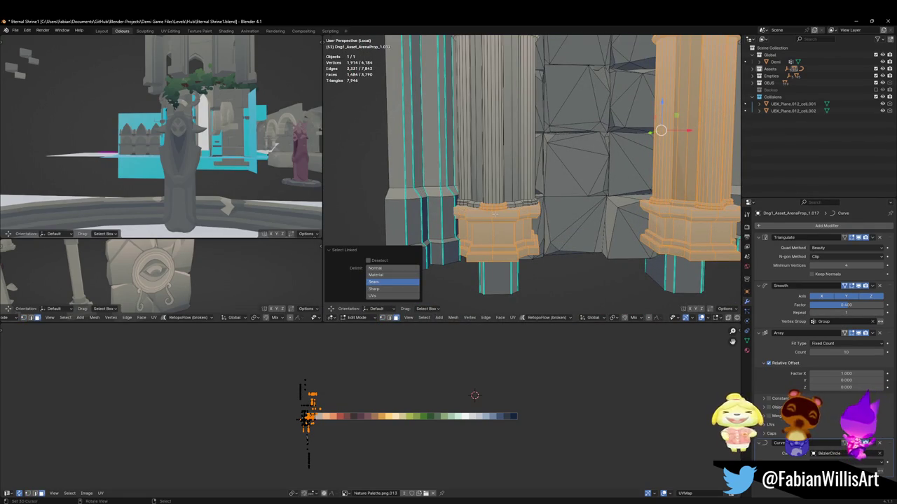
key("l")
key("l")
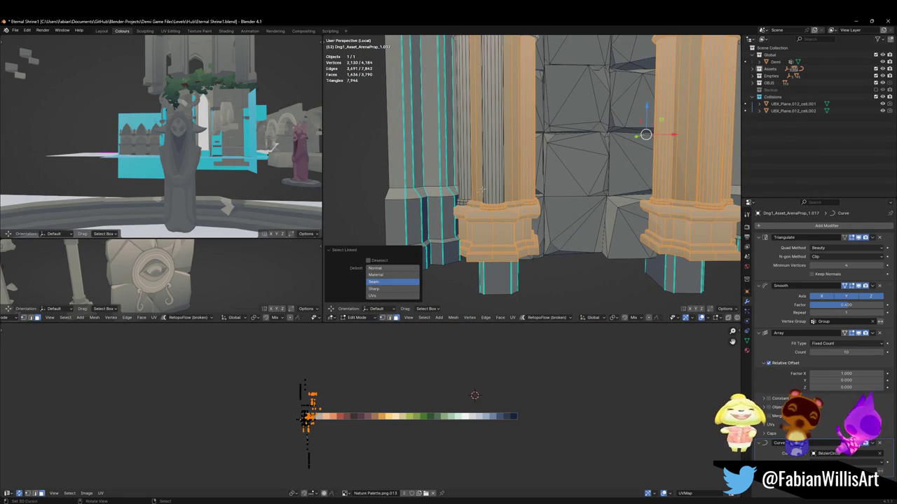
key("l")
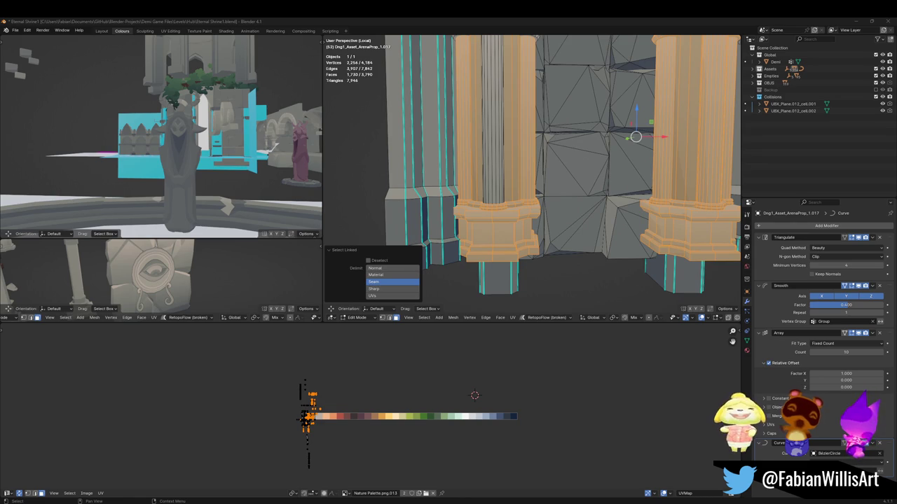
Step: Add the pillar capitals to the selection
mouse_move(491, 204)
middle_mouse_down()
mouse_move(477, 225)
mouse_move(491, 210)
middle_mouse_up()
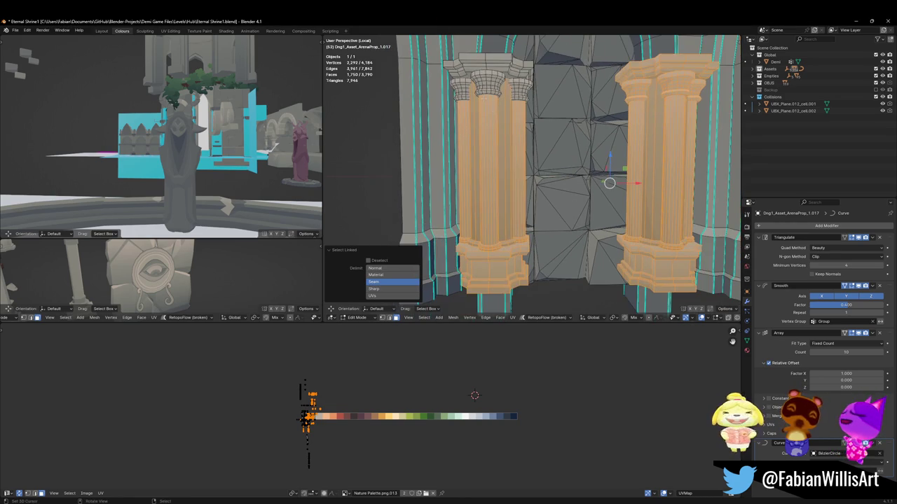
key("l")
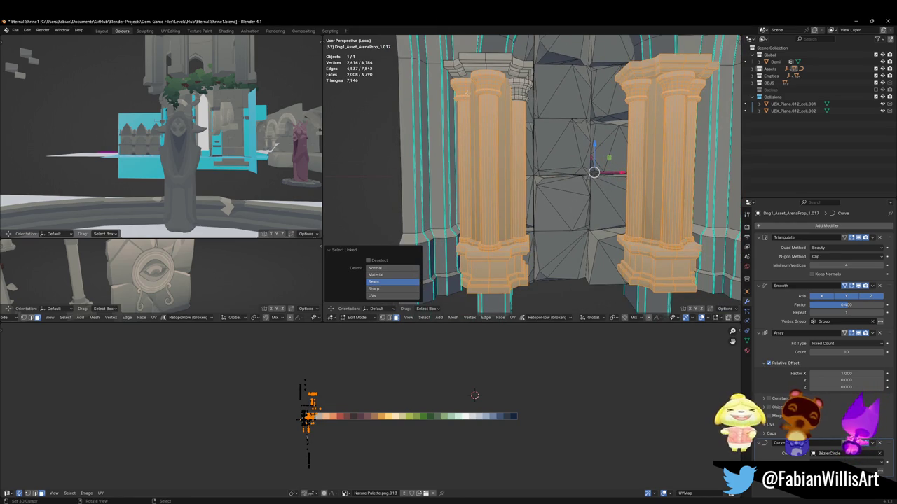
key("l")
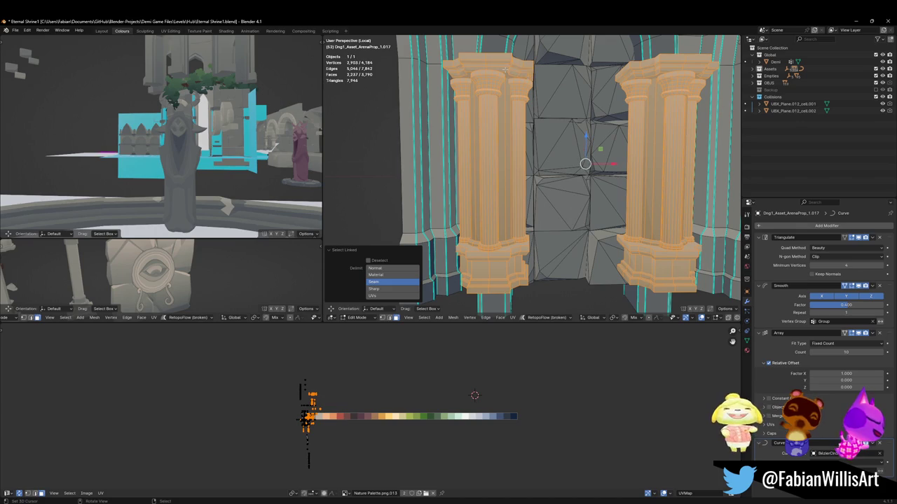
mouse_move(533, 175)
middle_mouse_down()
mouse_move(520, 146)
mouse_move(550, 160)
middle_mouse_up()
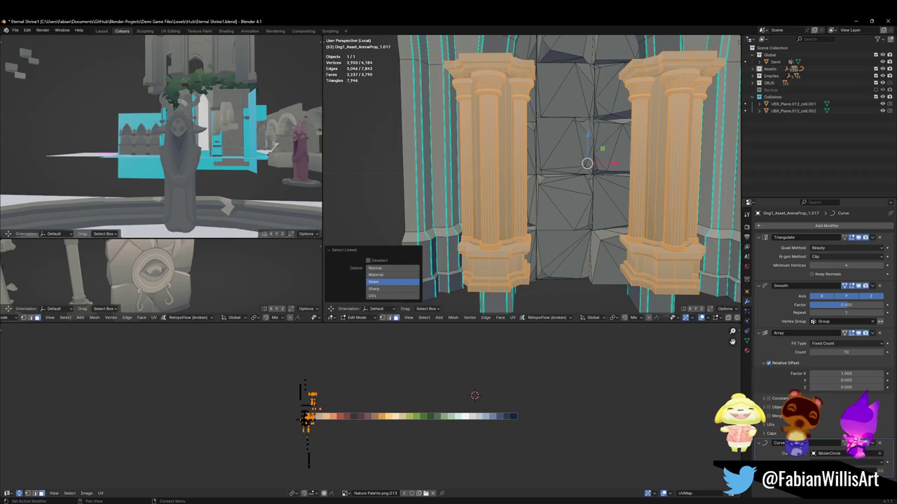
Step: Show the arrayed ring in Edit Mode and shift the pillar UVs -0.0374 along X
left_click(855, 443)
key("g")
key("x")
left_click(306, 414)
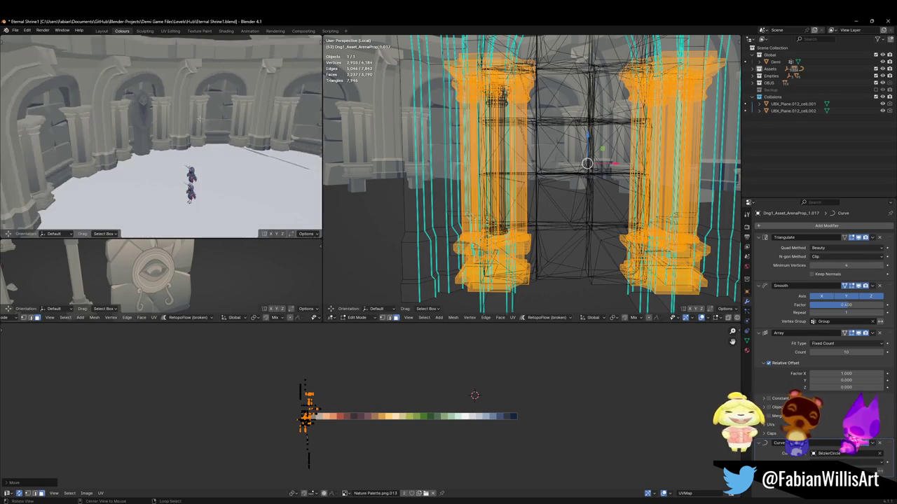
Step: Slide the pillar UVs along X onto the palette's red colour
key("Escape")
left_click(217, 131)
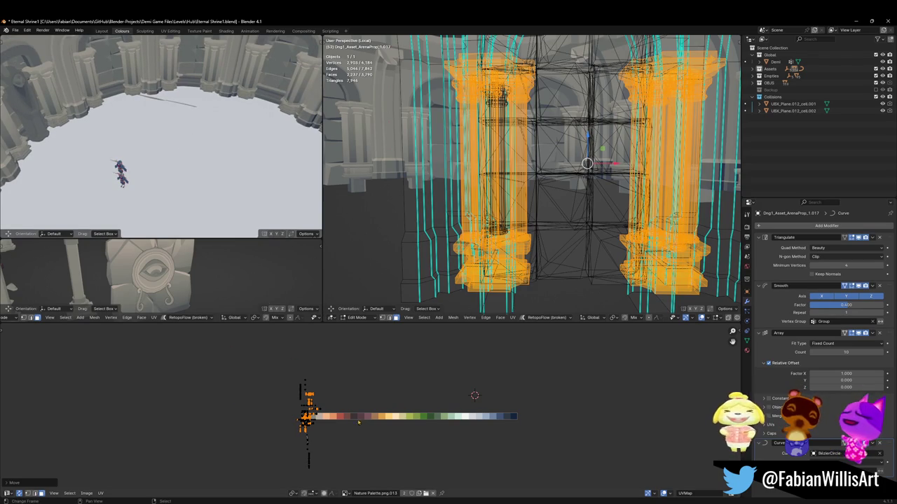
key("g")
key("x")
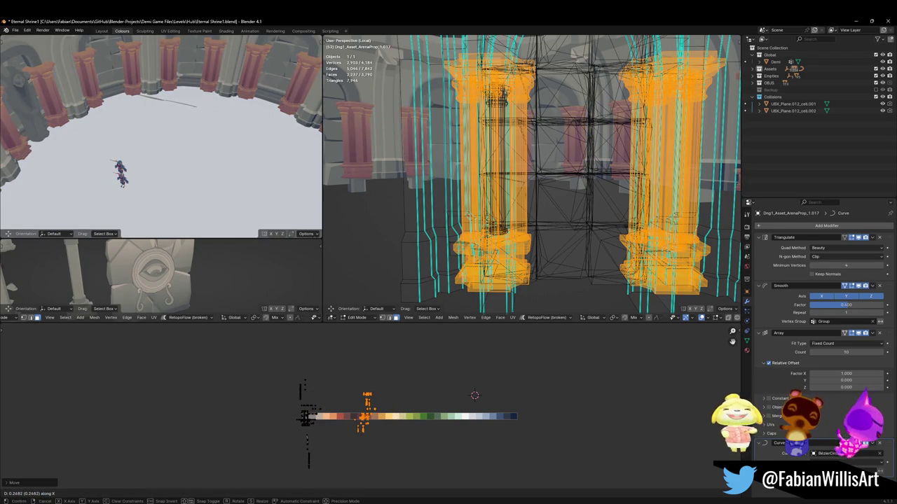
left_click(380, 423)
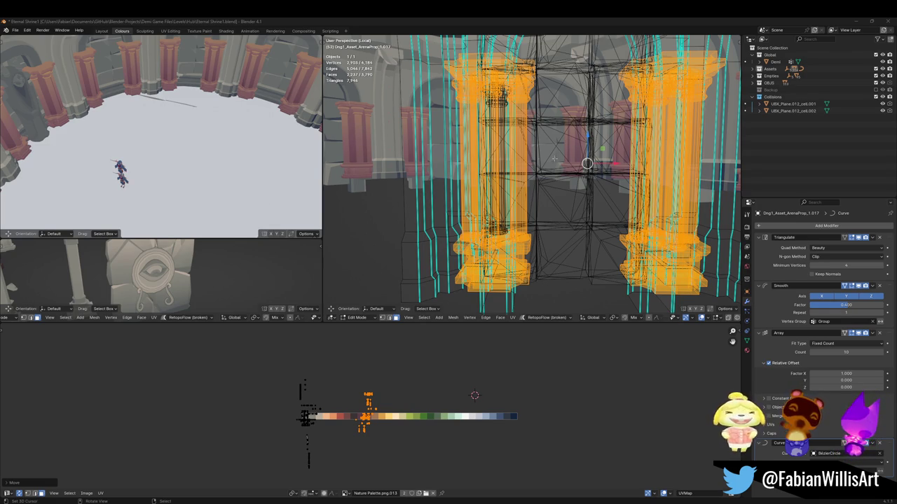
Step: Move the pillar UVs back to grey, then lift them 0.3758 along Y on the palette
middle_click_drag(161, 141, 185, 130)
left_click_drag(366, 418, 309, 417)
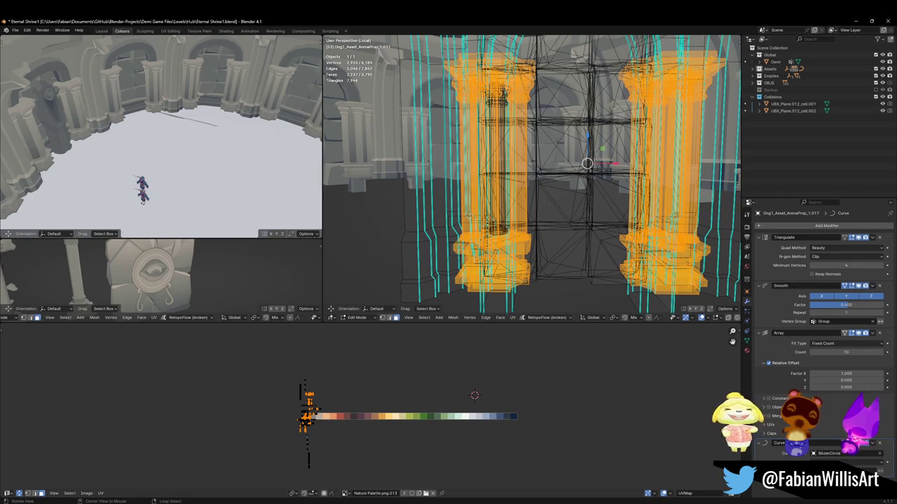
middle_click_drag(161, 136, 149, 127)
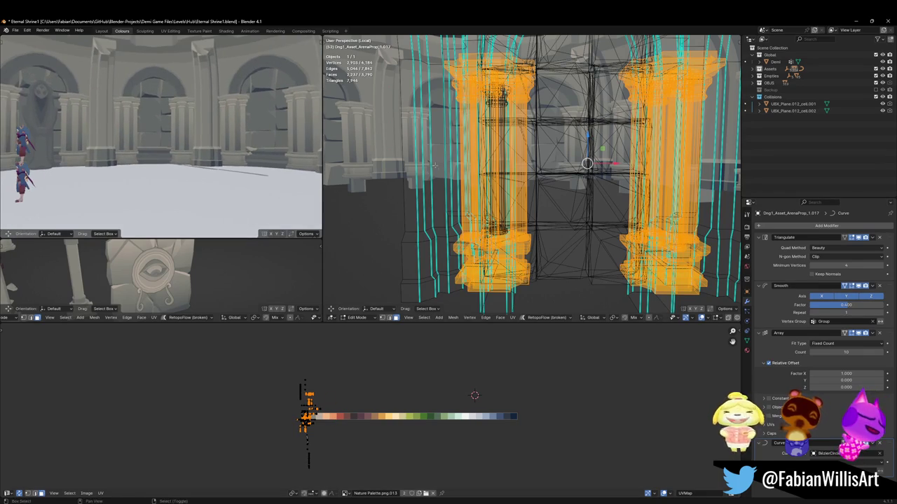
middle_click_drag(589, 151, 606, 161)
key("g")
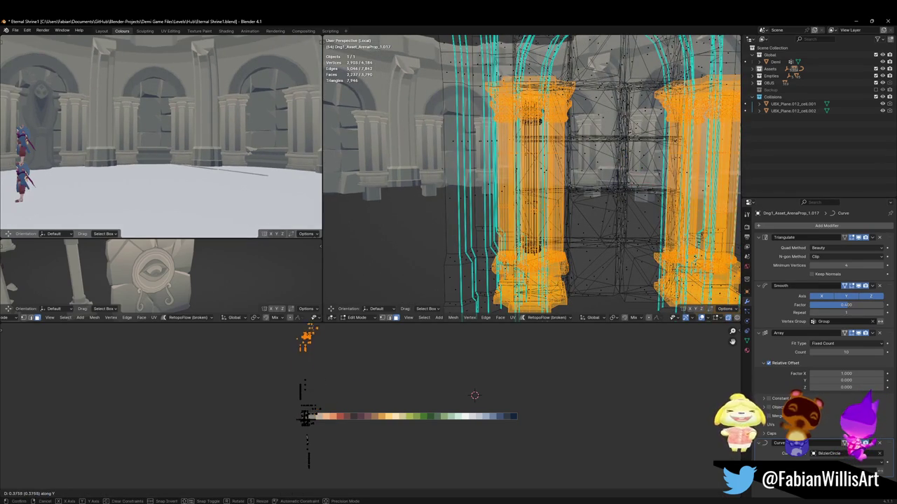
left_click(308, 344)
scroll(371, 400, "down", 2)
mouse_move(581, 161)
middle_mouse_down()
mouse_move(582, 251)
mouse_move(608, 202)
mouse_move(524, 124)
middle_mouse_up()
scroll(524, 125, "down", 3)
Step: Select the seam-bounded doorway arch and shift its UVs 0.0548 along X
middle_click(524, 125, "alt")
scroll(530, 169, "up", 3)
scroll(531, 170, "up", 2)
key("alt+a")
key("l")
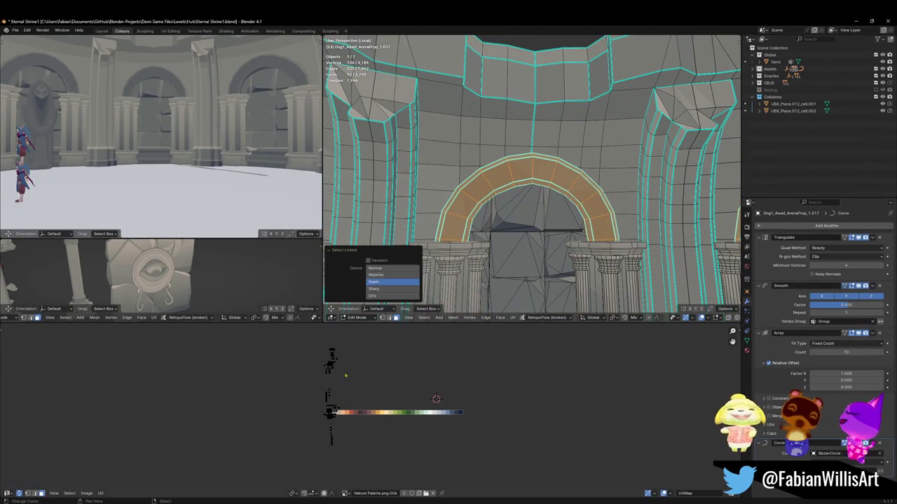
key("g")
key("x")
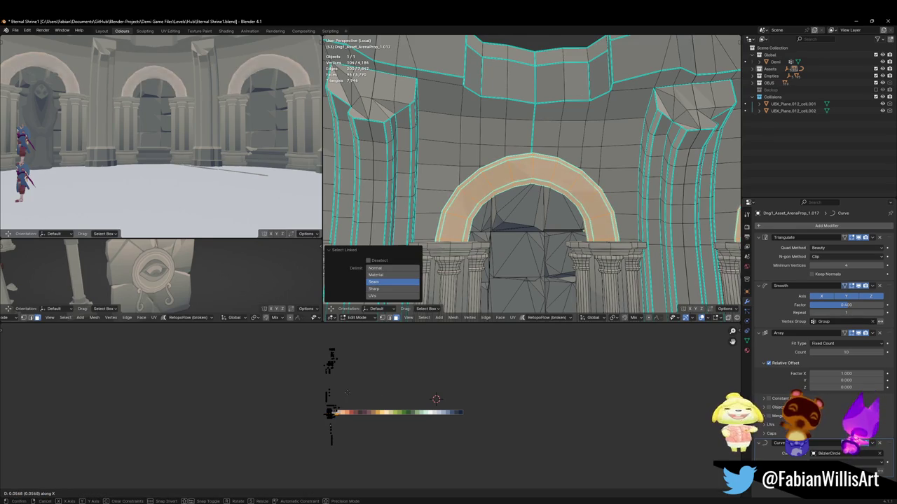
left_click(304, 344)
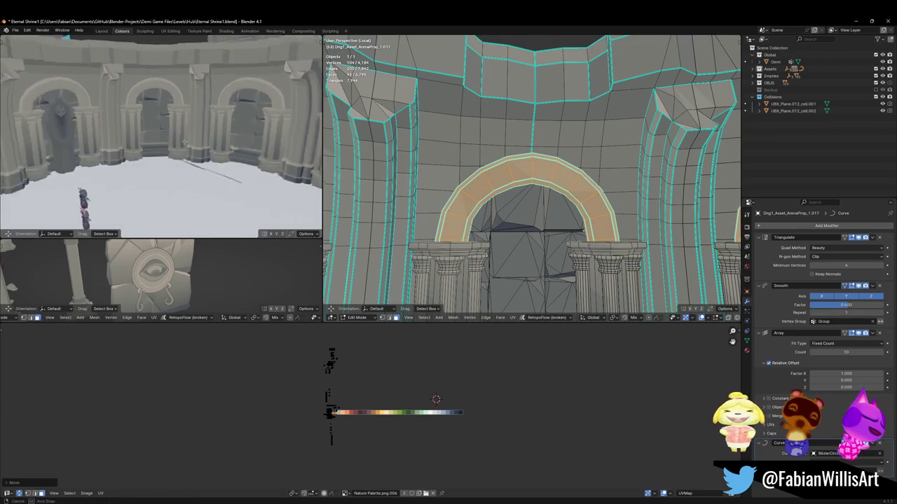
Step: Select the pillar column faces and start sliding their UVs along X
middle_click_drag(518, 223, 351, 380)
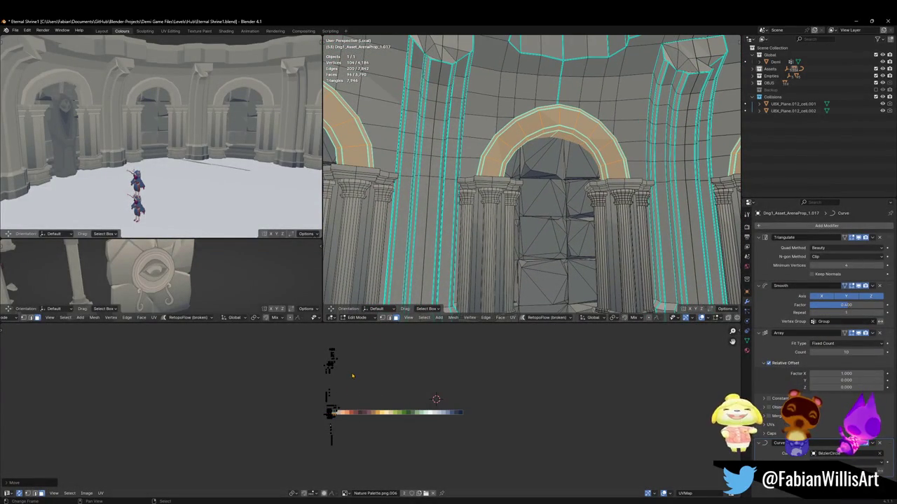
left_click(365, 393)
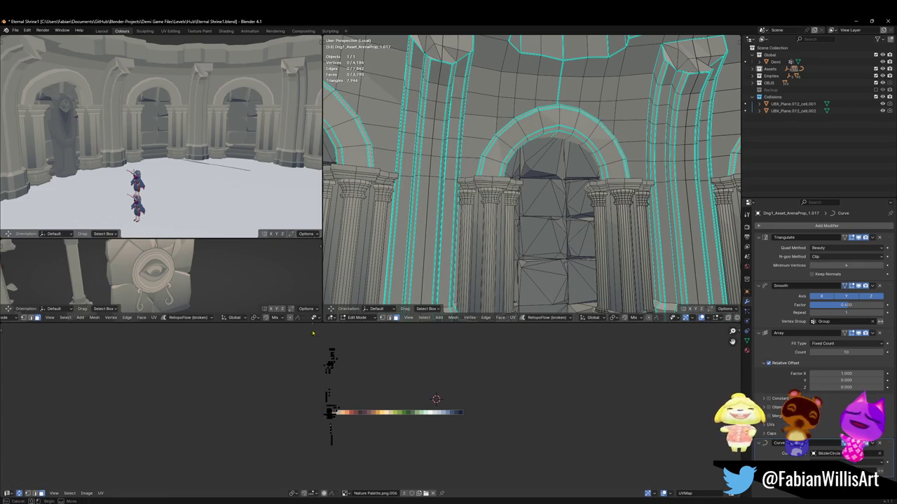
left_click_drag(316, 347, 352, 380)
key("g")
key("x")
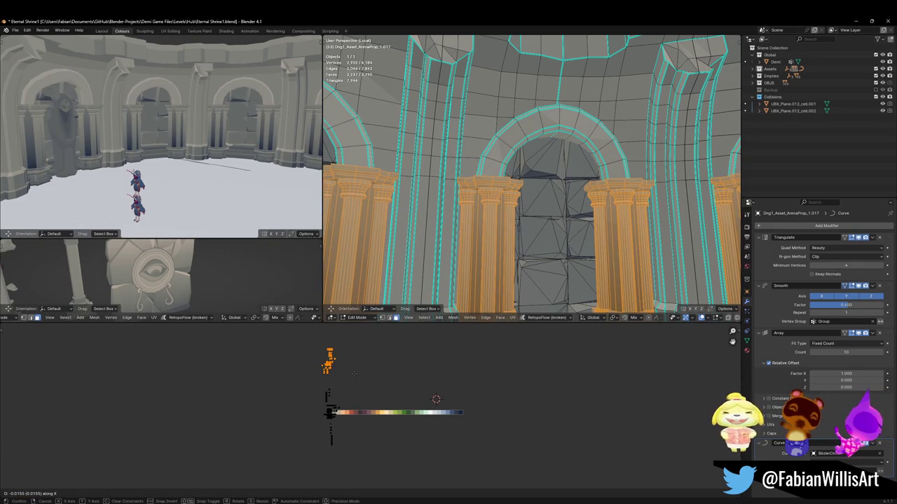
Step: Place the column UVs, then select fluted strips and slide their UVs along X
left_click(353, 374)
key("alt+a")
key("l")
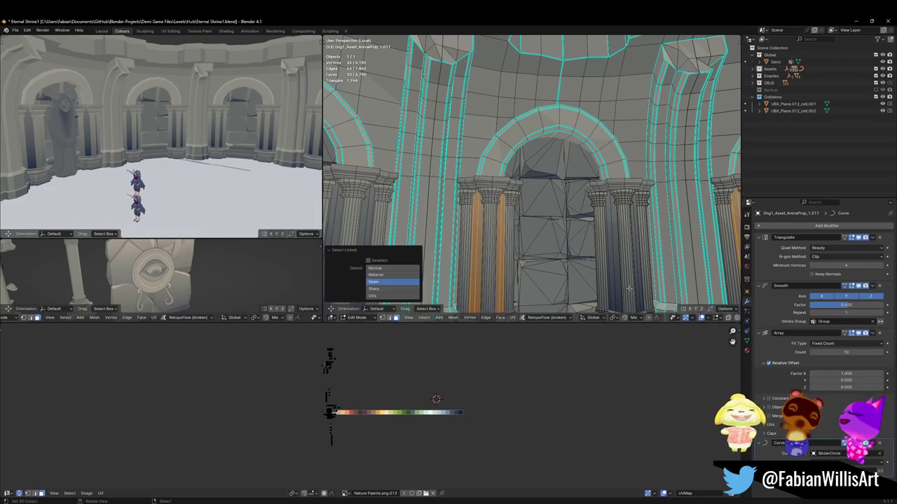
key("l")
key("g")
key("x")
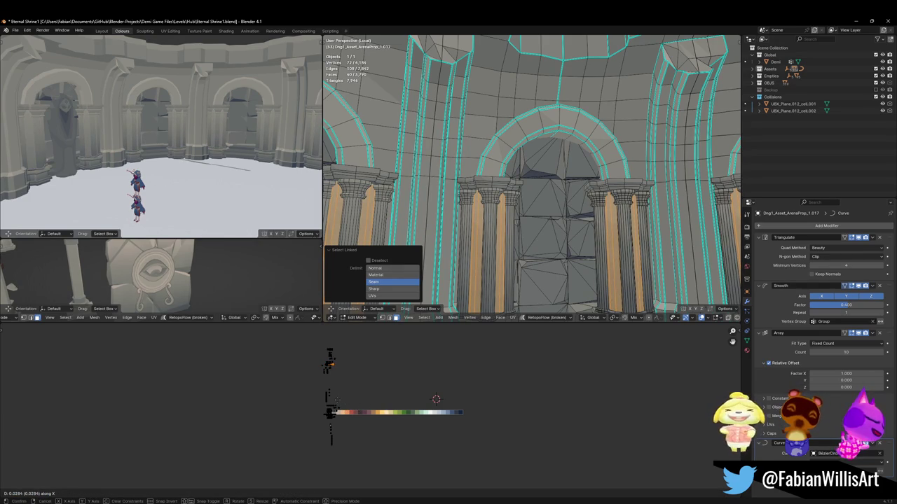
key("s")
key("Return")
key("g")
key("x")
left_click(365, 373)
Step: Nudge the strip UVs again, then box-select the column UV island and shrink it
key("g")
key("x")
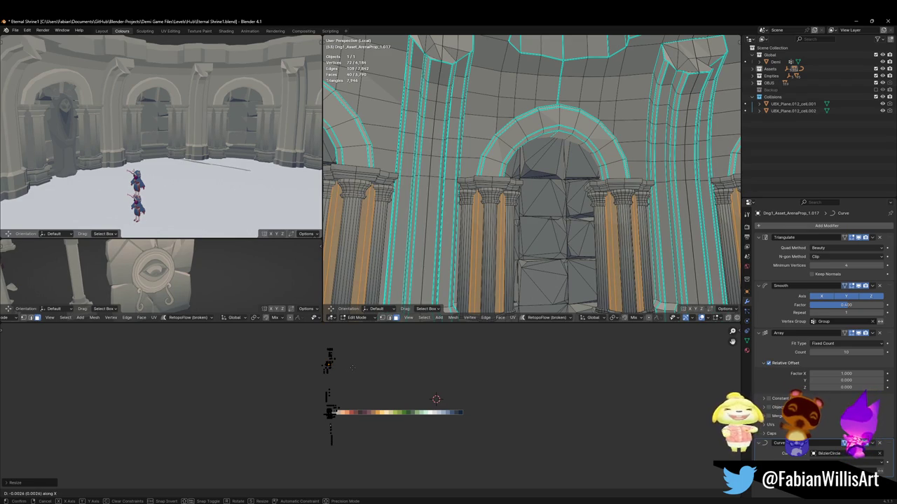
left_click(346, 368)
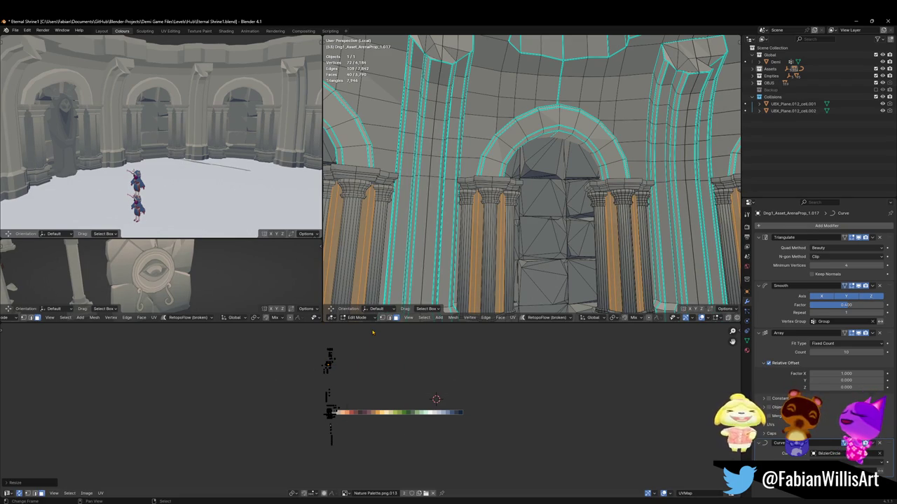
key("s")
key("Escape")
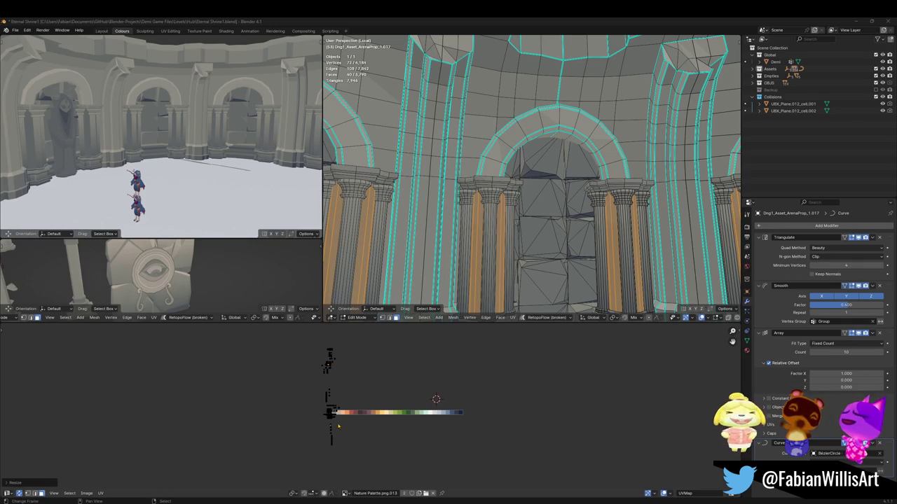
left_click_drag(313, 332, 344, 386)
key("s")
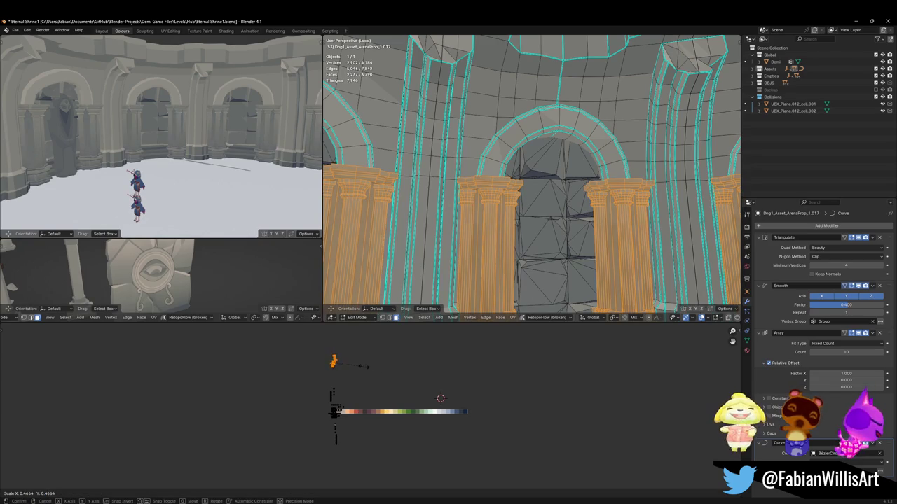
left_click(342, 354)
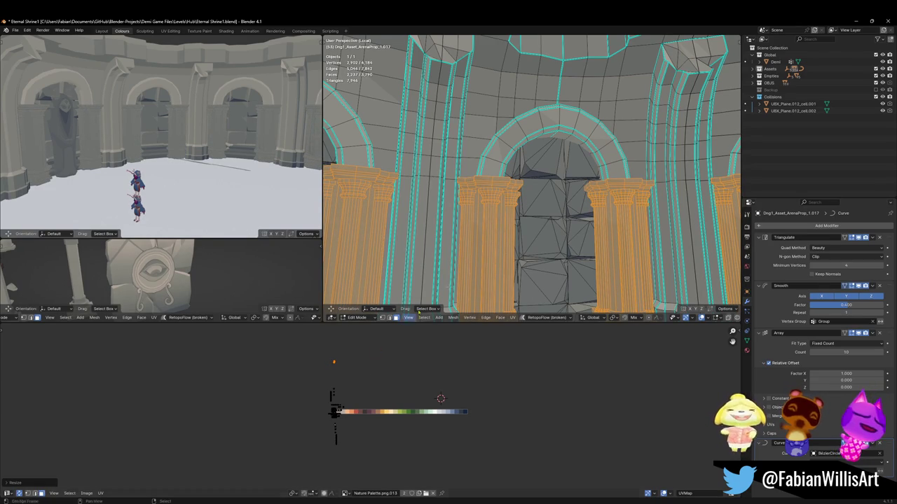
Step: Select another set of column strips and shift their UVs along X to a new palette colour
key("alt+a")
key("l")
key("l")
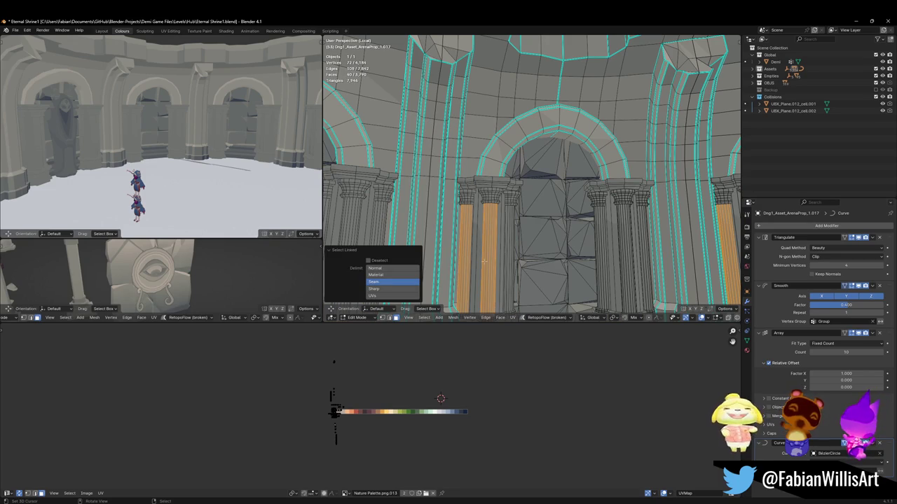
key("l")
key("l")
key("l")
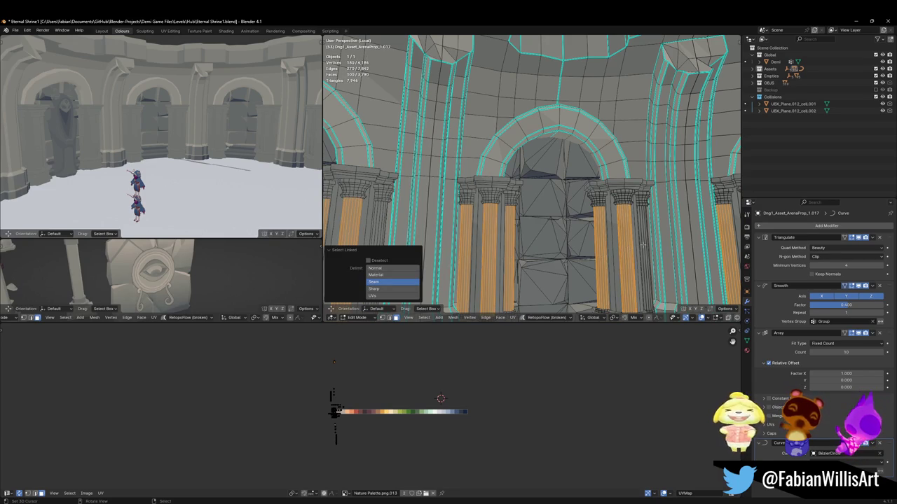
key("l")
key("g")
key("x")
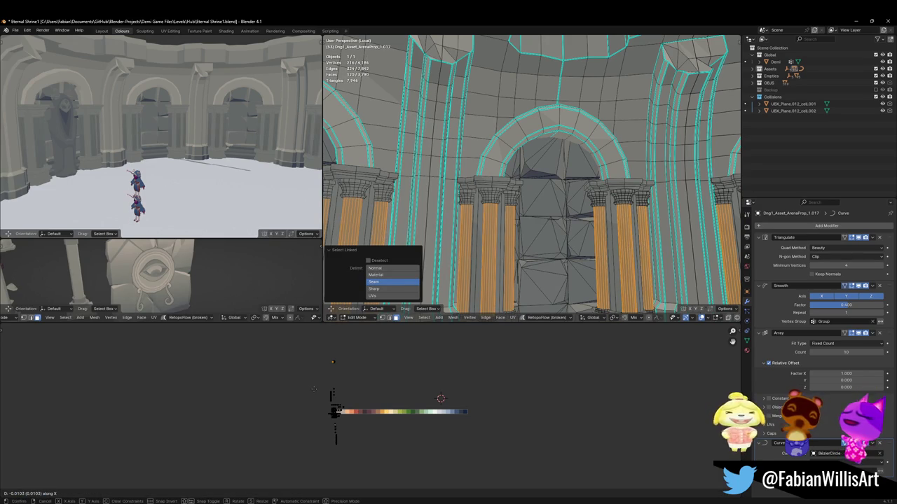
left_click(333, 362)
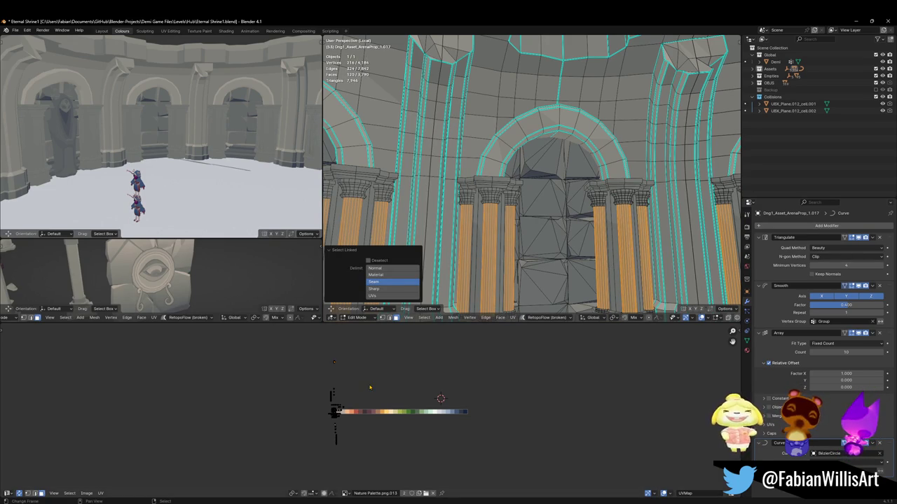
key("g")
key("x")
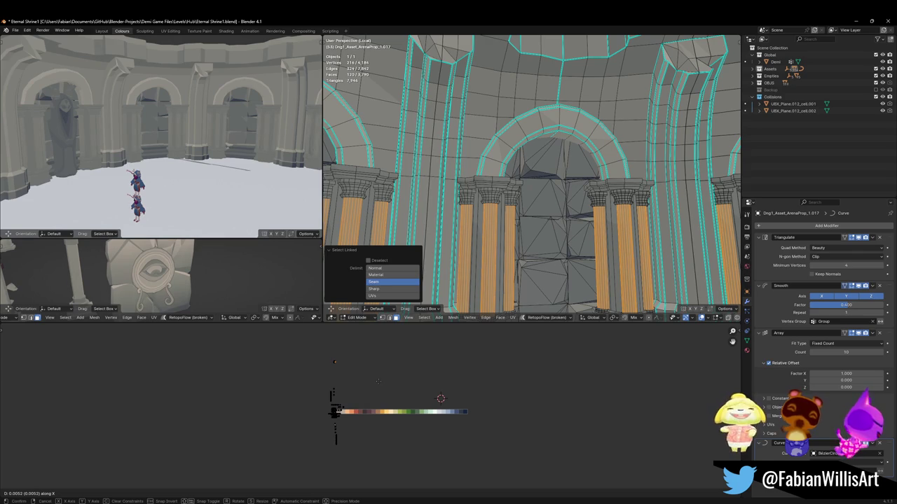
left_click(379, 384)
Step: Move a pillar strip's UVs -0.0077 along X for a pale grey tone, then select a capital
key("alt+a")
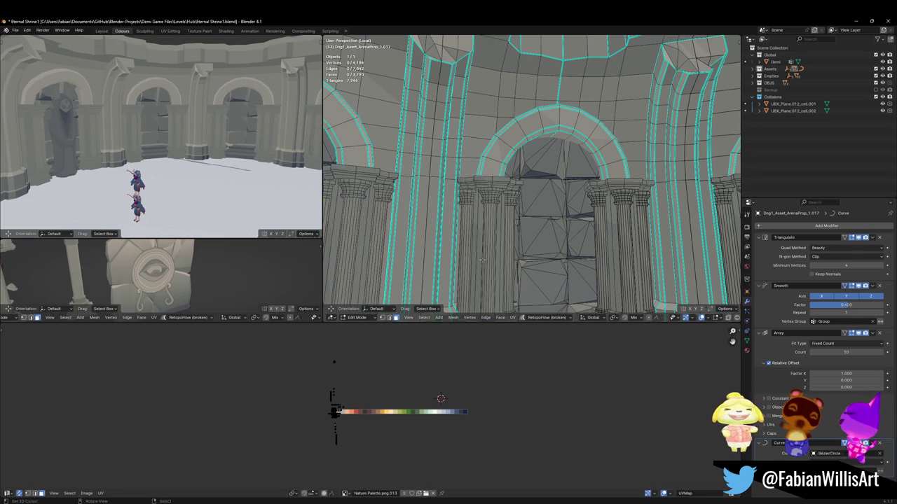
key("l")
key("l")
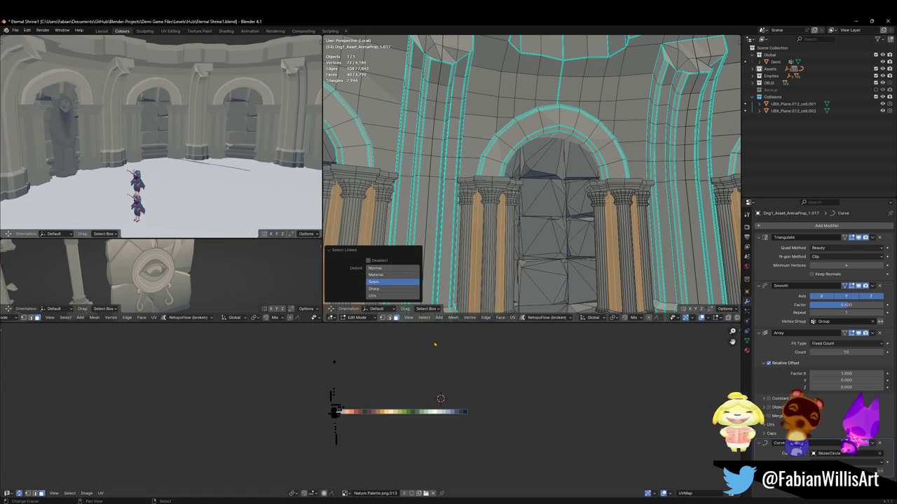
key("g")
key("x")
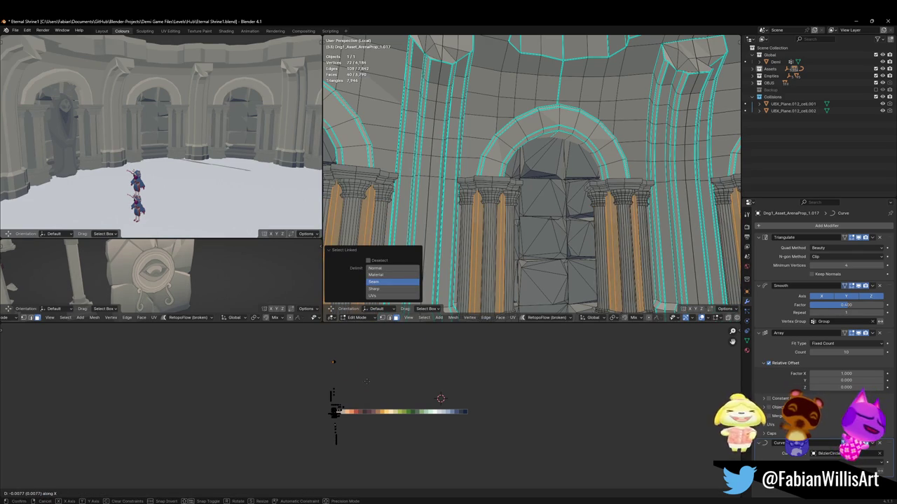
left_click(366, 381)
key("alt+a")
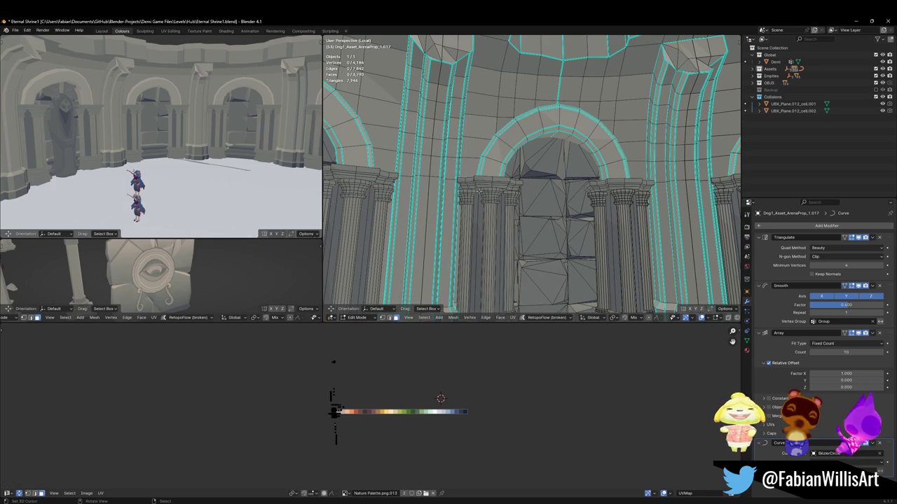
key("l")
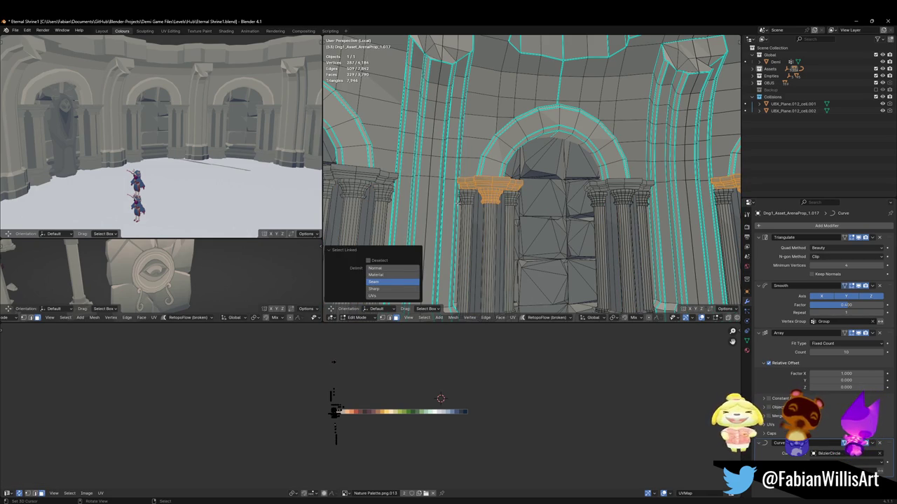
Step: Add the remaining pillar capitals and shift their UVs -0.0129 along X
key("l")
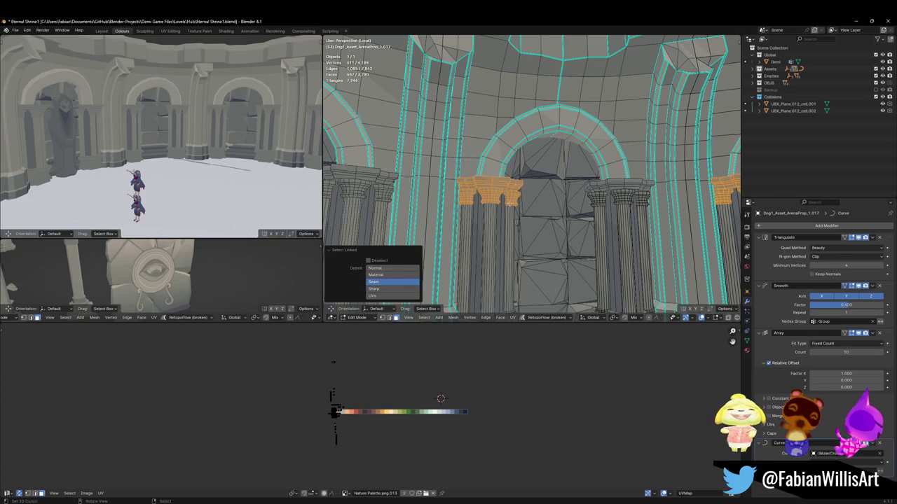
key("l")
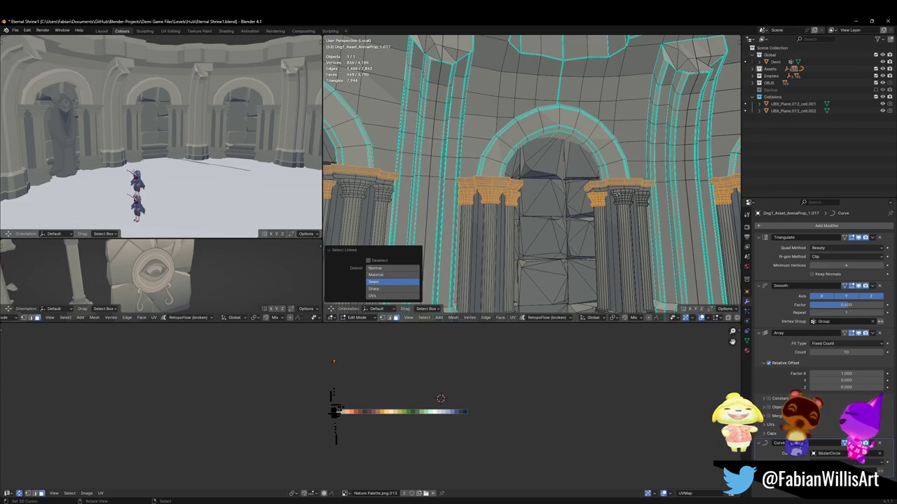
key("l")
key("l")
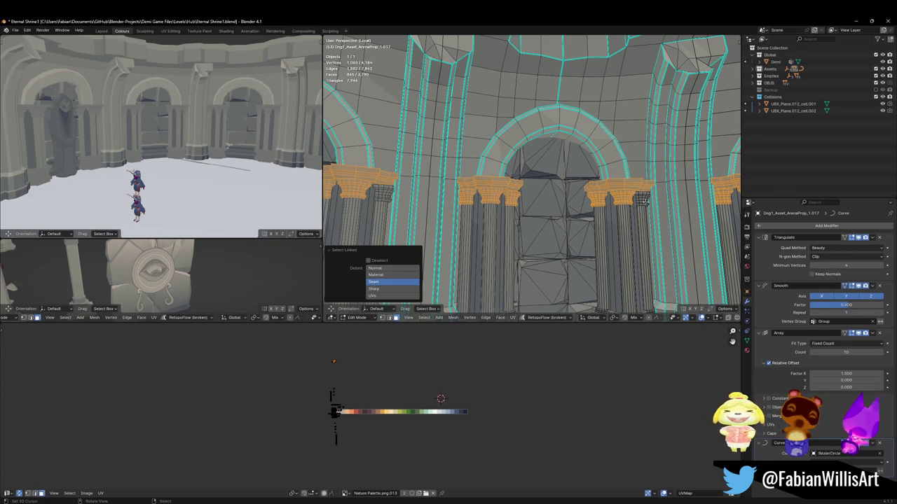
key("l")
key("g")
key("x")
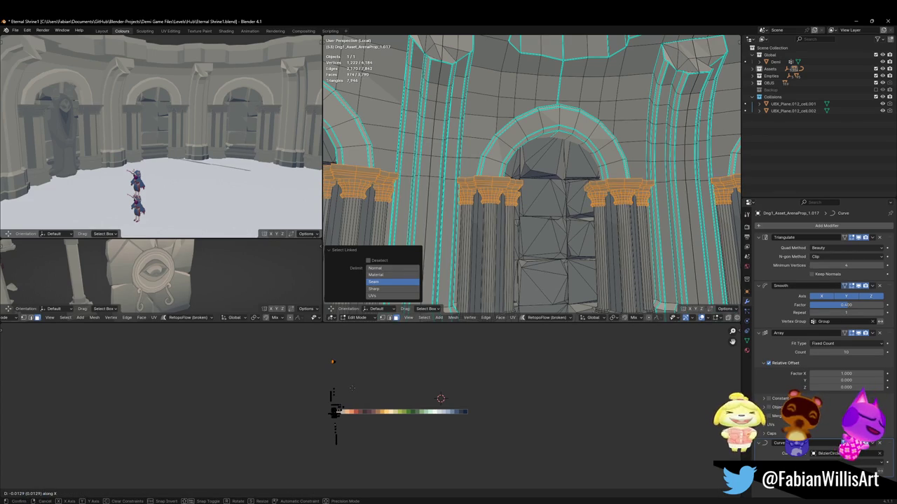
left_click(353, 386)
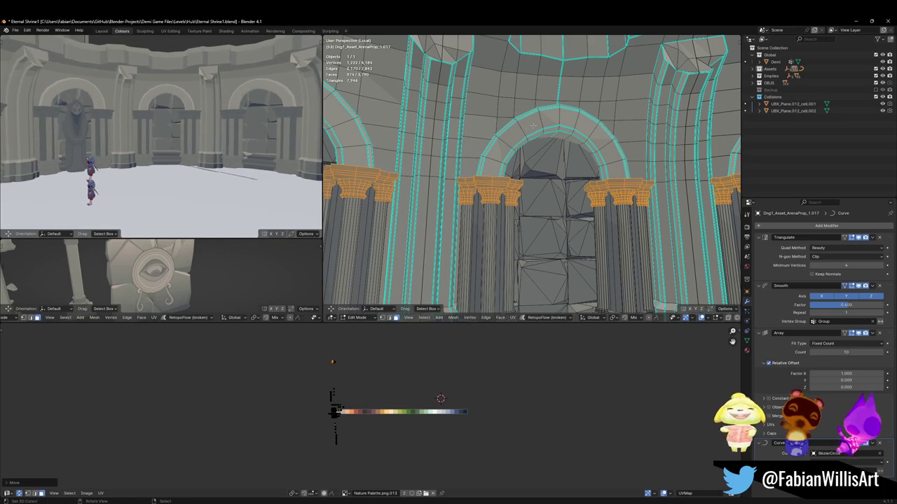
Step: Select the doorway arch and slide its UVs along X to a new palette colour
key("alt+a")
key("l")
key("g")
key("x")
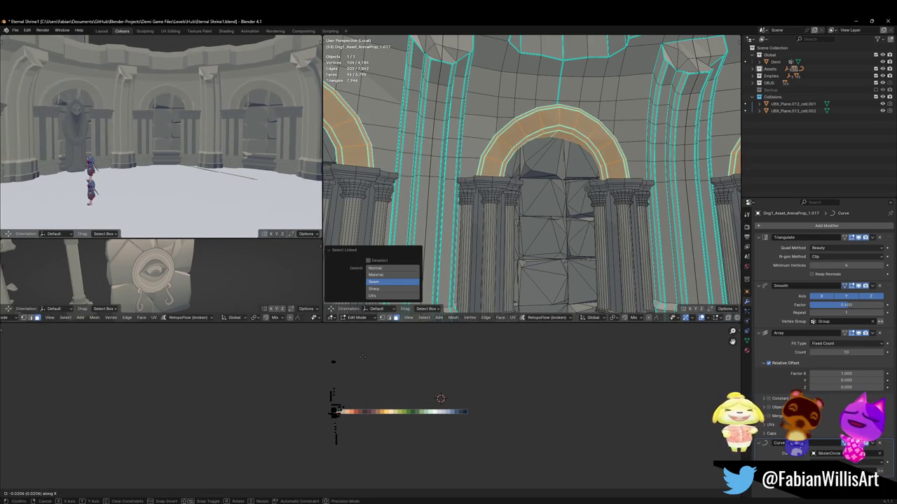
left_click(343, 351)
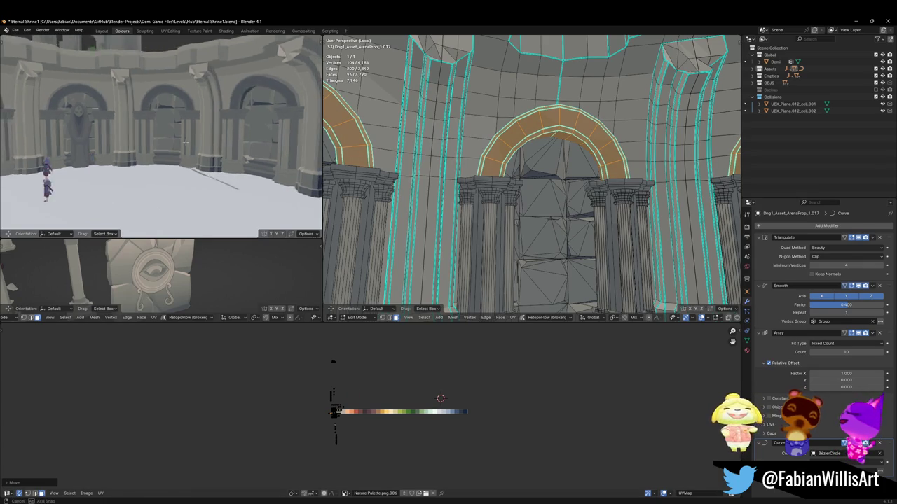
Step: Select one pillar base by its seams and slide its UVs along X to a new palette swatch
middle_click_drag(543, 294, 543, 186, "shift")
key("alt+a")
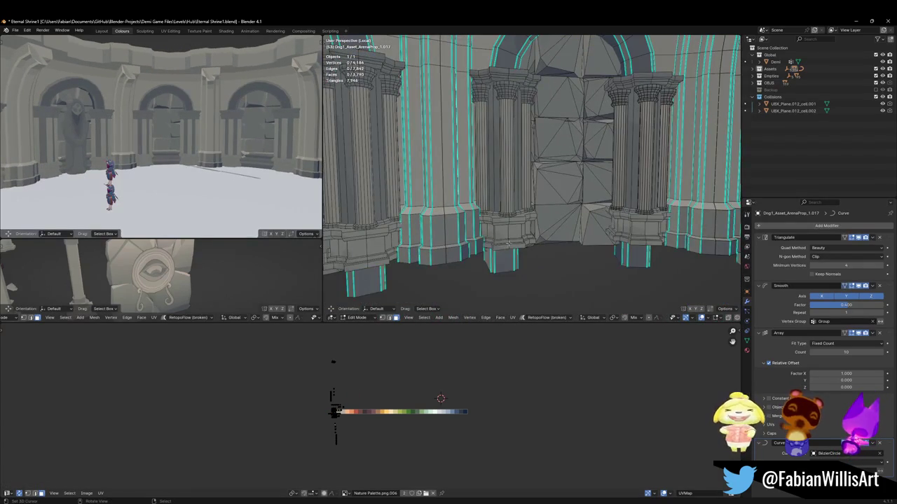
key("l")
key("l")
key("l")
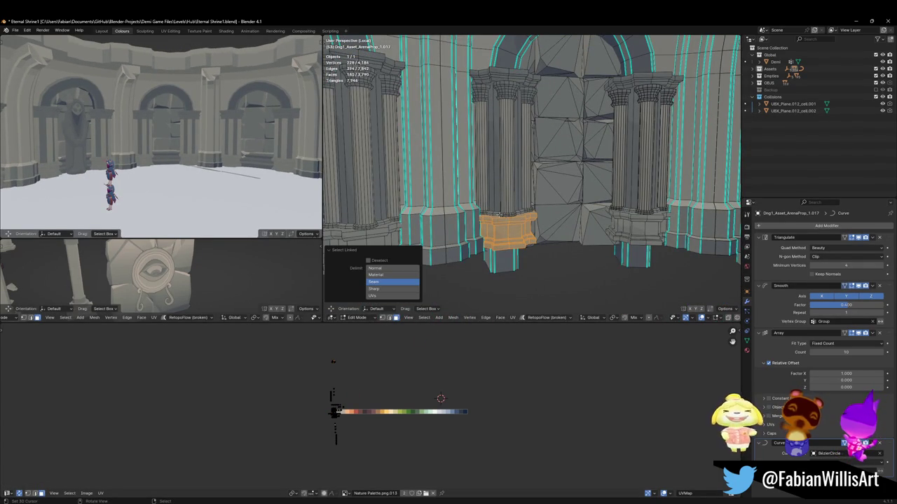
key("g")
key("x")
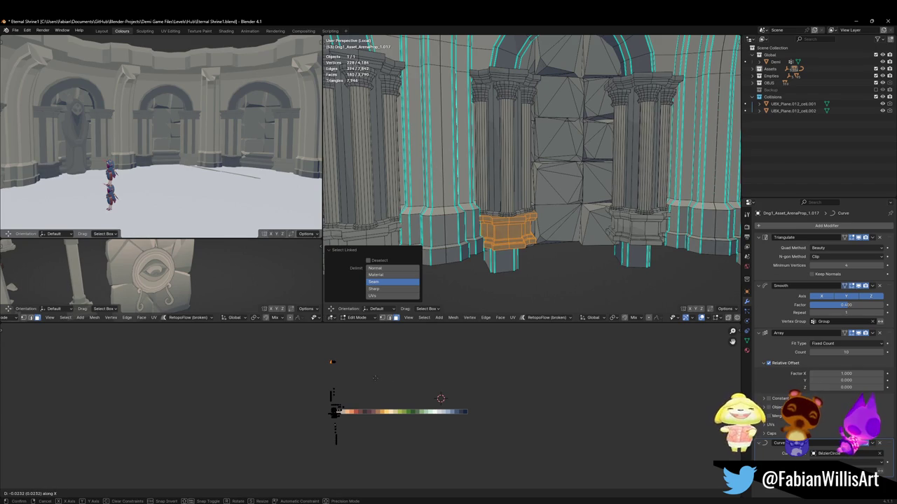
left_click(374, 379)
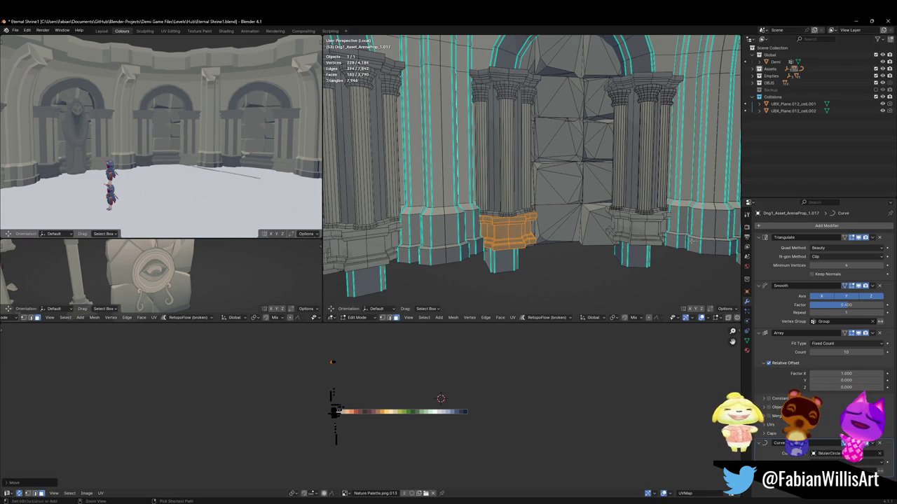
Step: Select two more pillar bases and shift their UVs horizontally to the new palette colour
key("l")
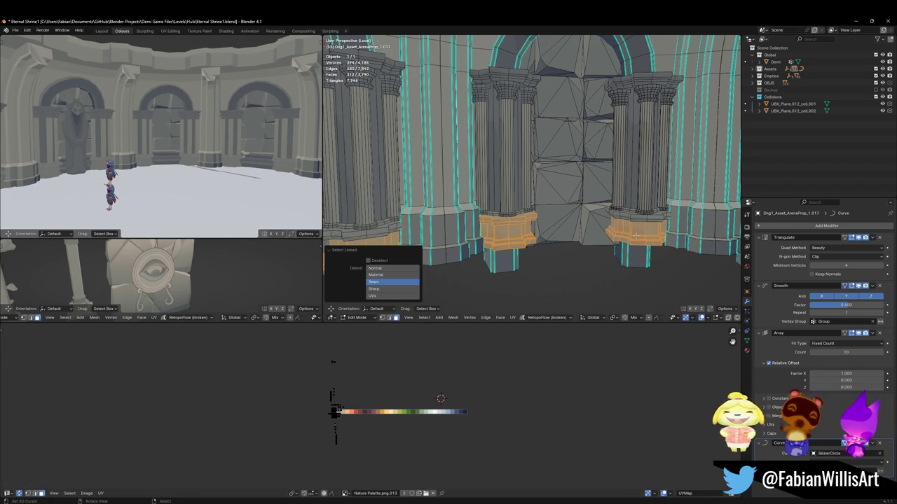
key("ctrl+l")
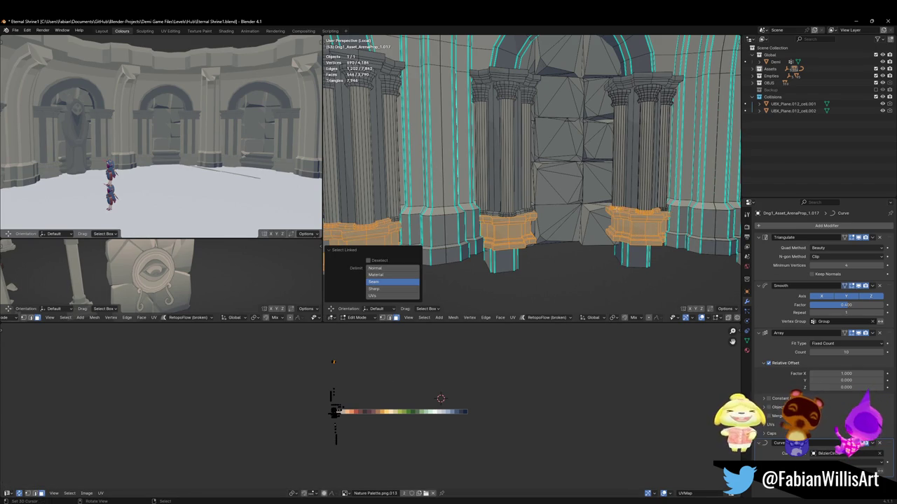
key("g")
key("x")
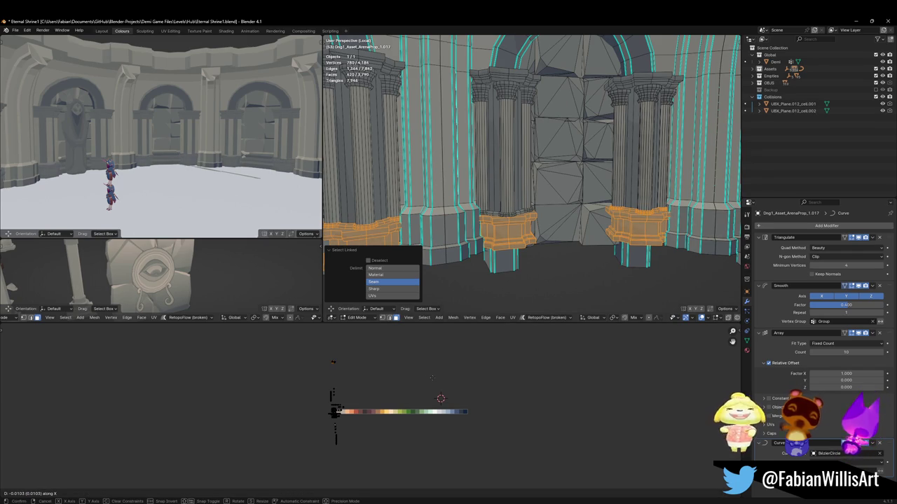
left_click(424, 382)
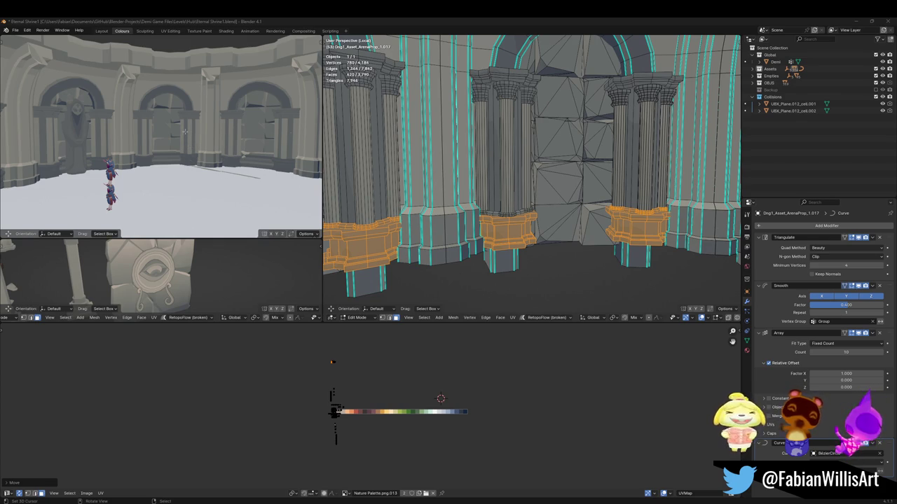
middle_click_drag(159, 143, 189, 143)
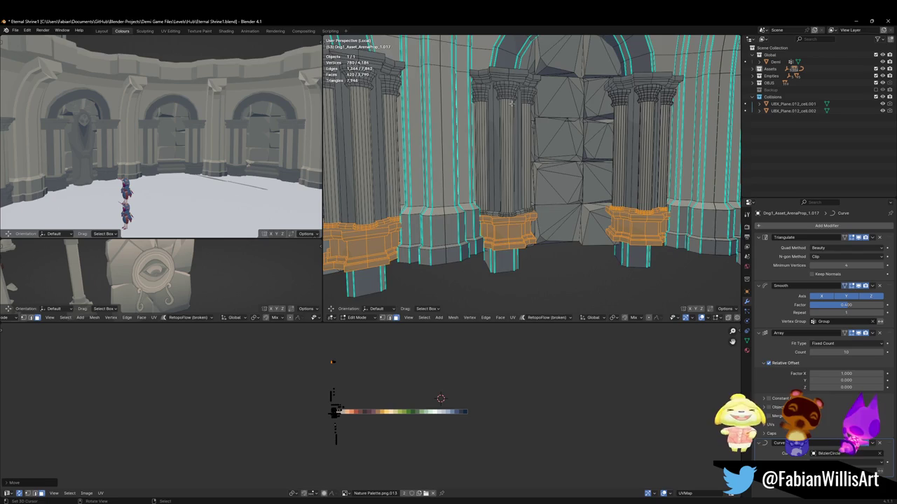
middle_click_drag(515, 91, 491, 126)
Step: Select the connected arch faces and slide their UVs along X to a new palette colour
left_click(437, 210)
key("shift+s")
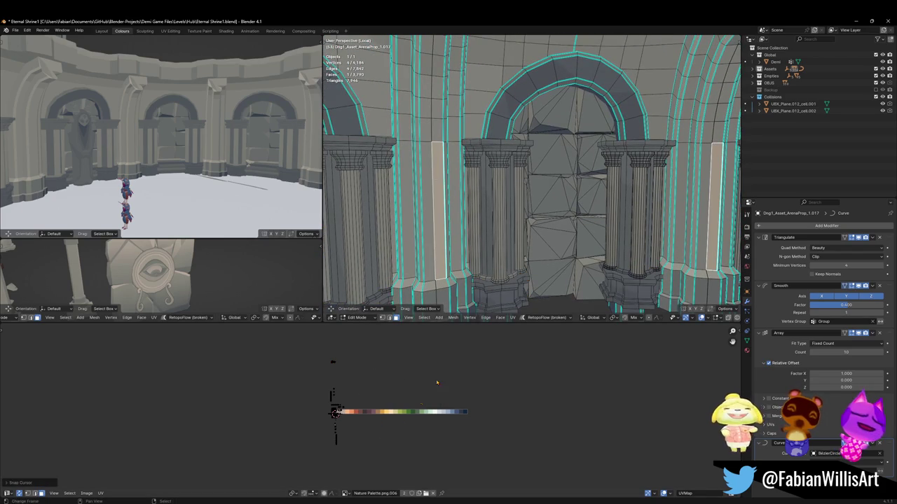
key("alt+a")
key("l")
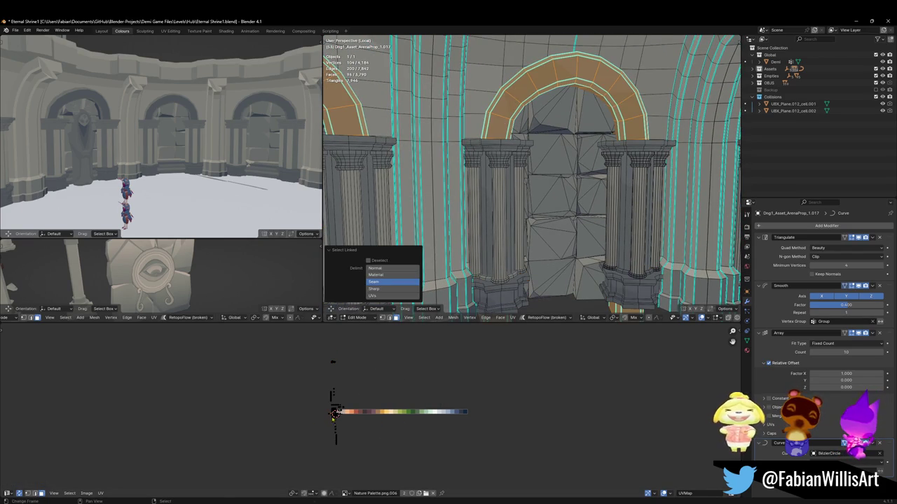
key("g")
key("x")
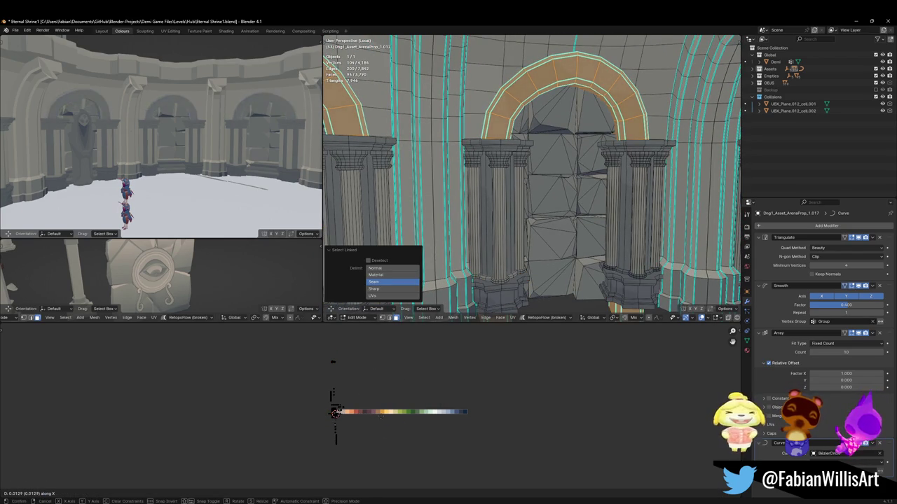
left_click(382, 416)
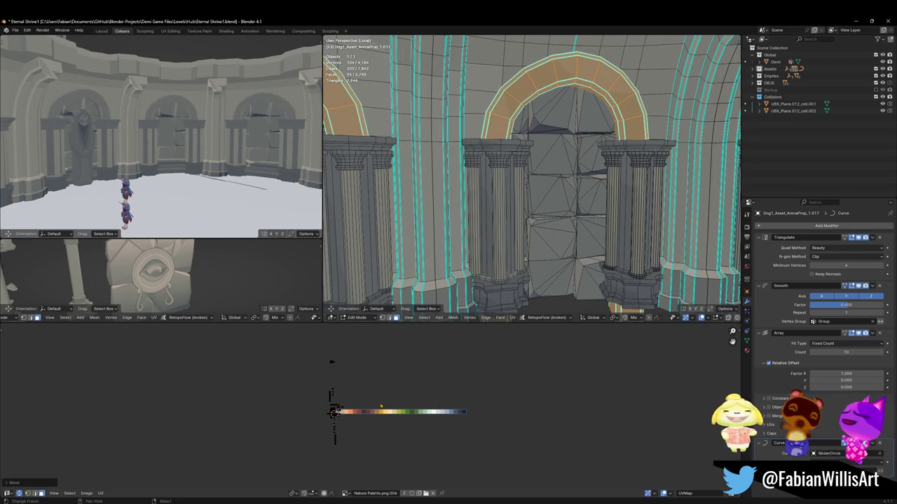
Step: Mirror the arch UVs on X and slide them along the palette again
key("ctrl+m")
key("x")
key("g")
key("x")
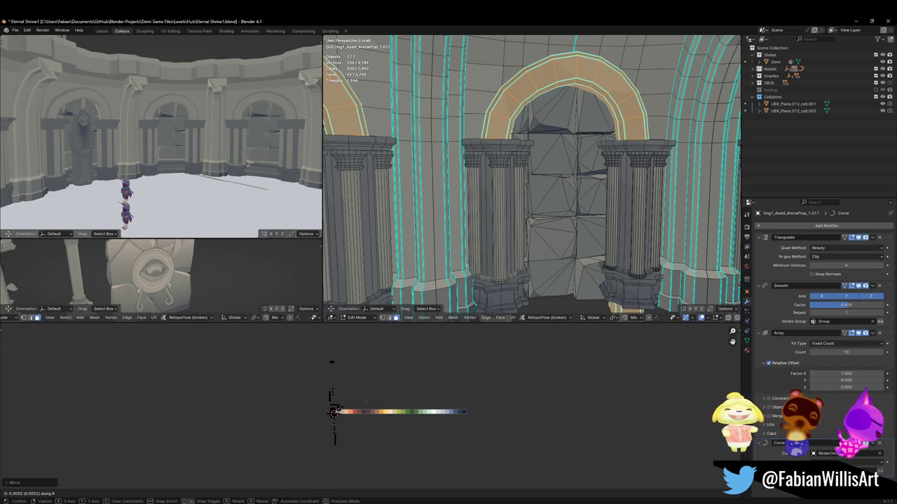
key("Return")
key("alt+a")
key("ctrl+z")
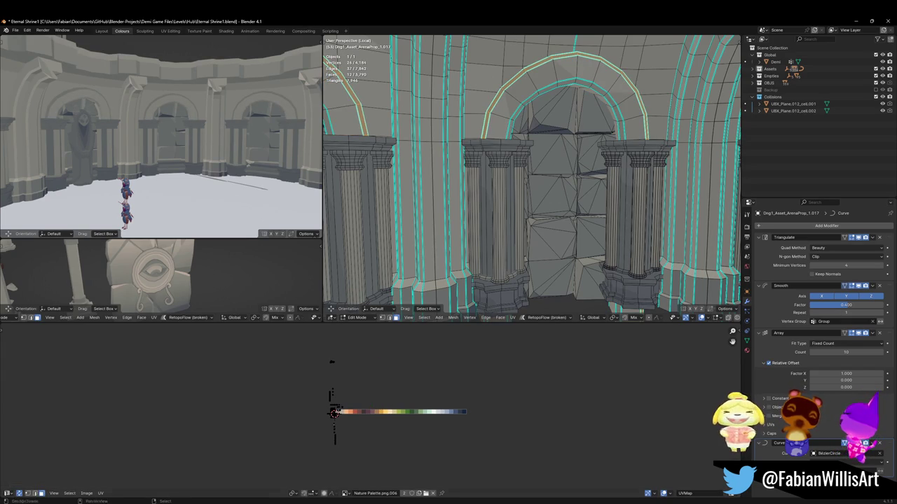
Step: Shift the arch UVs horizontally until they sit on the chosen palette colour
key("g")
key("x")
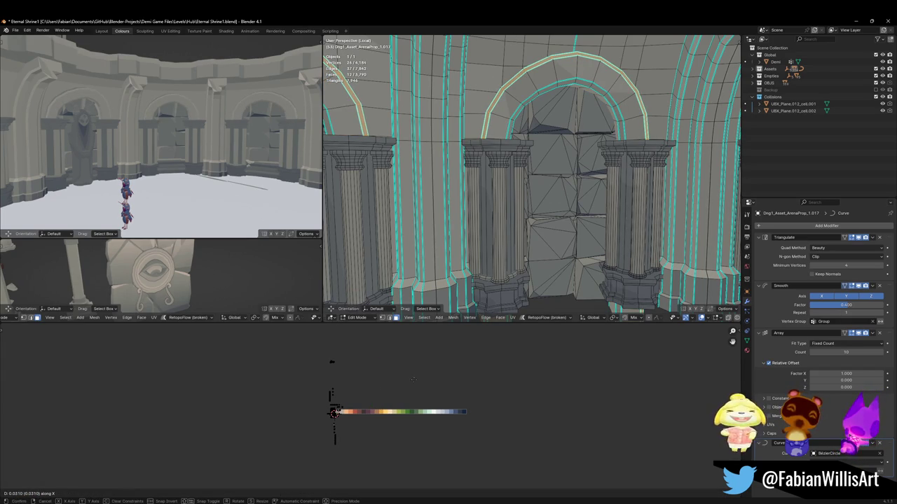
key("Return")
mouse_move(490, 175)
middle_mouse_down()
mouse_move(574, 161)
mouse_move(484, 168)
middle_mouse_up()
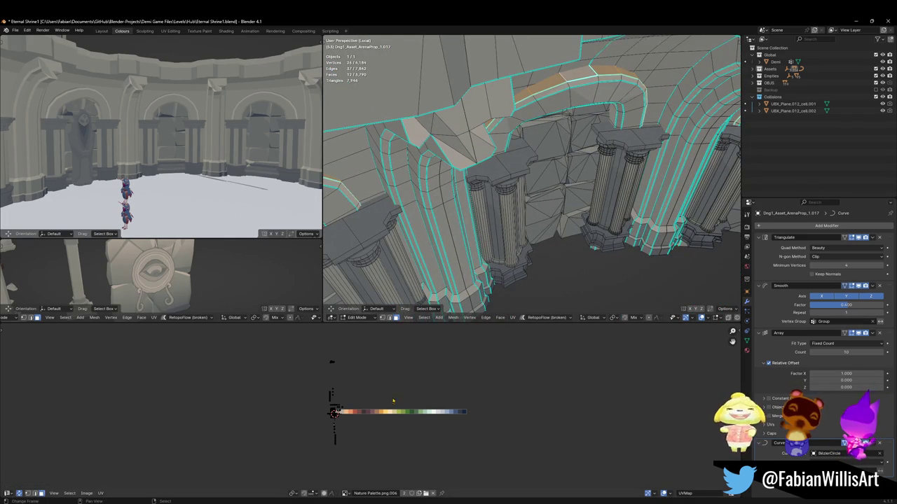
key("g")
key("x")
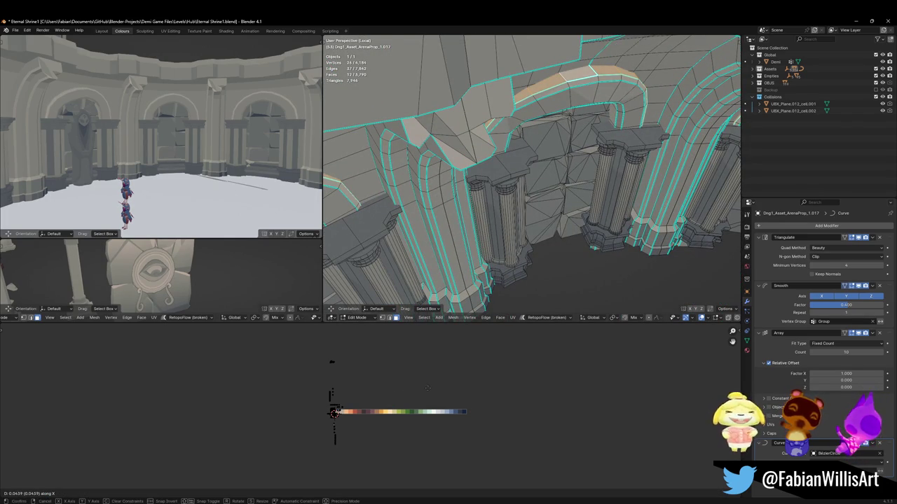
left_click(422, 387)
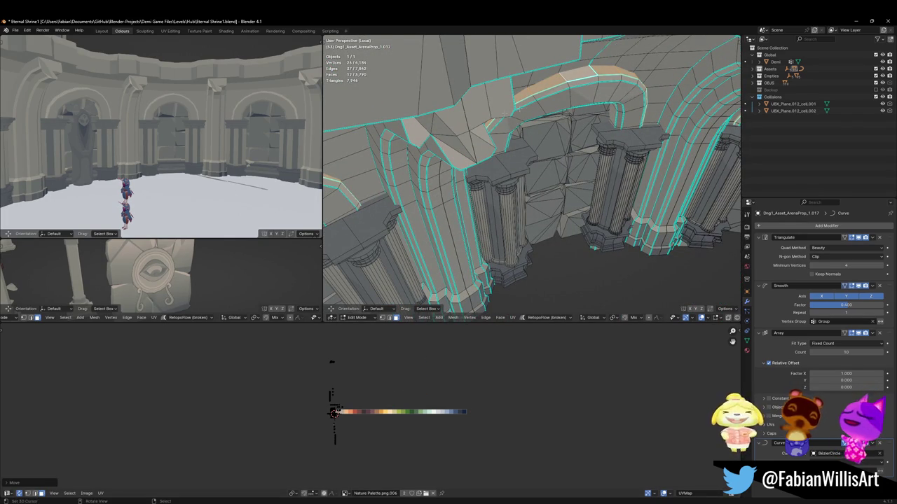
Step: Select the column shafts on every arch and expand the selection to the whole columns
left_click(187, 162)
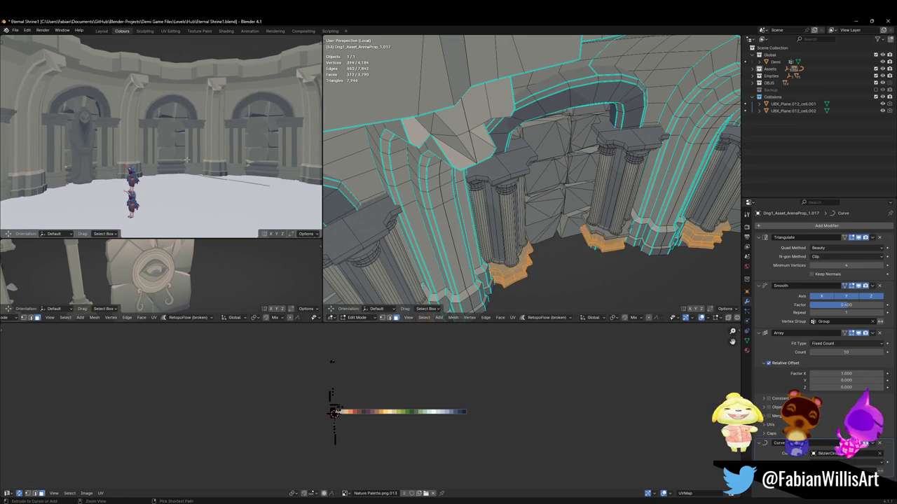
left_click(187, 161)
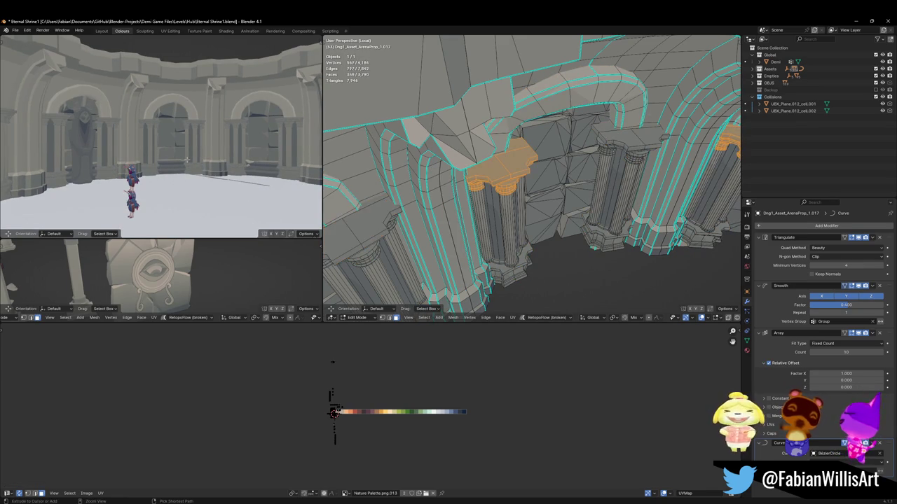
left_click(187, 161)
left_click(187, 161)
left_click(187, 161)
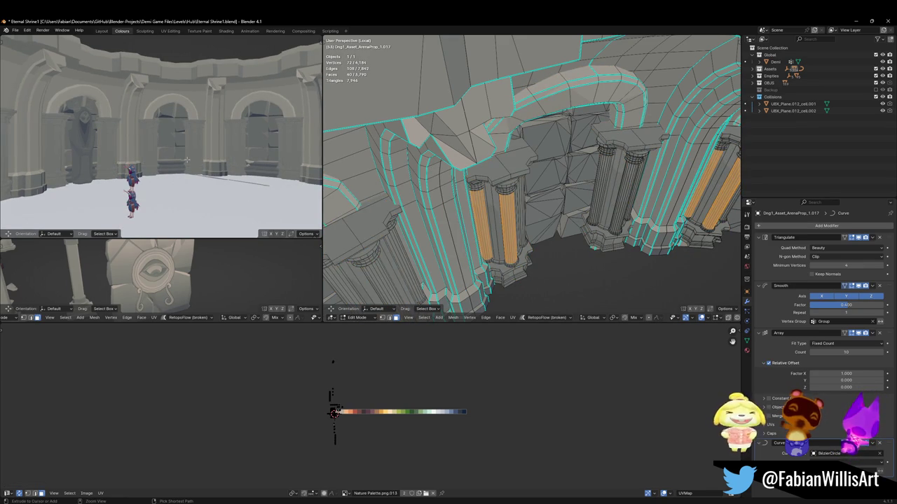
left_click(187, 161)
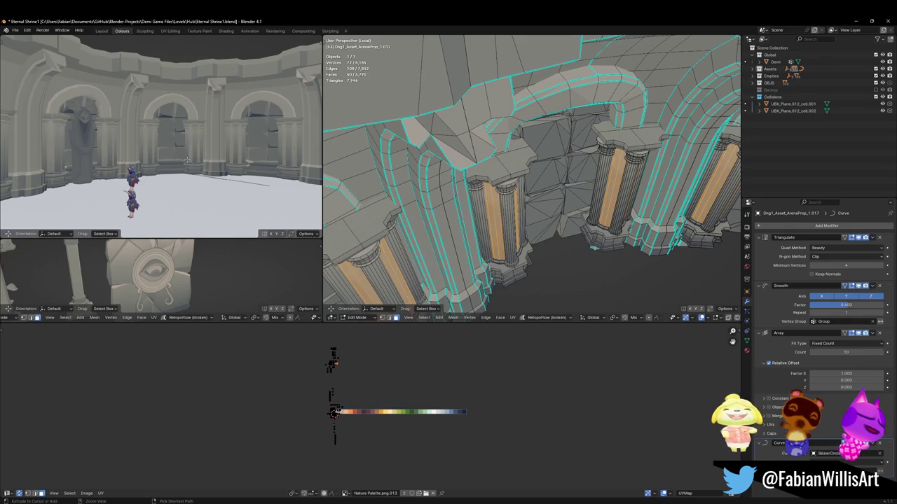
key("ctrl+l")
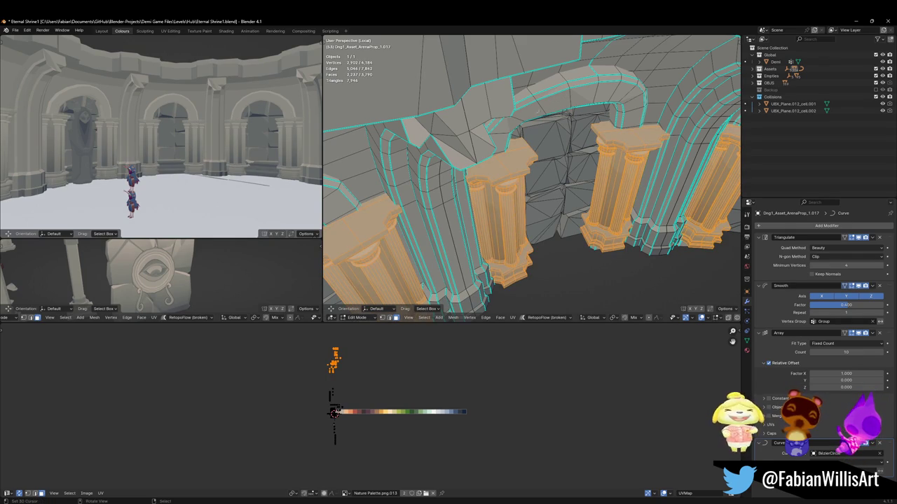
Step: Reselect the arch and nudge its UVs horizontally in several moves to their final palette position
key("alt+a")
key("l")
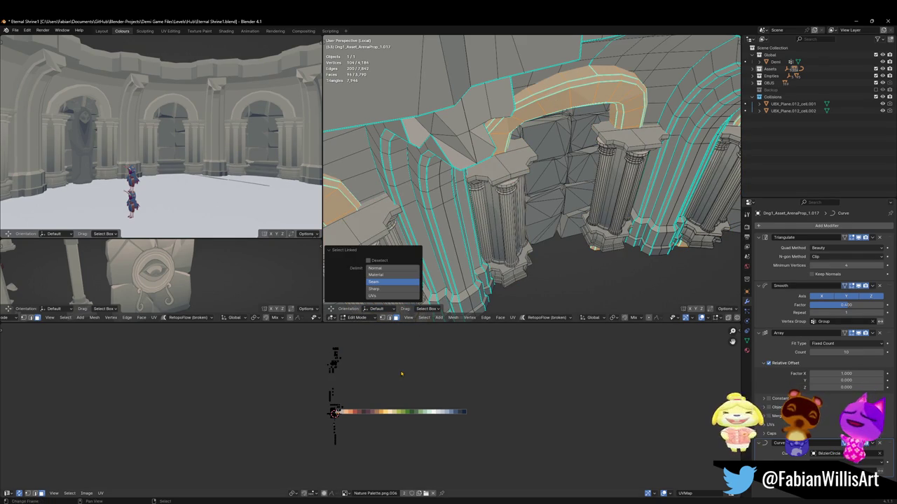
key("g")
key("x")
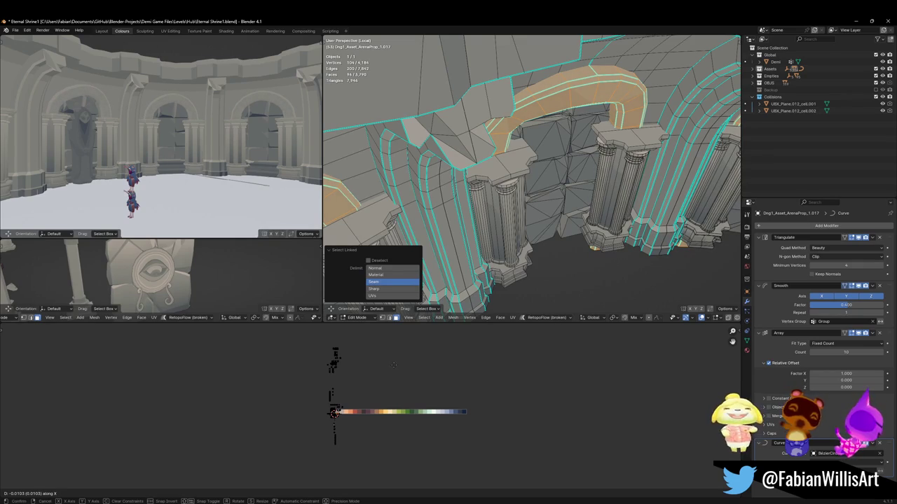
left_click(394, 365)
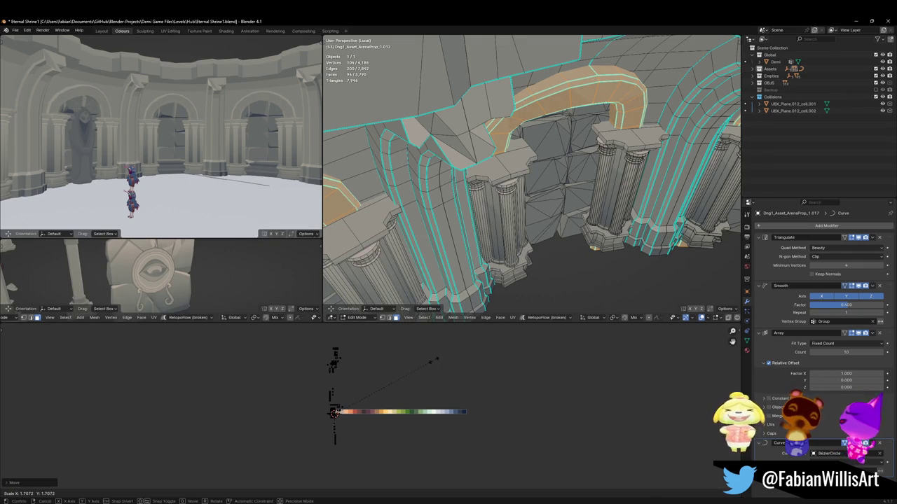
key("g")
key("x")
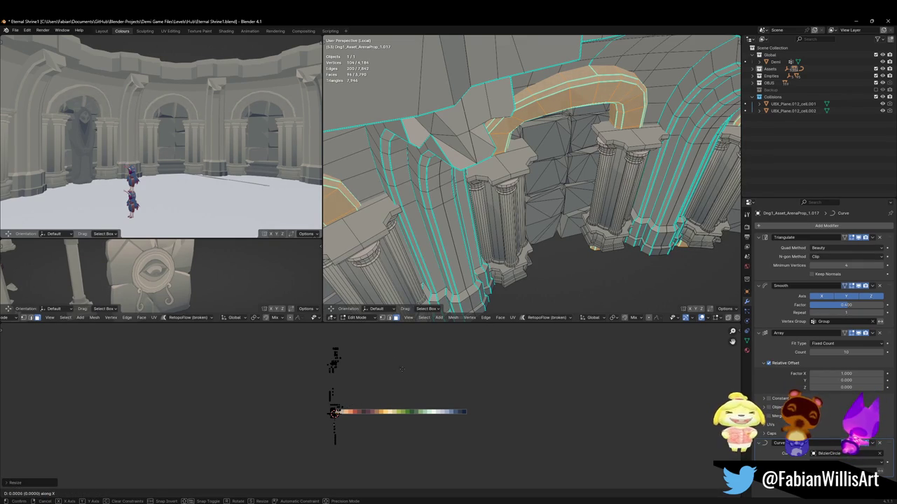
left_click(398, 367)
key("g")
key("x")
left_click(413, 363)
key("x")
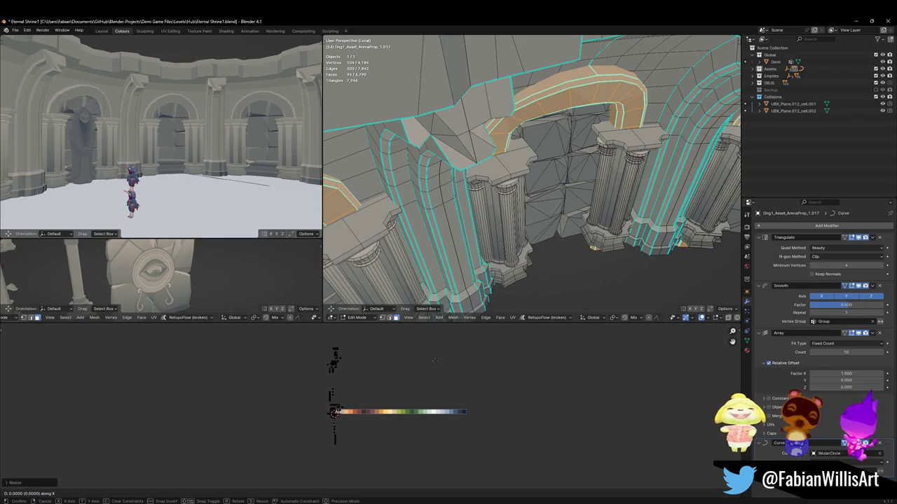
left_click(437, 361)
Step: Save the file, then box-select the pillar UVs and slide them to a new palette colour
key("alt+a")
key("ctrl+s")
key("a")
key("alt+a")
left_click_drag(310, 329, 359, 374)
key("g")
key("x")
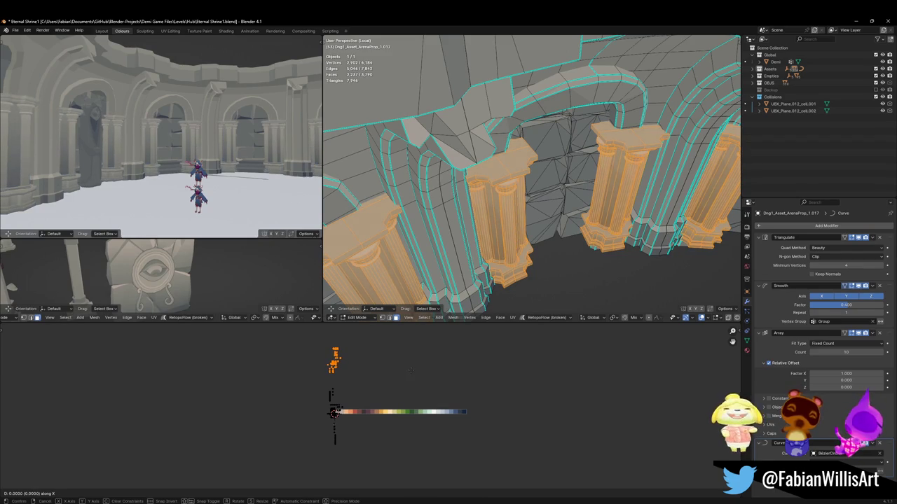
left_click(408, 374)
Step: Select the pillar faces, then move and scale their UVs onto the orange palette swatch
key("alt+a")
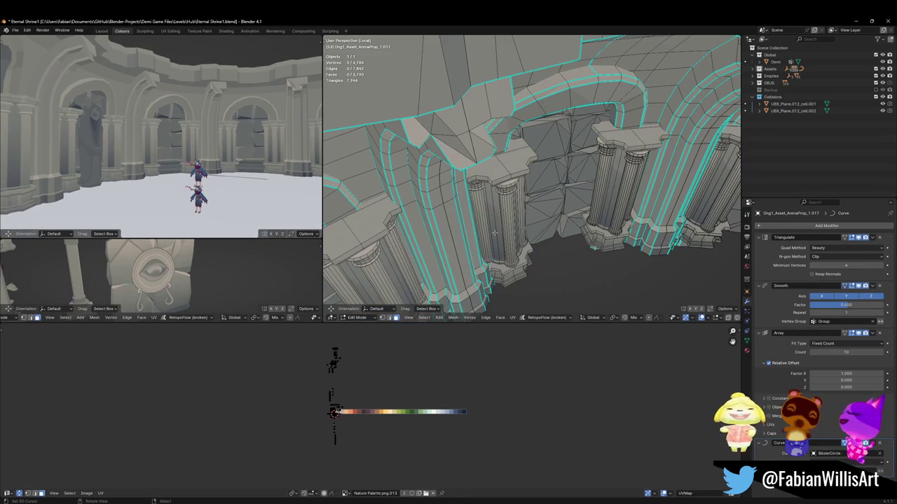
key("l")
key("l")
key("g")
key("x")
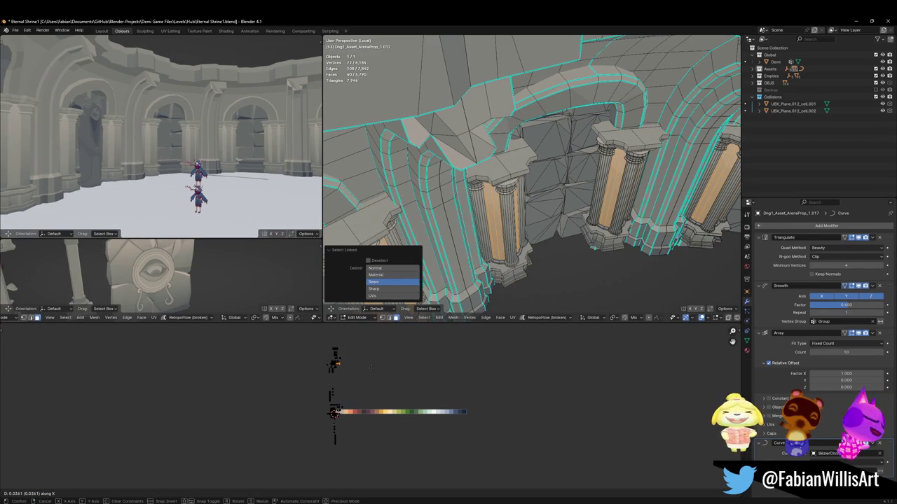
left_click(372, 367)
key("s")
left_click(348, 363)
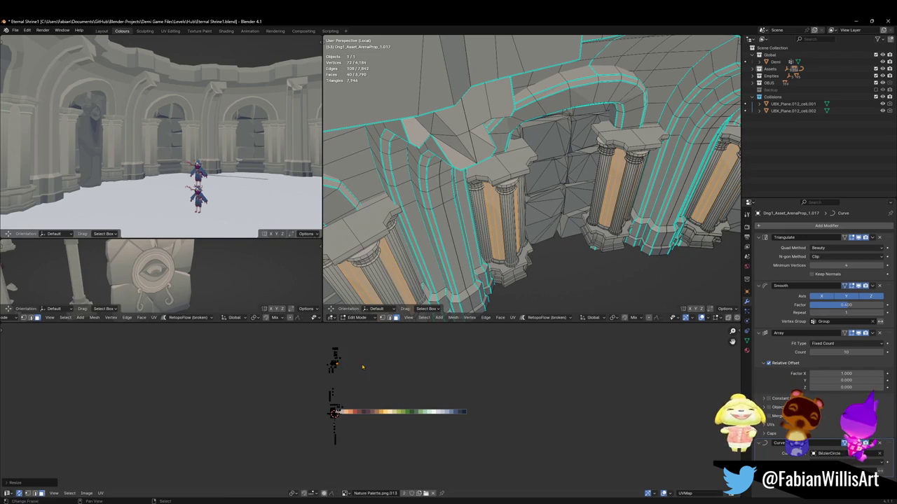
key("g")
key("x")
left_click(366, 343)
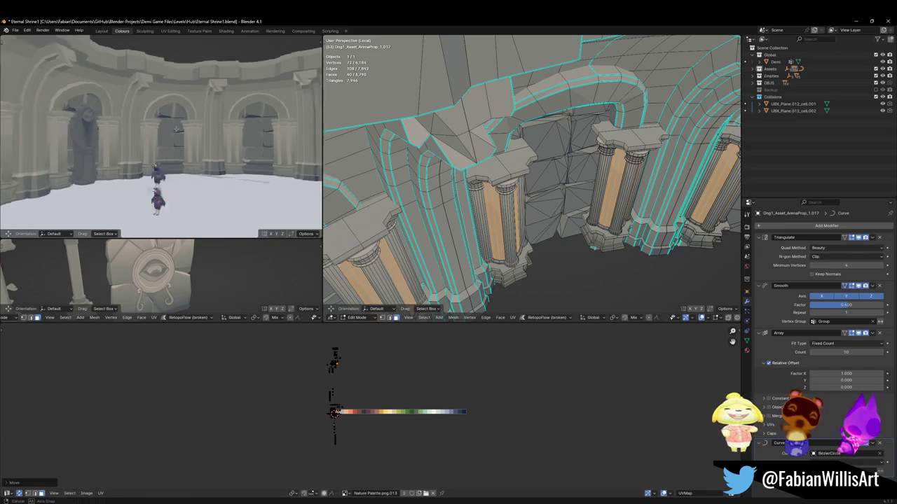
key("s")
left_click(358, 357)
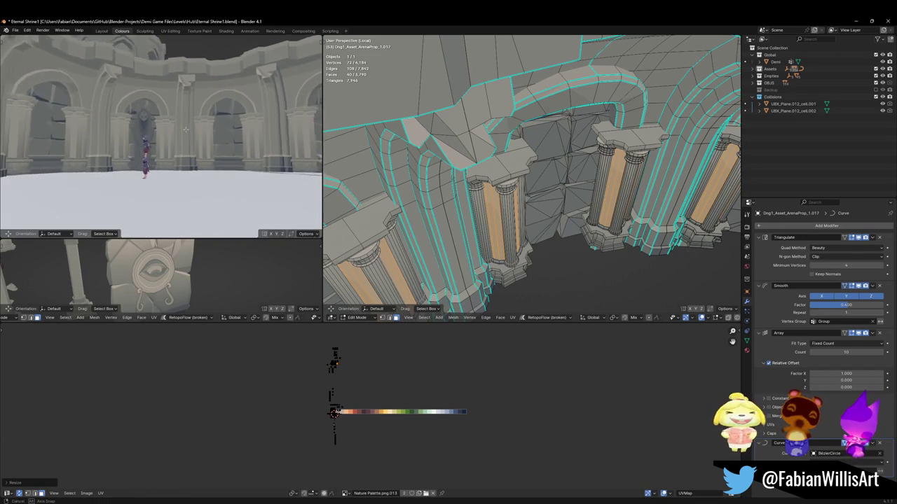
Step: Slide the owl statue's UVs along X and scale them onto new palette colours
key("ctrl+z")
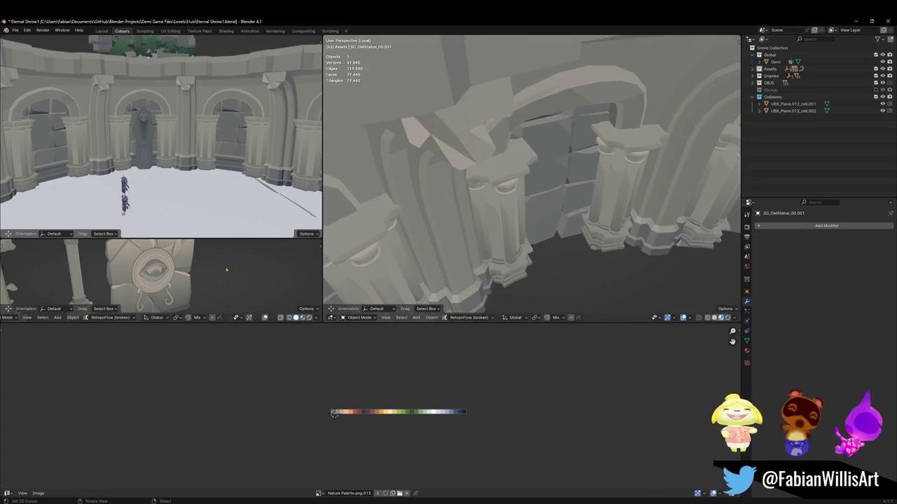
key("g")
key("x")
left_click(369, 392)
key("s")
left_click(432, 387)
key("g")
key("x")
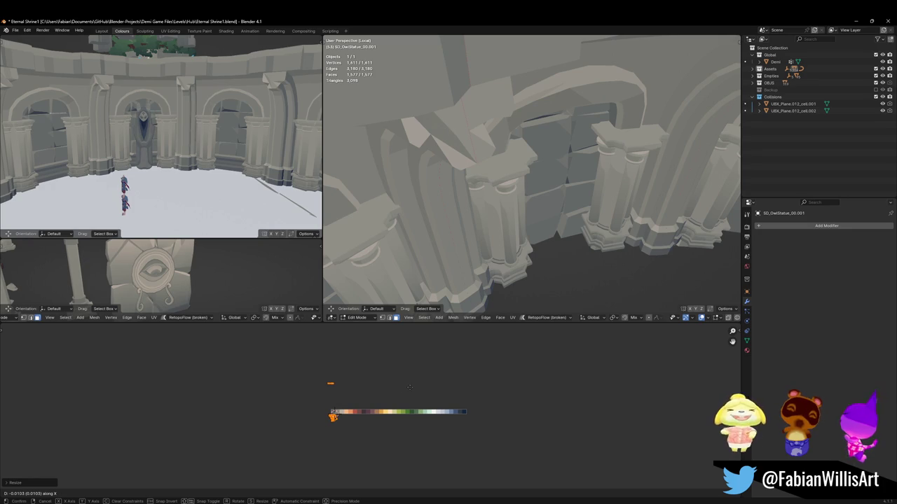
left_click(410, 387)
scroll(199, 143, "up", 5)
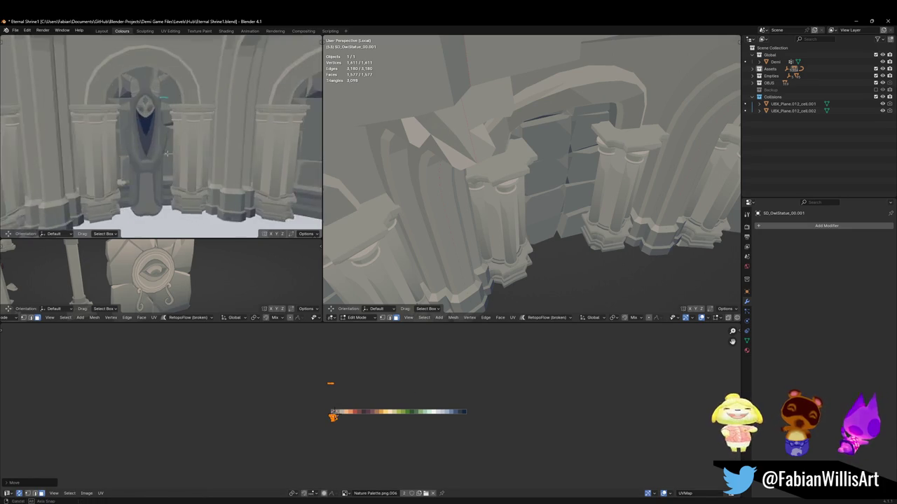
scroll(199, 143, "down", 3)
scroll(199, 144, "down", 2)
Step: Return to Object Mode and resize the owl statue within the shrine
key("Tab")
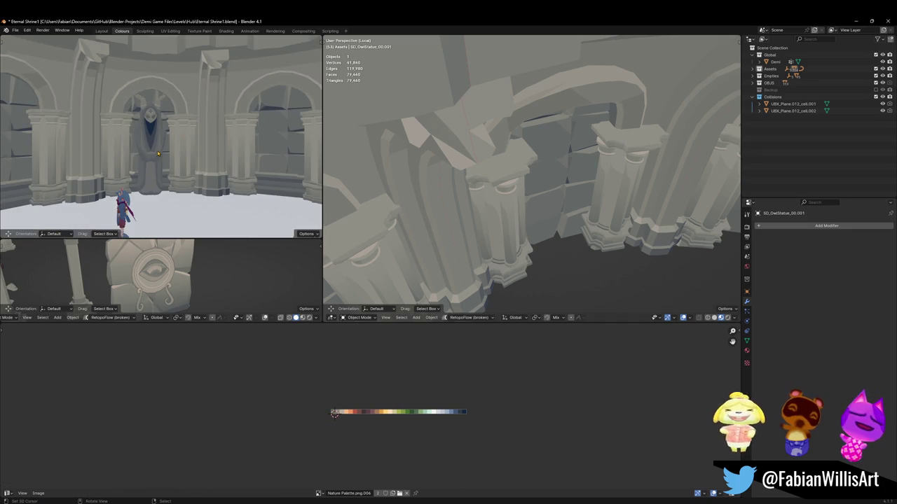
key("s")
left_click(152, 158)
mouse_move(153, 157)
middle_mouse_down()
mouse_move(197, 160)
mouse_move(181, 139)
mouse_move(178, 151)
middle_mouse_up()
Step: Box-select the doorway pillars' UV islands on the arena prop and delete their vertices
left_click(178, 150)
key("Tab")
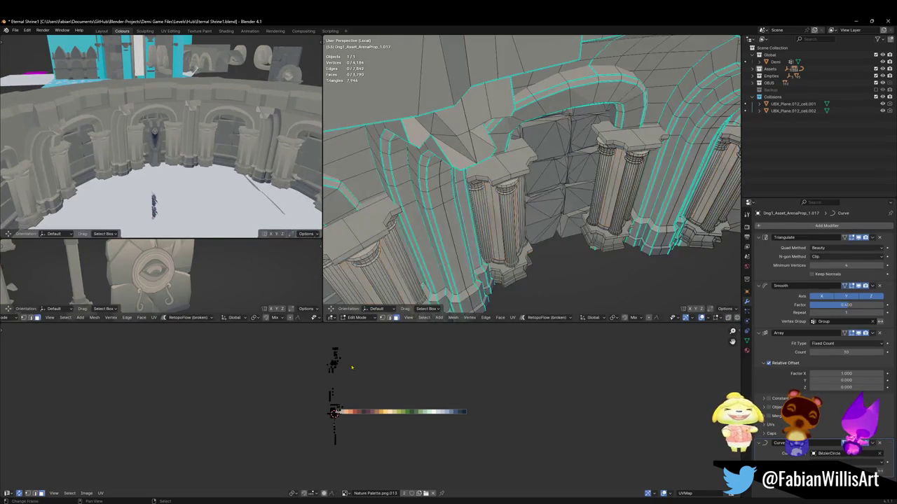
left_click_drag(323, 343, 379, 383)
left_click(378, 383)
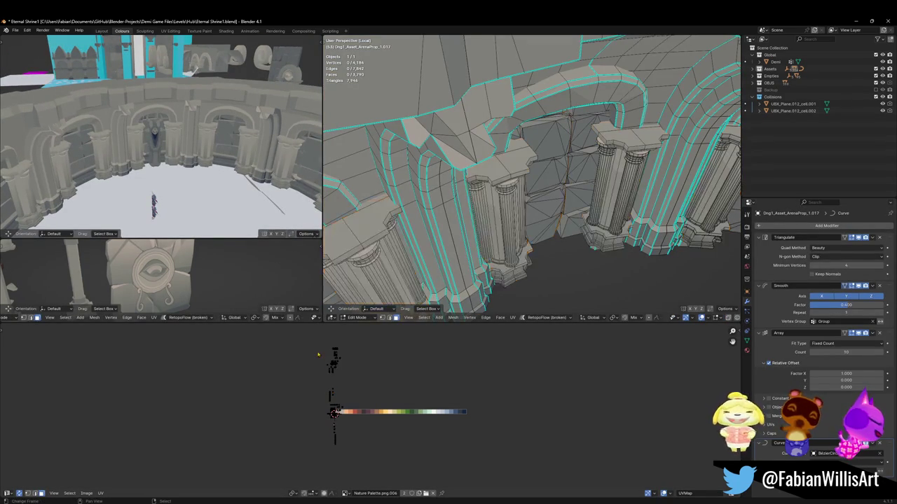
left_click_drag(311, 335, 356, 381)
key("x")
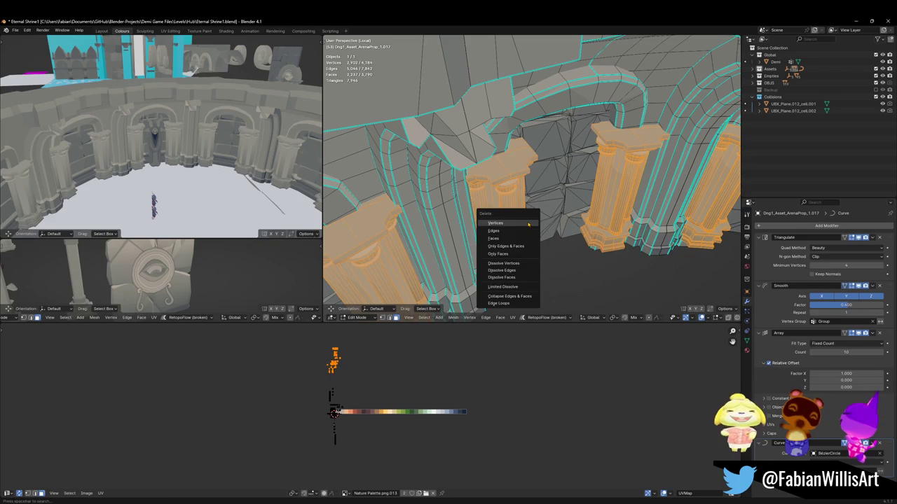
left_click(524, 223)
mouse_move(202, 138)
middle_mouse_down()
mouse_move(175, 147)
mouse_move(199, 141)
middle_mouse_up()
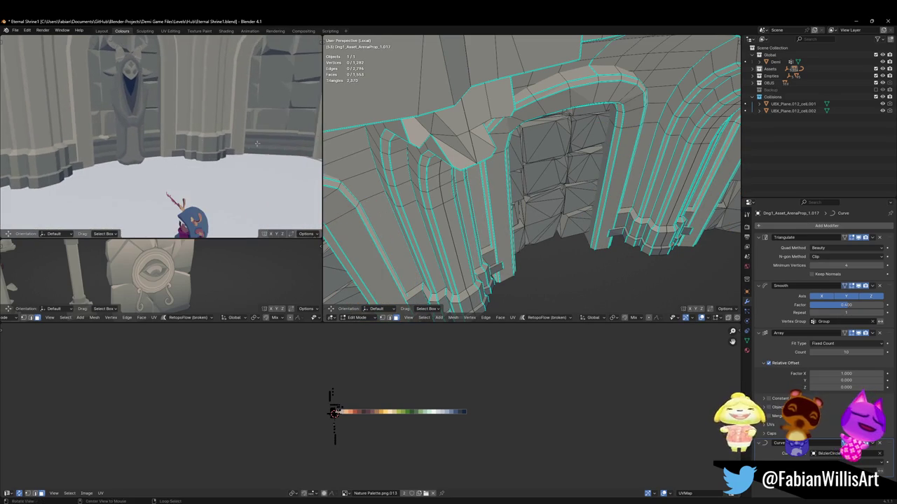
scroll(563, 239, "down", 2)
key("KP_Divide")
key("Tab")
Step: Select the curved floor ring object and enter Edit Mode on it
left_click(566, 93)
key("g")
key("Escape")
key("Tab")
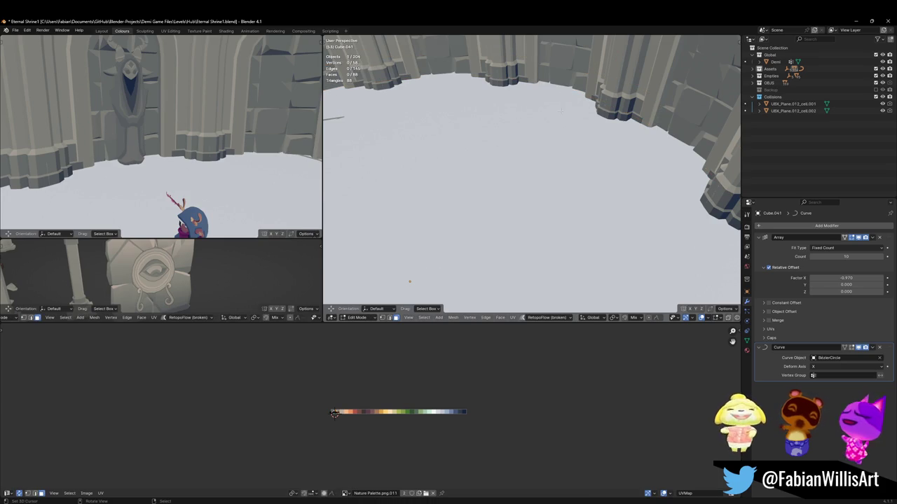
Step: Enable the Curve modifier's edit-mode display and move the ring geometry -0.9373 m along Y
left_click(845, 348)
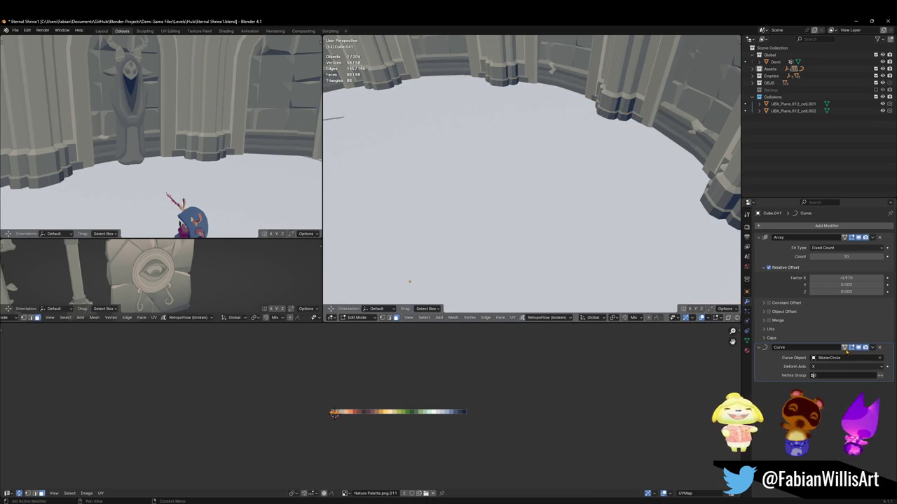
left_click(845, 349)
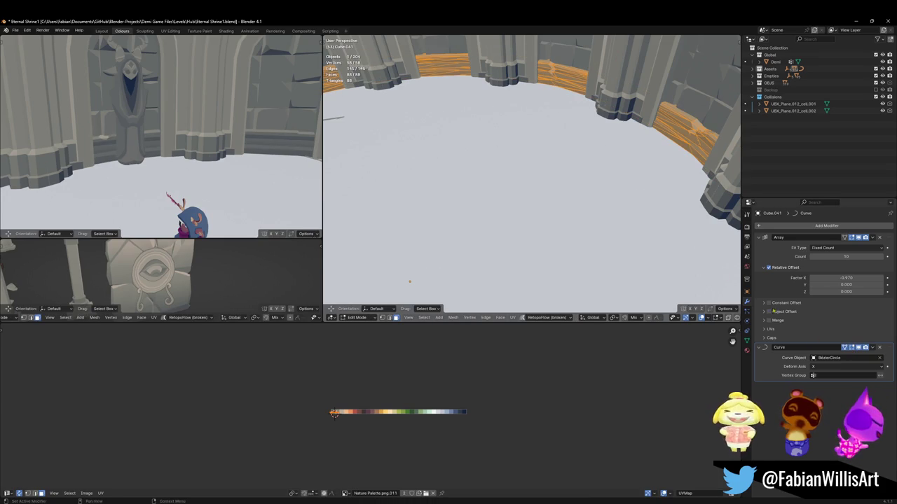
key("g")
key("x")
key("y")
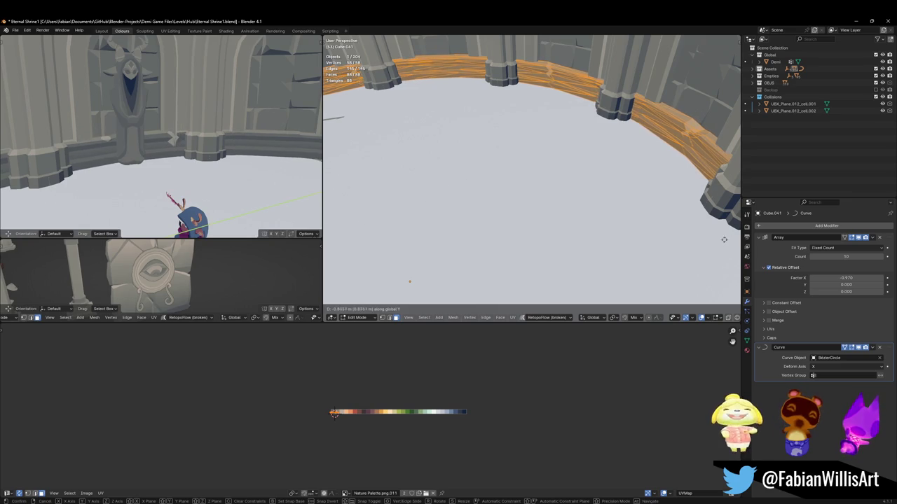
left_click(619, 260)
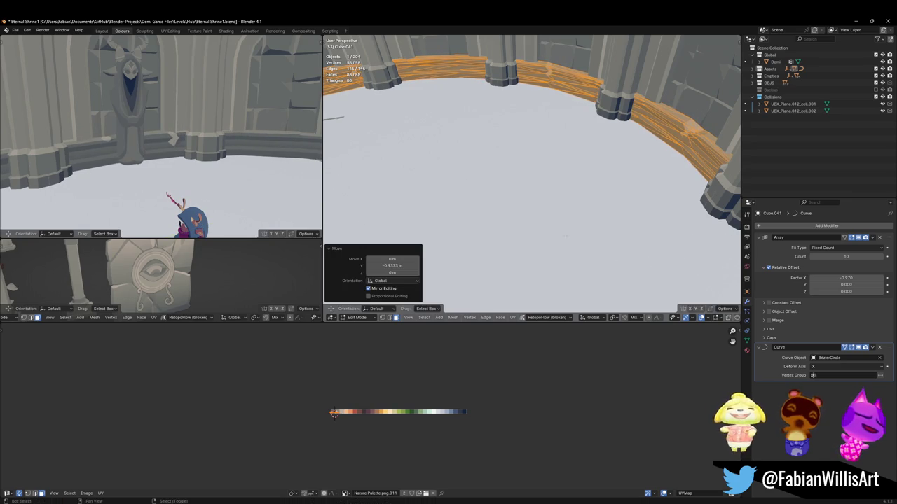
middle_click_drag(170, 138, 164, 142)
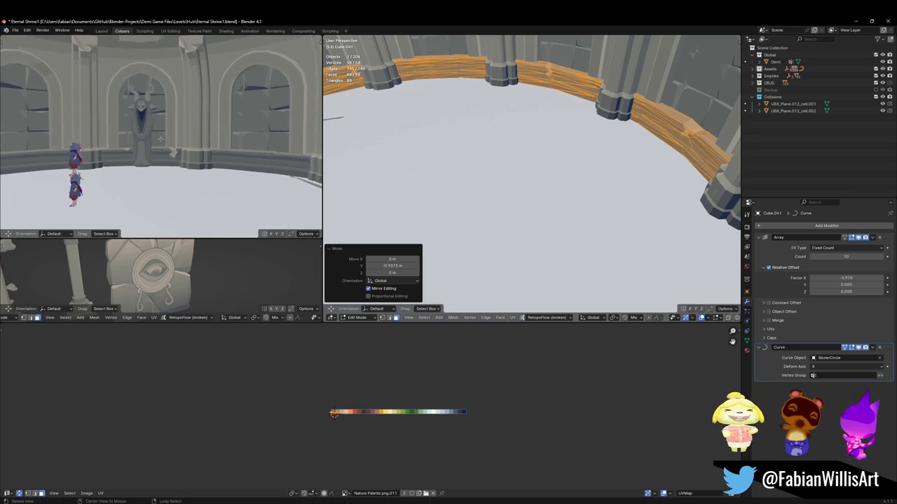
key("Tab")
mouse_move(519, 148)
middle_mouse_down()
mouse_move(529, 140)
mouse_move(559, 159)
middle_mouse_up()
scroll(559, 158, "down", 5)
mouse_move(87, 135)
middle_mouse_down()
mouse_move(174, 131)
mouse_move(172, 150)
middle_mouse_up()
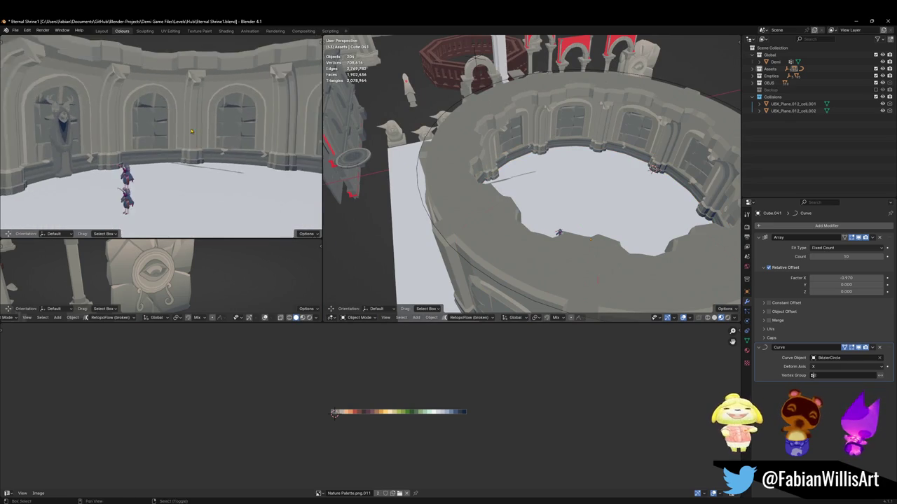
Step: Delete one floor piece from the arena and select the wooden floor ring
middle_click_drag(164, 155, 151, 133)
scroll(150, 131, "up", 4)
scroll(150, 131, "up", 2)
scroll(150, 131, "down", 6)
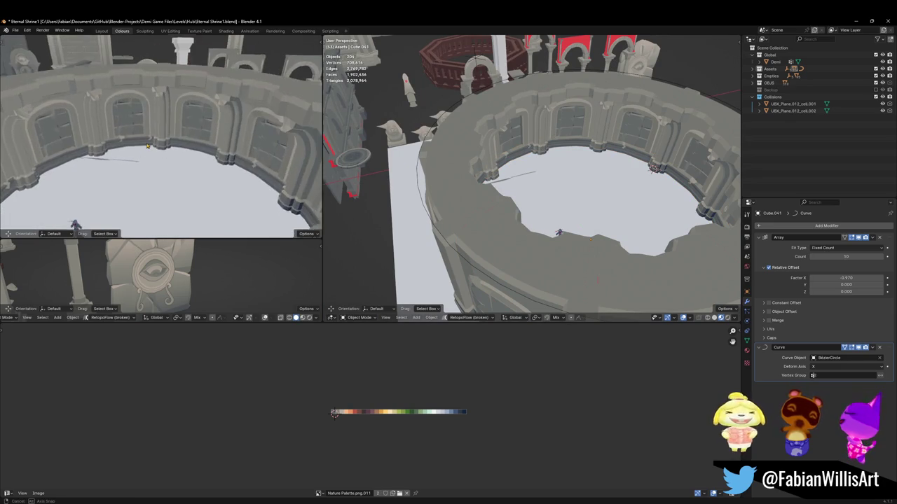
middle_click_drag(152, 140, 149, 147)
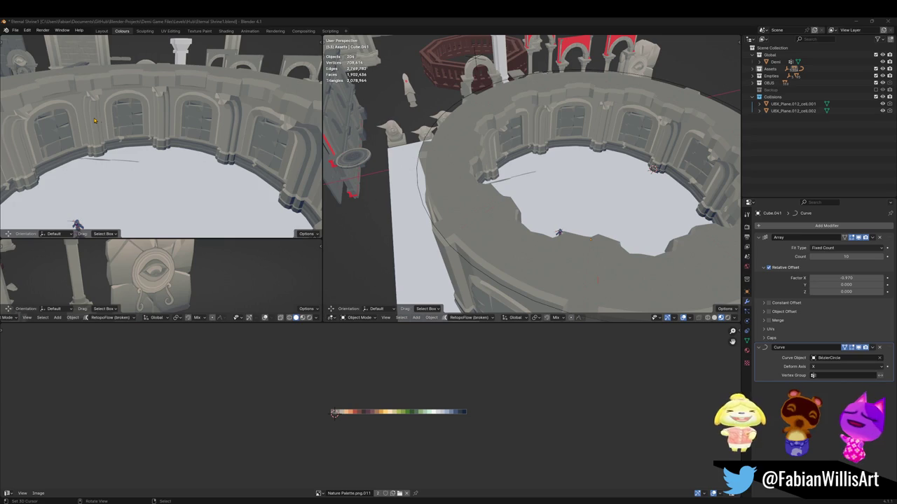
key("Delete")
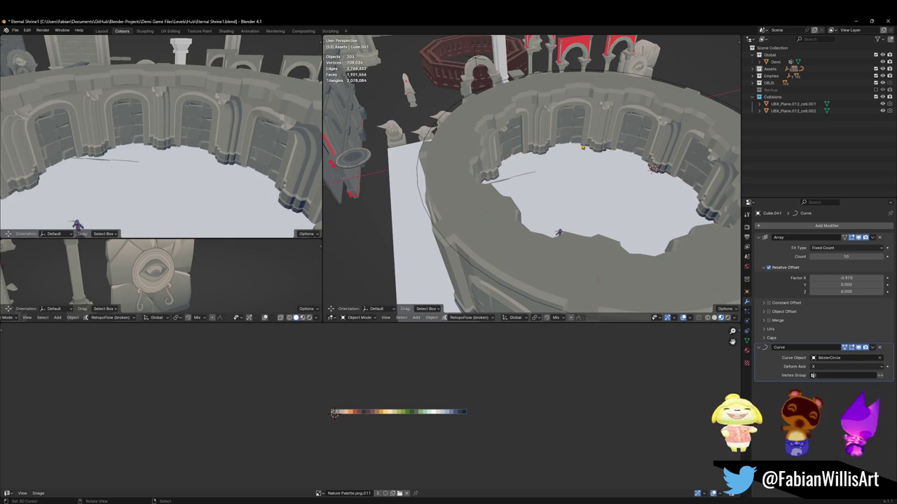
mouse_move(141, 152)
middle_mouse_down()
mouse_move(149, 133)
mouse_move(158, 147)
middle_mouse_up()
left_click(158, 146)
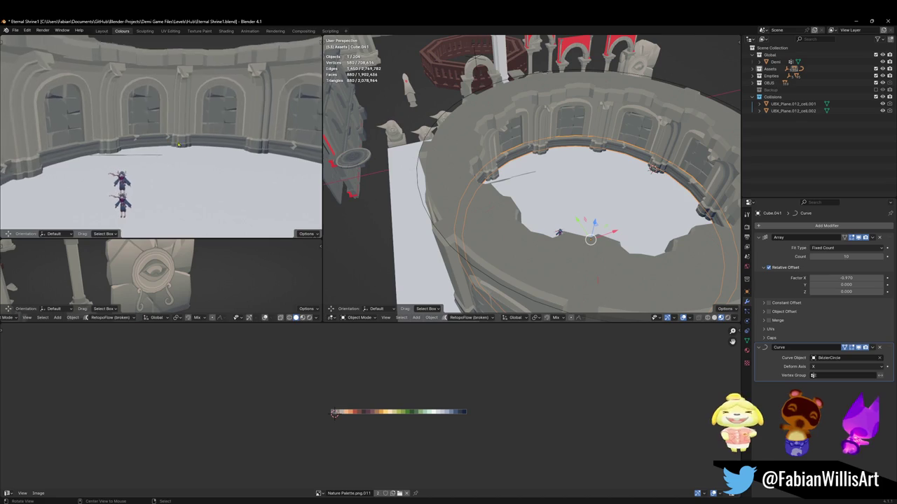
middle_click_drag(149, 147, 149, 169, "shift")
Step: Walk through the arena in first person, save Eternal Shrine1.blend, and switch to File Explorer
key("shift+grave")
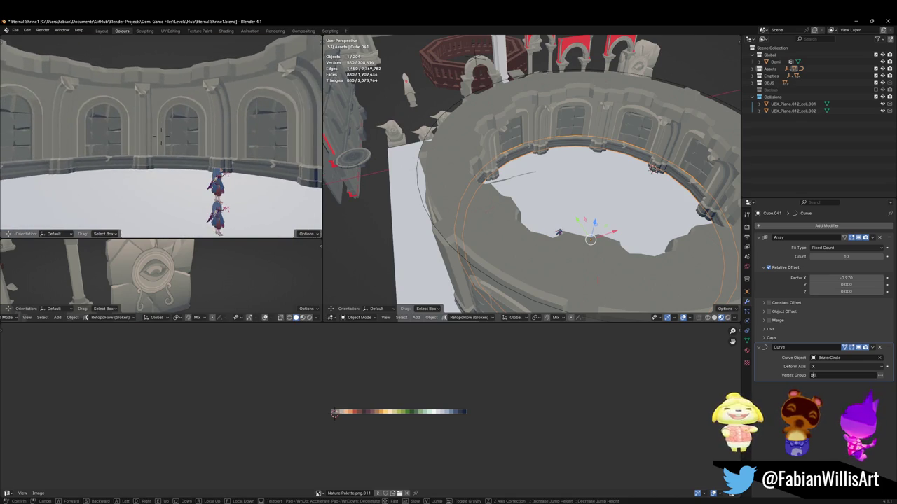
left_click(152, 165)
key("ctrl+s")
scroll(607, 120, "down", 3)
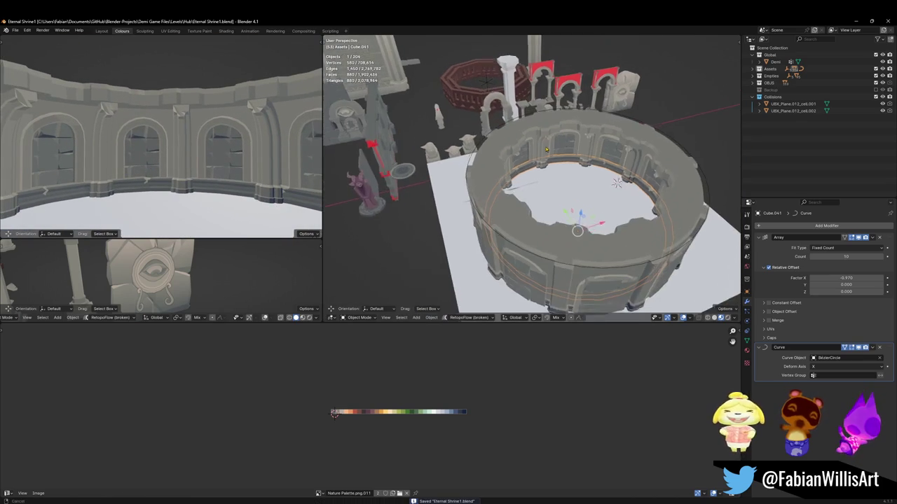
key("alt+Tab")
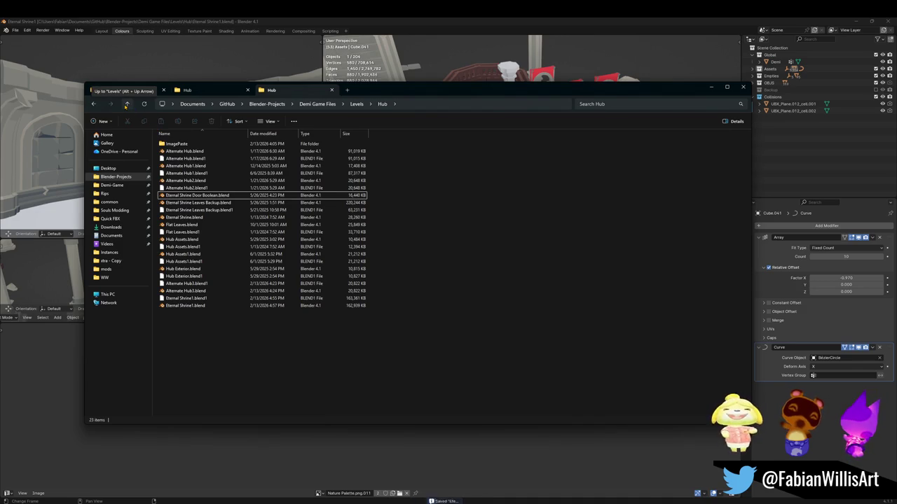
Step: Go up to Demi Game Files, look into Asset Library, then open the Levels folder
left_click(127, 103)
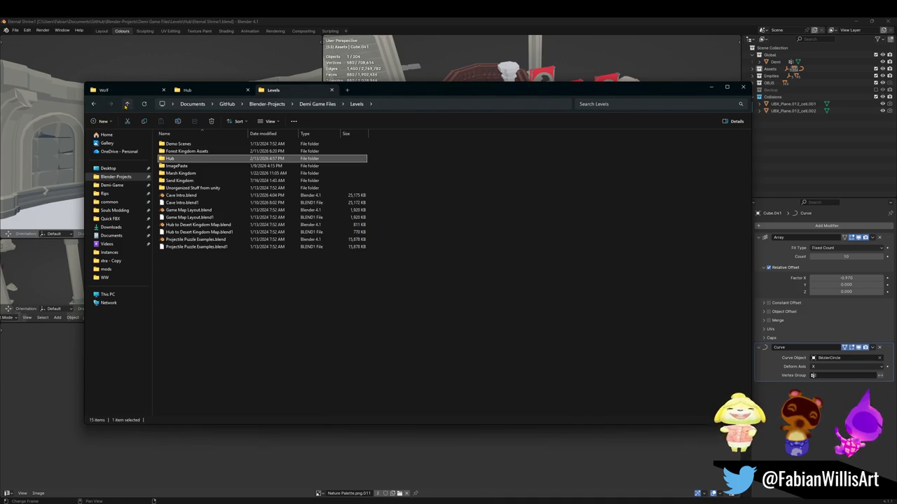
left_click(127, 103)
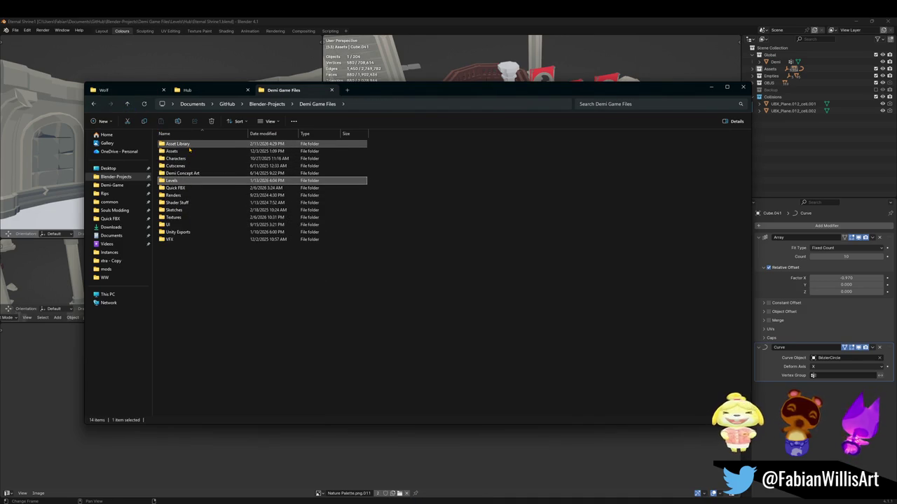
double_click(183, 144)
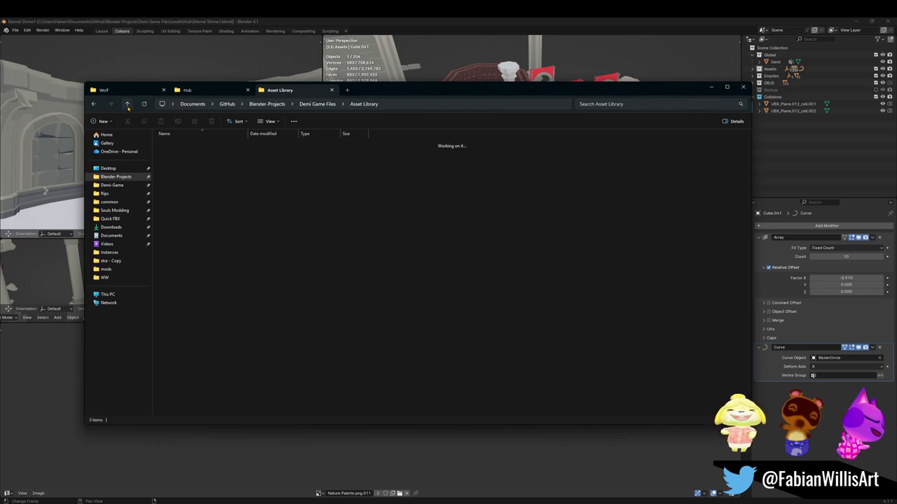
left_click(127, 104)
double_click(193, 171)
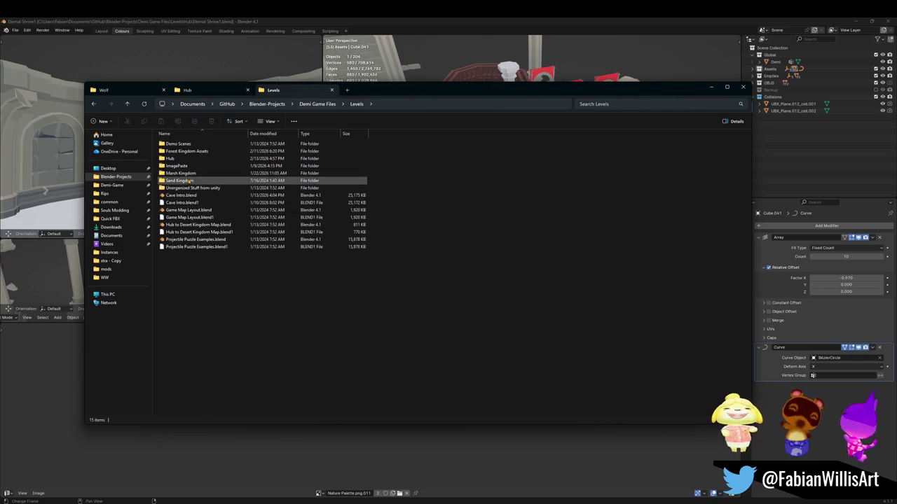
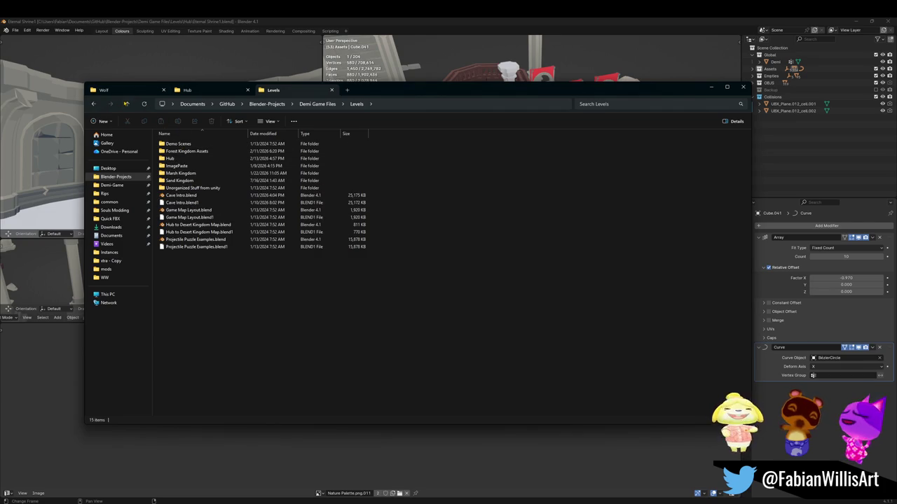
Step: Go up from Levels into Assets, then Desert Assets, and browse its contents
left_click(127, 103)
double_click(192, 152)
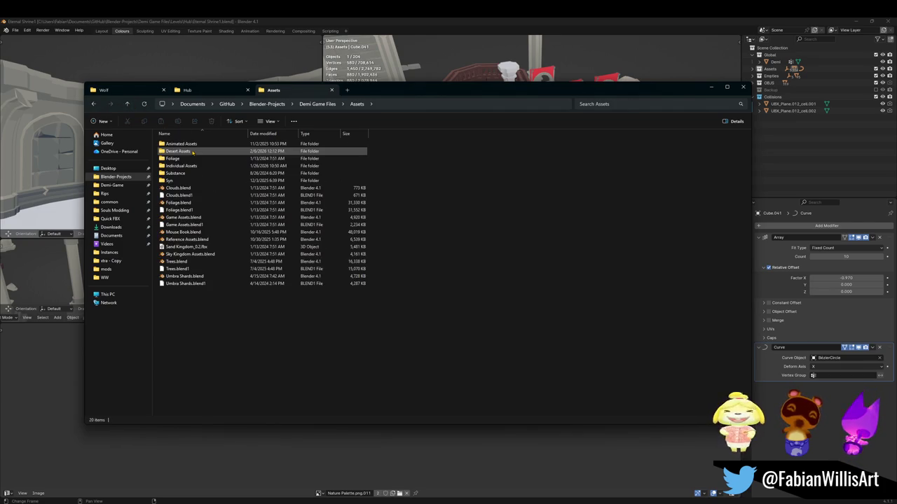
double_click(191, 151)
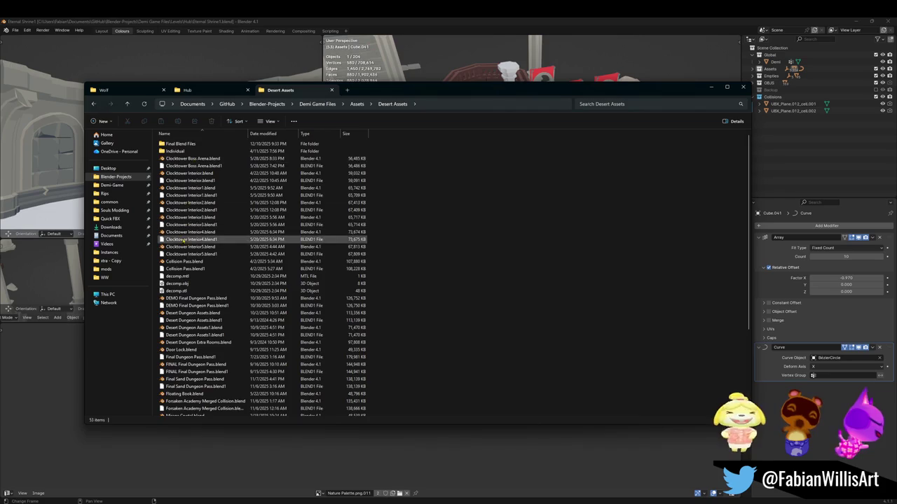
scroll(217, 270, "down", 1)
scroll(211, 284, "up", 1)
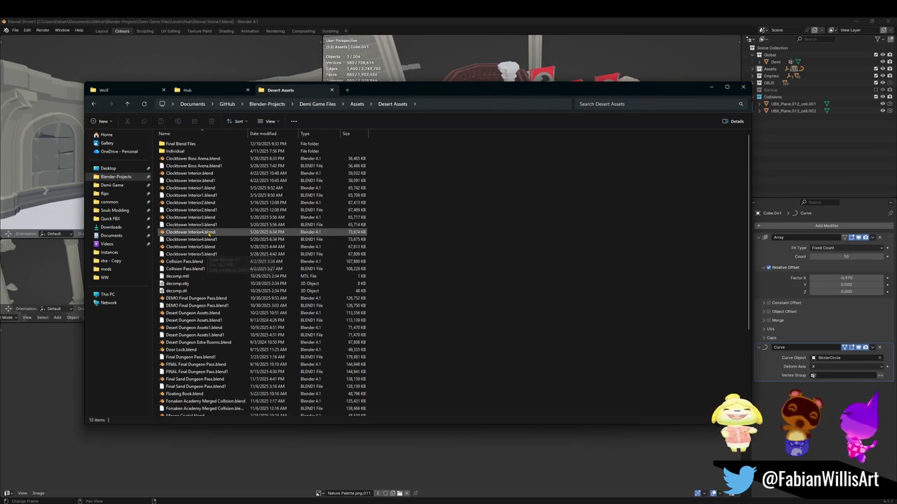
scroll(207, 206, "down", 3)
scroll(203, 214, "down", 2)
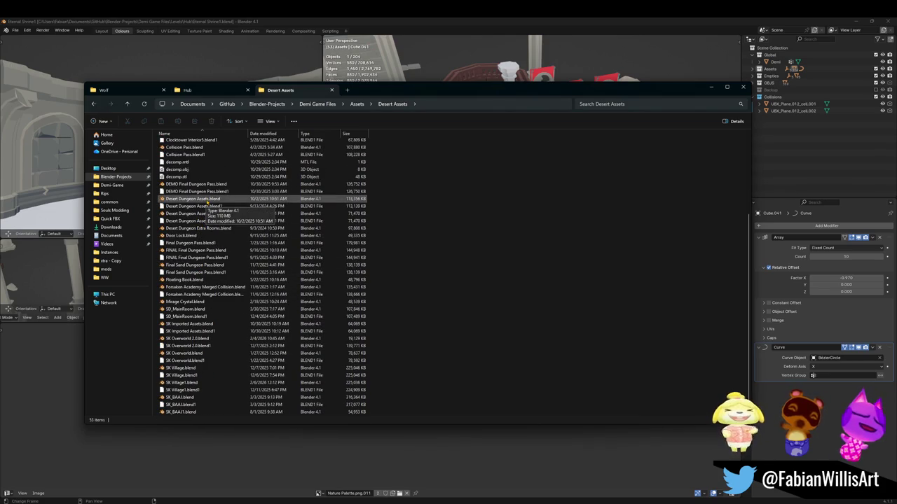
scroll(223, 244, "up", 3)
scroll(223, 244, "up", 3)
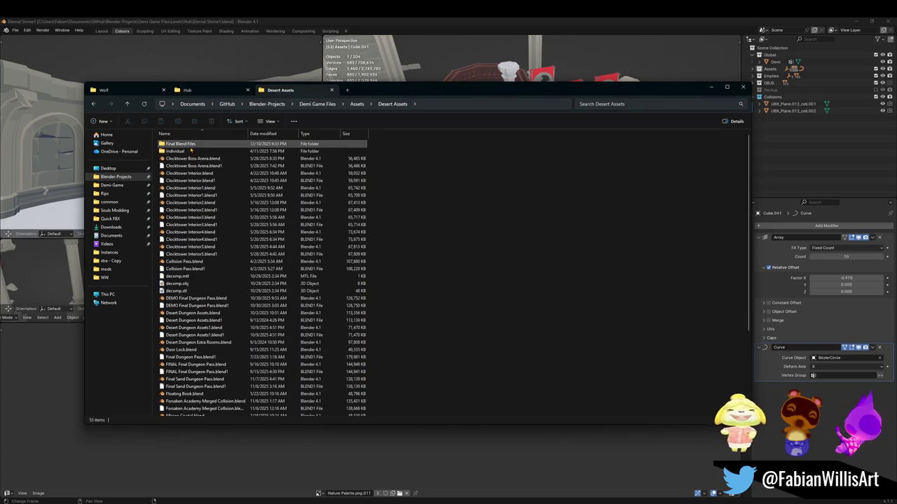
Step: Check the Final Blend Files folder, then open DEMO Final Dungeon Pass.blend in Blender
double_click(181, 144)
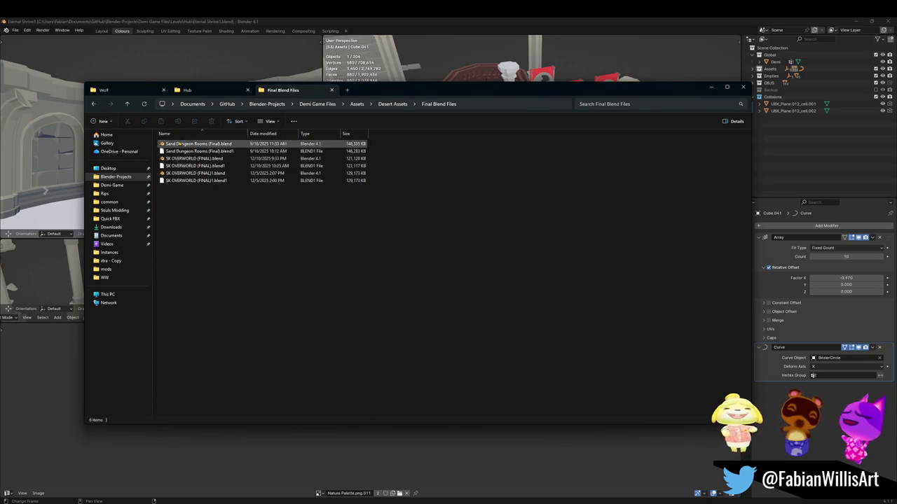
key("alt+Up")
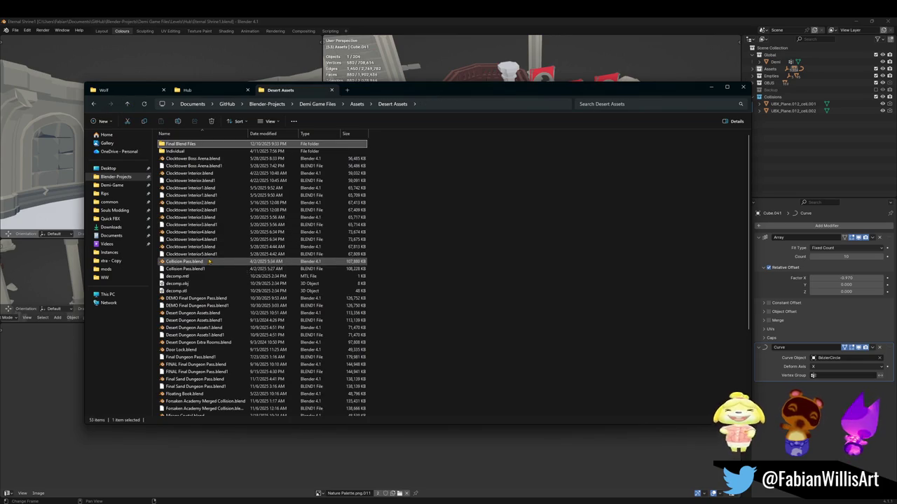
left_click(208, 264)
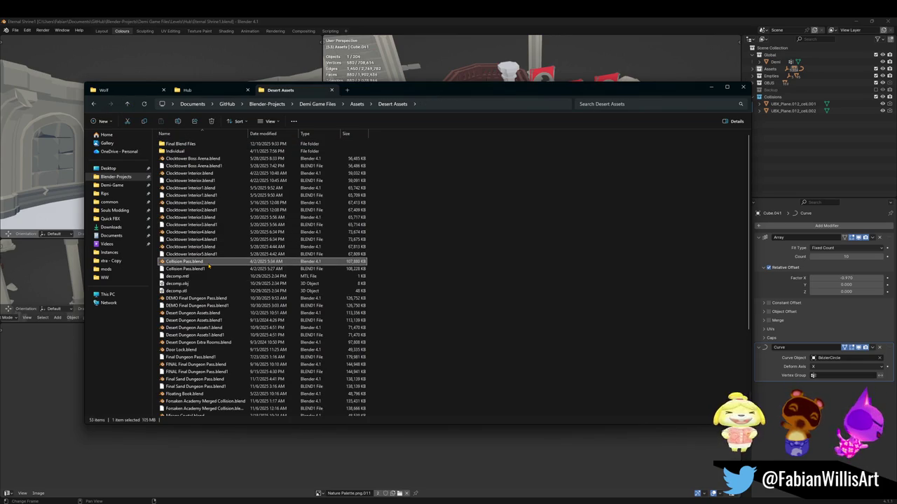
left_click(220, 300)
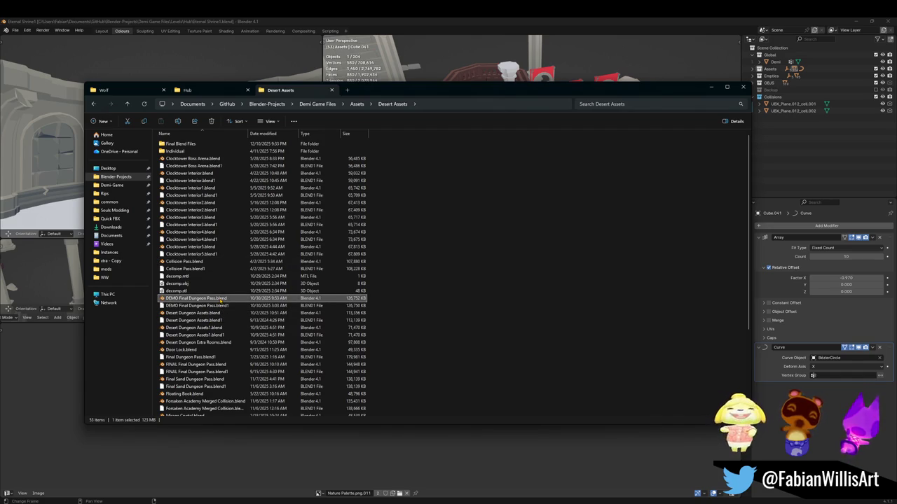
double_click(220, 300)
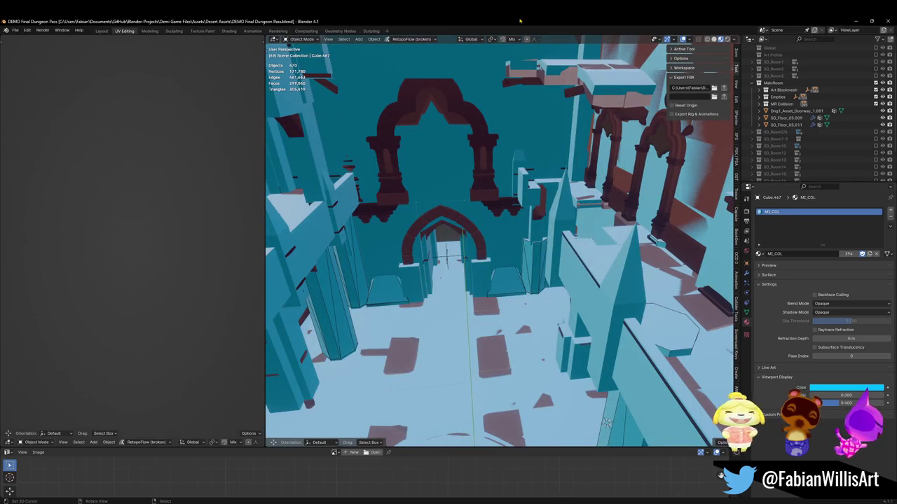
Step: Fly through the dungeon scene in walk mode
key("shift+grave")
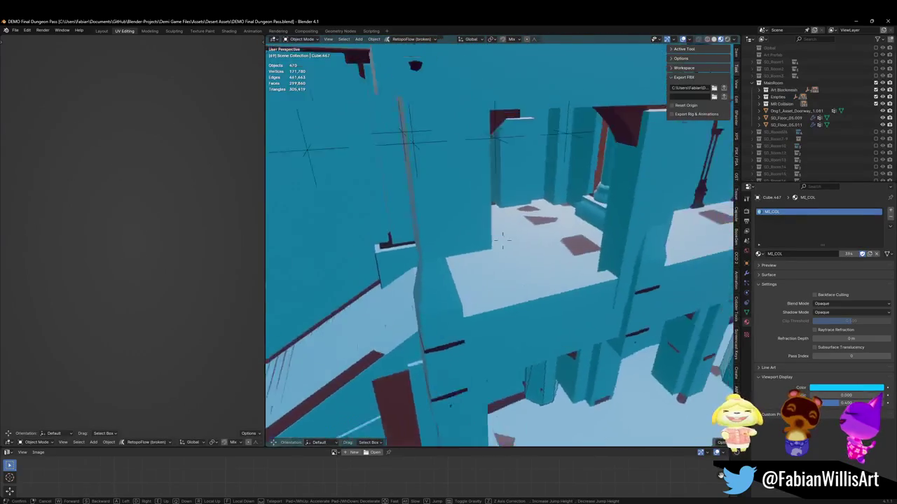
key("w")
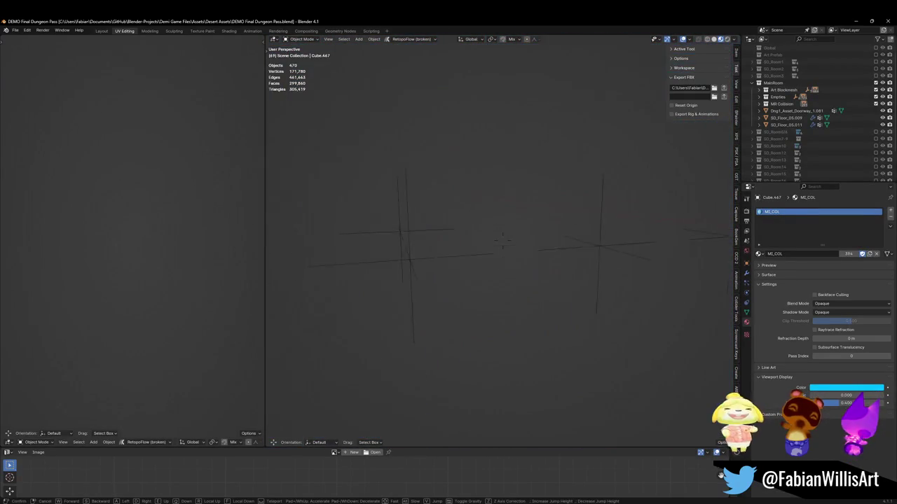
left_click(466, 184)
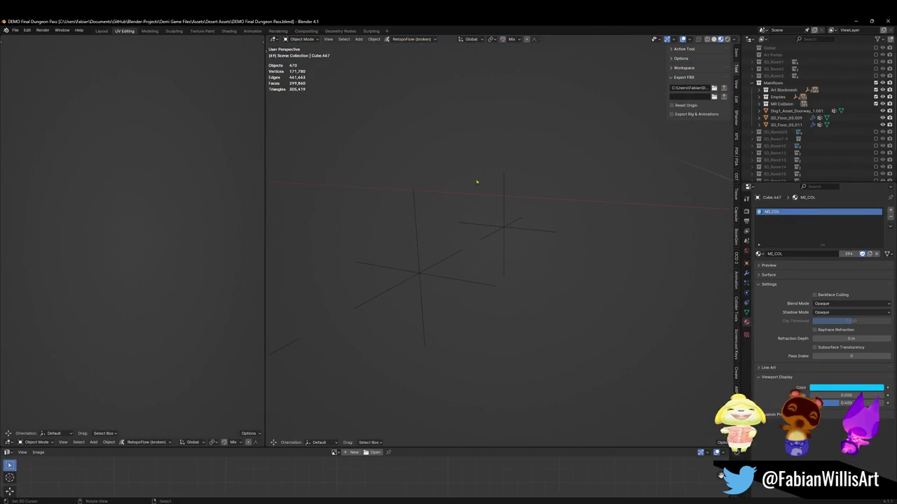
Step: Exclude MainRoom and SD_Room5 from the view layer and include SD_Room7-9
left_click(760, 83)
scroll(763, 90, "up", 1)
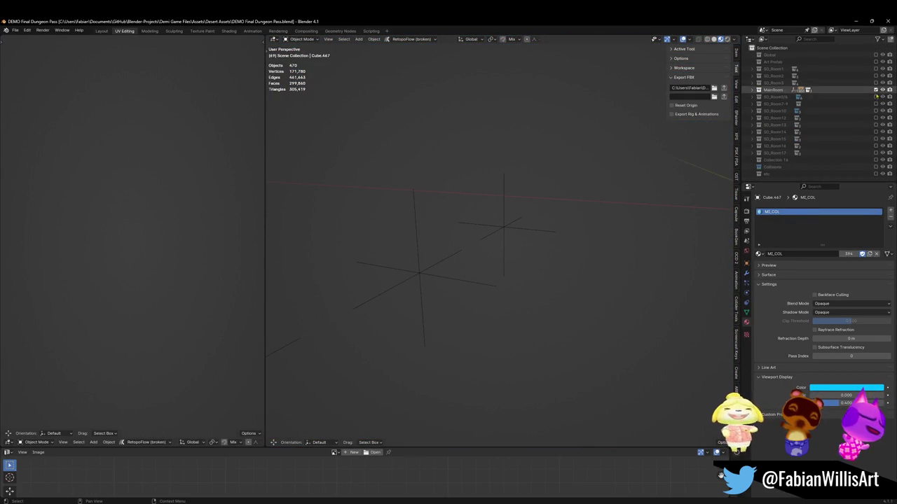
left_click(875, 96)
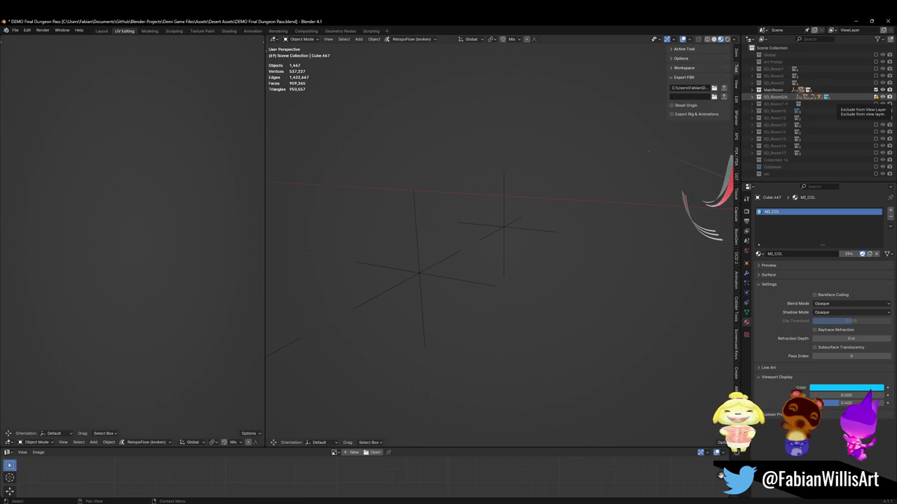
left_click_drag(875, 96, 875, 90)
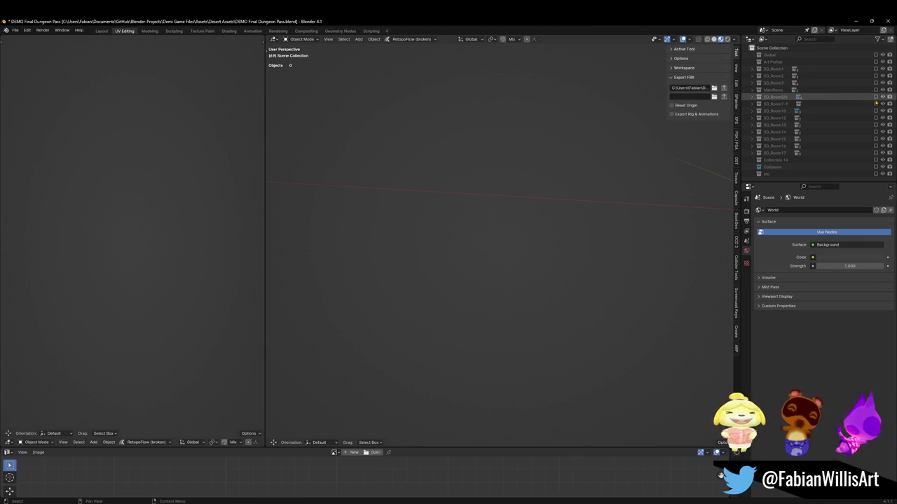
left_click(875, 104)
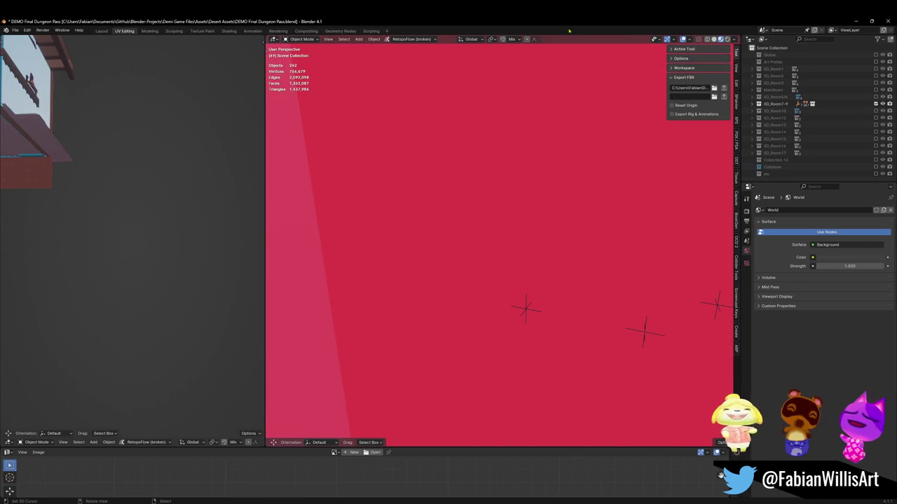
Step: Walk-fly through the SD_Room7-9 rooms into the blue room
right_click(560, 104)
key("Escape")
key("shift+grave")
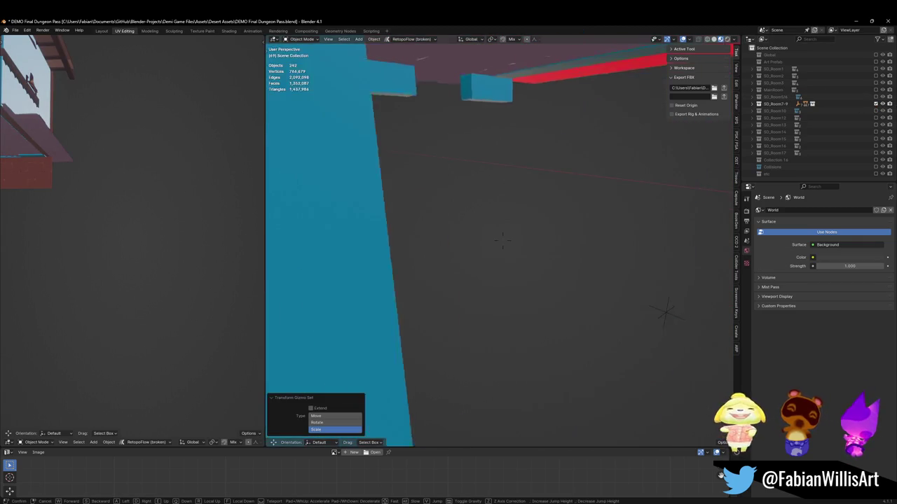
key("w")
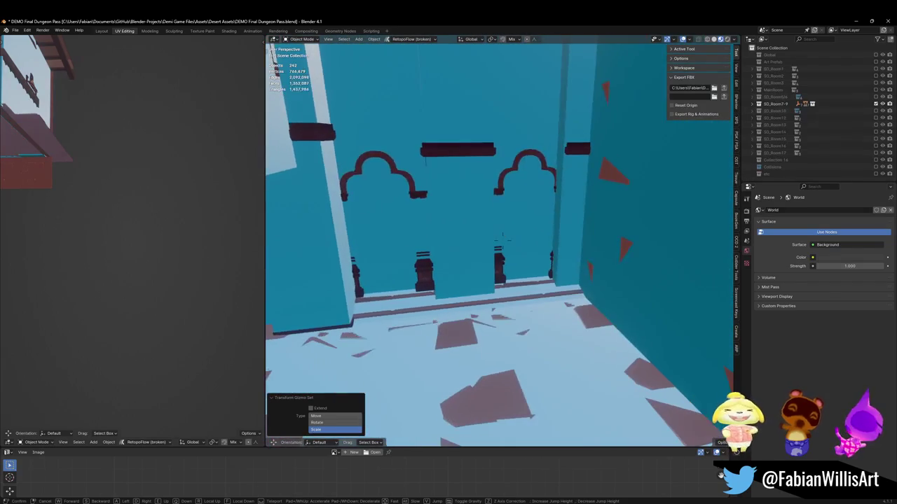
key("Return")
Step: Swap SD_Room7-9 for the SD_Room10 collection and fly through its rooms
left_click(875, 104)
left_click(875, 110)
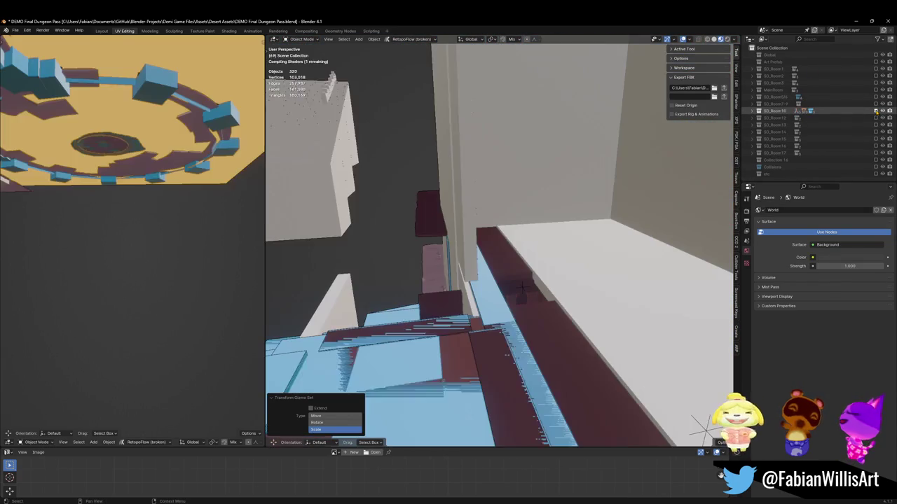
key("shift+grave")
key("w")
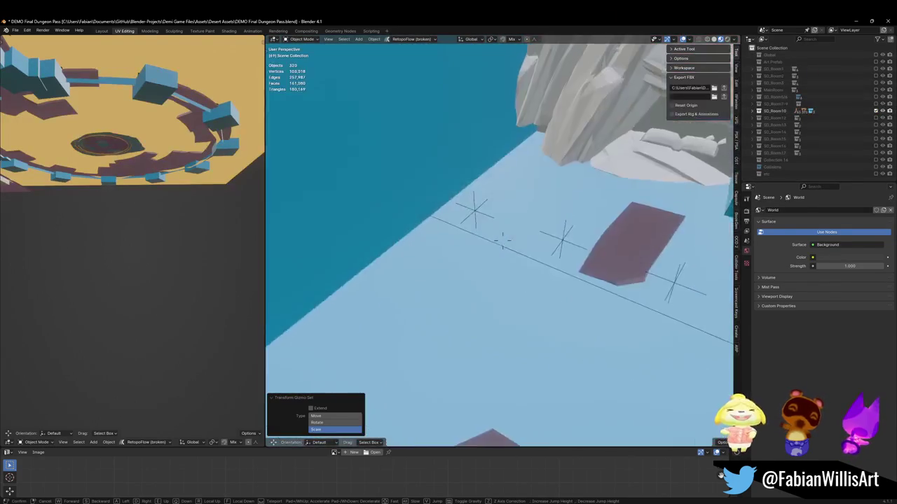
key("w")
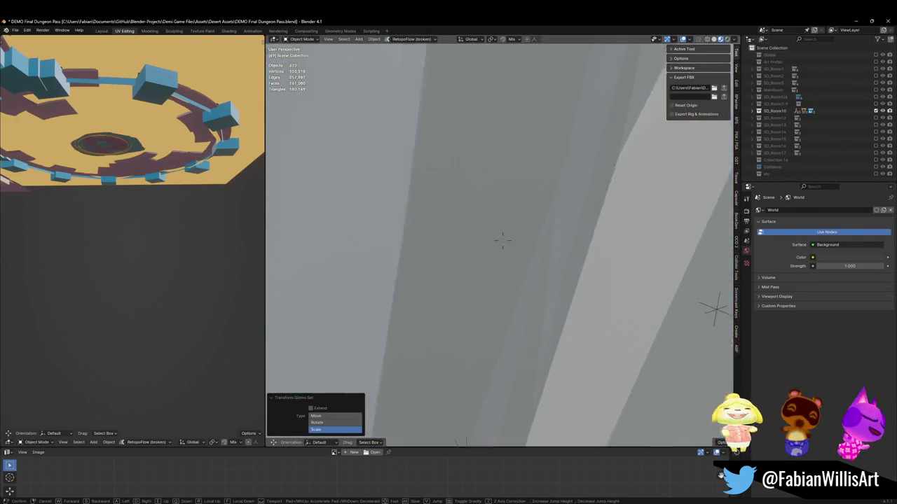
key("s")
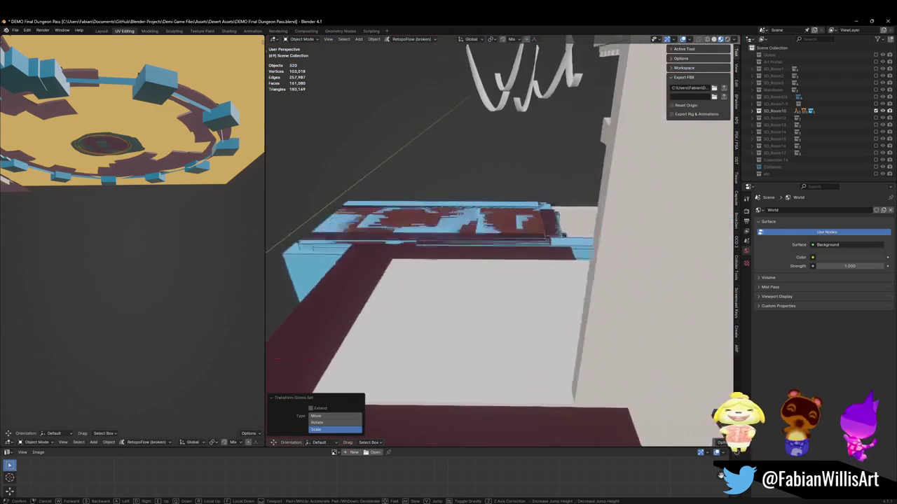
key("s")
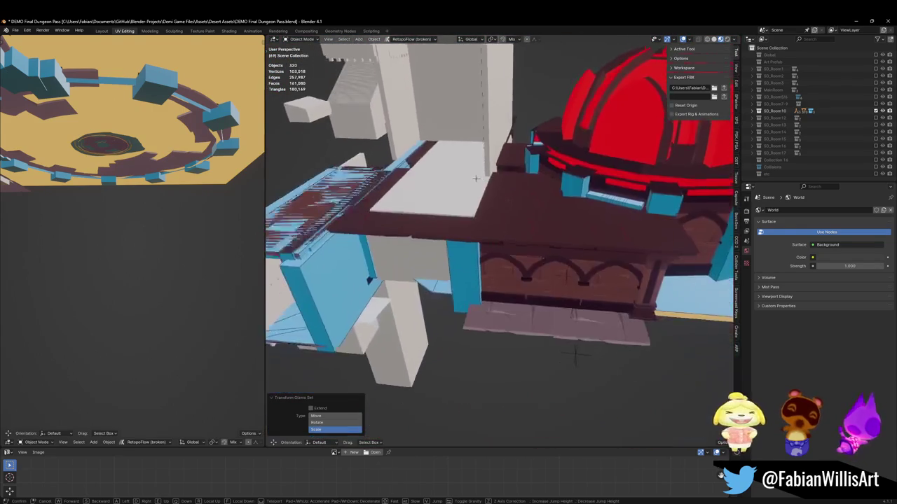
key("w")
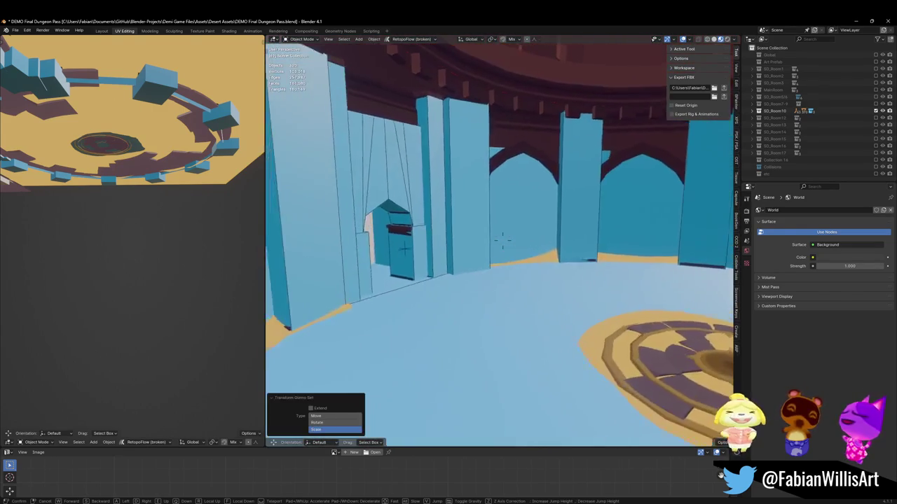
key("s")
left_click(527, 134)
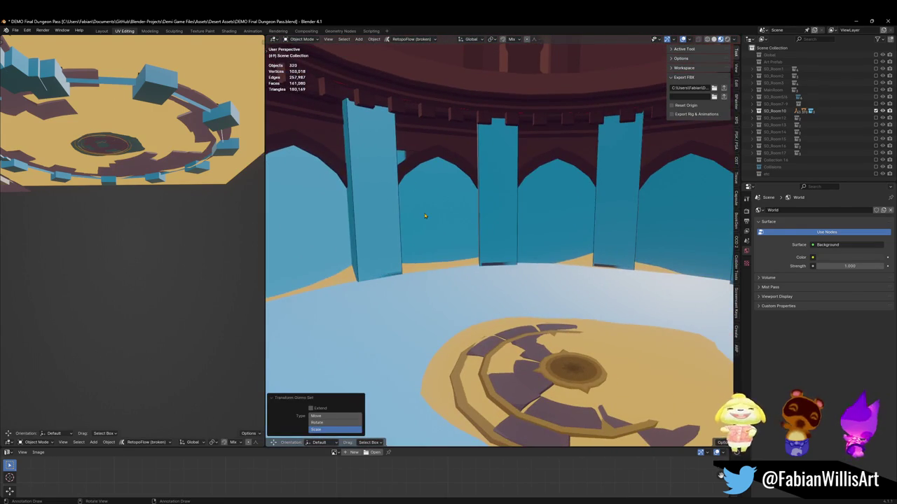
Step: Delete the blue collision wall block and fly back to view the arches
key("h")
key("shift+grave")
key("w")
key("s")
left_click(492, 227)
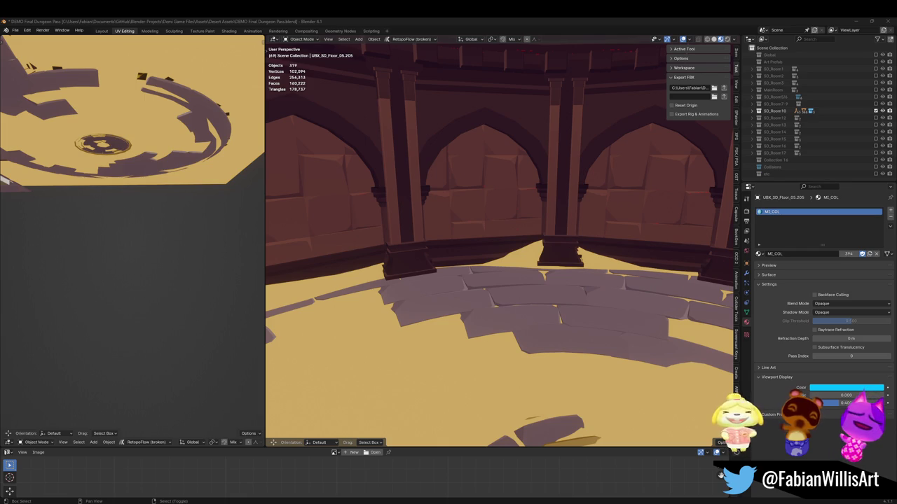
Step: Walk through the room to inspect the arches and floor emblem
key("shift+grave")
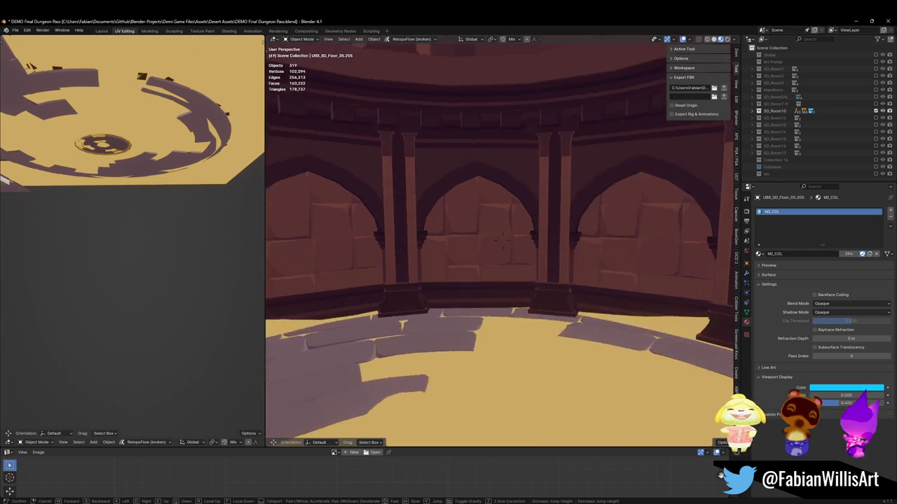
key("s")
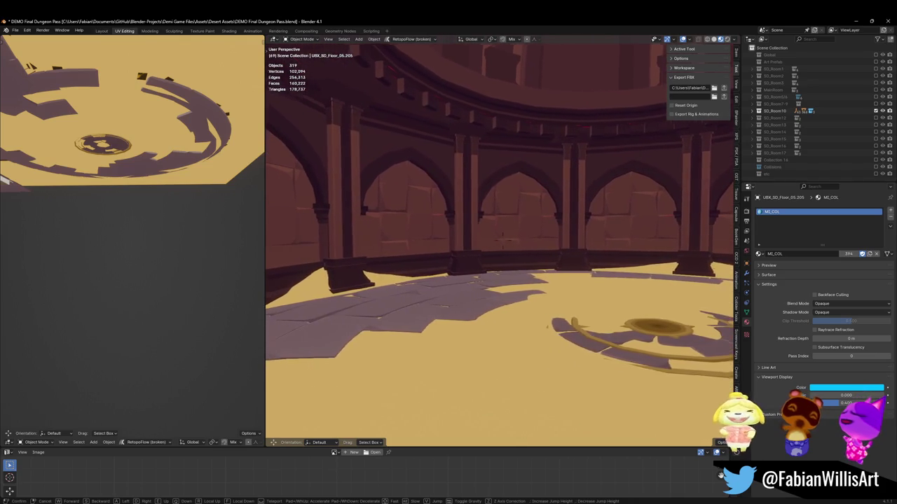
left_click(509, 181)
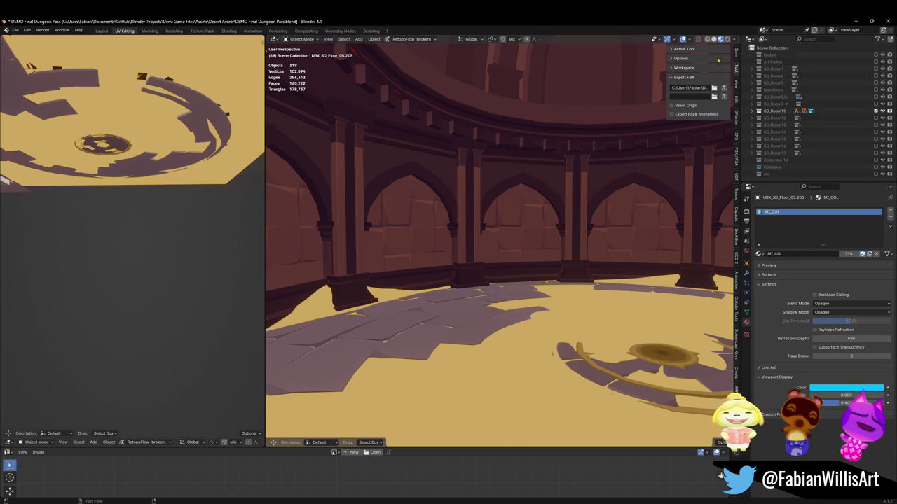
Step: Look up at the dome, then switch to the Eternal Shrine1.blend window
key("shift+grave")
left_click(580, 139)
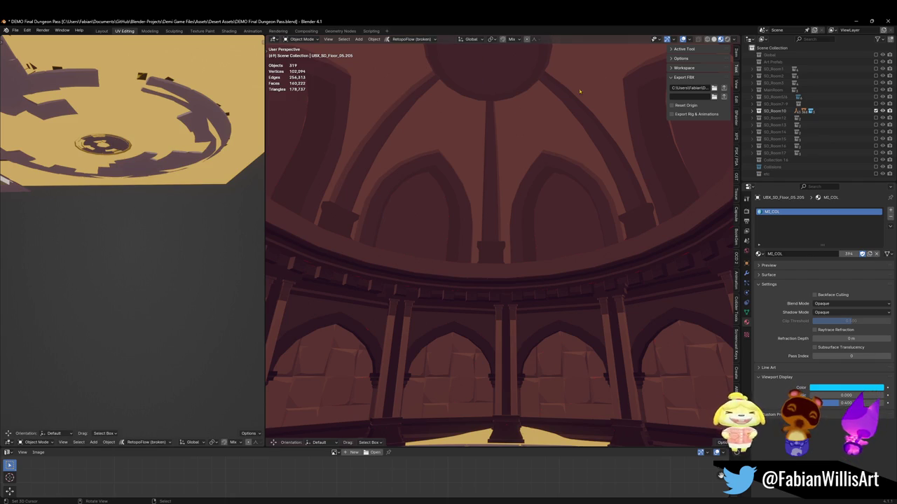
left_click(855, 21)
left_click(683, 34)
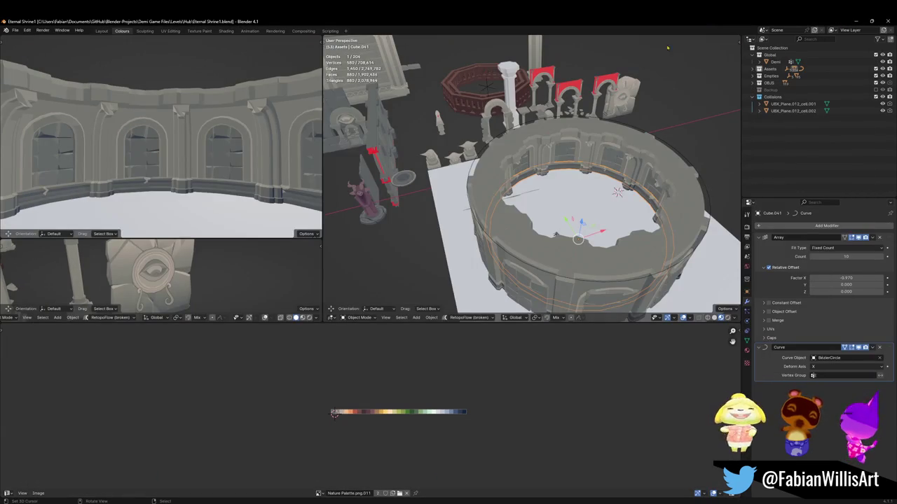
Step: Orbit around the arena ring and save the Eternal Shrine file
mouse_move(684, 34)
middle_mouse_down()
mouse_move(554, 166)
mouse_move(495, 181)
middle_mouse_up()
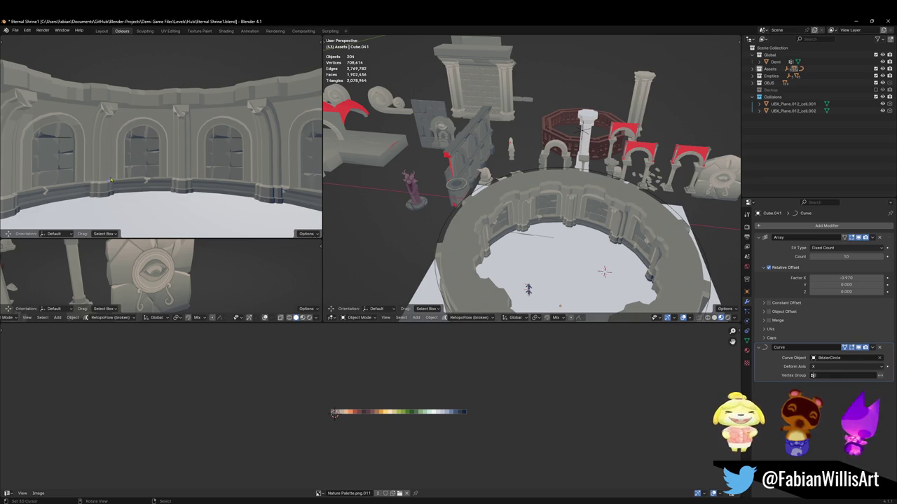
scroll(158, 166, "up", 2)
scroll(158, 168, "up", 2)
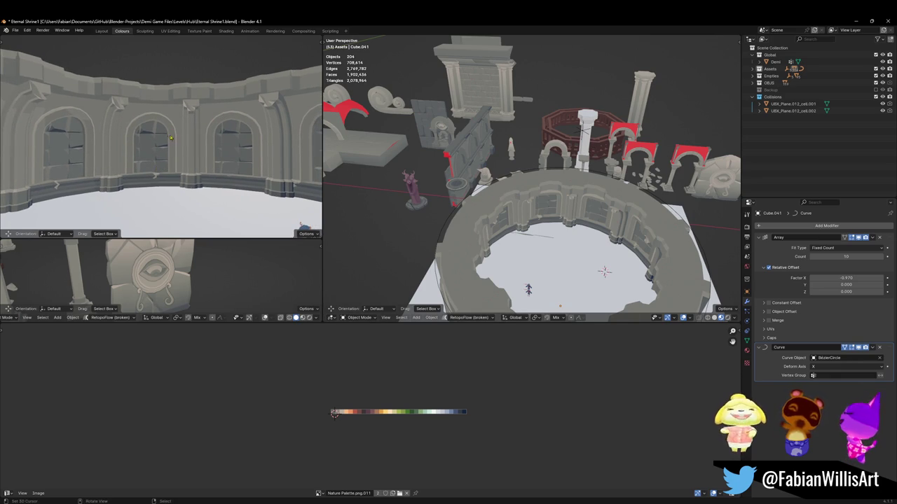
mouse_move(611, 153)
middle_mouse_down()
mouse_move(559, 162)
mouse_move(579, 83)
middle_mouse_up()
key("ctrl+s")
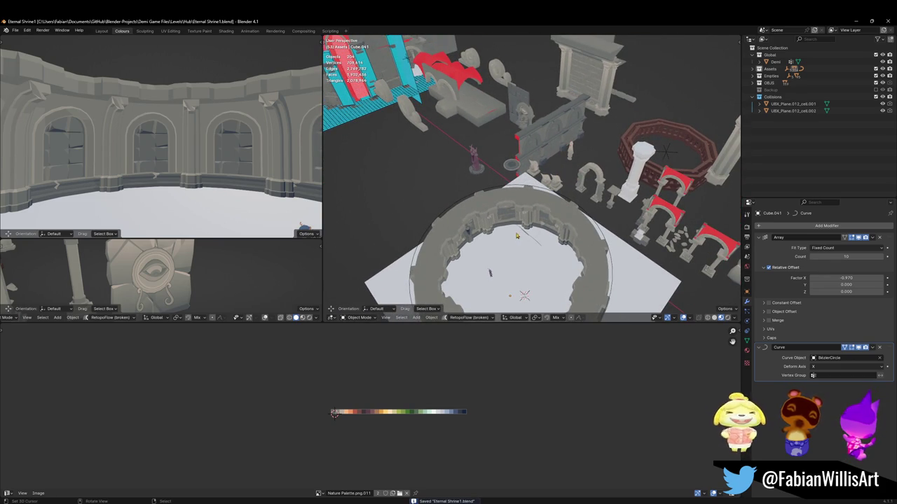
Step: Centre the view on the wall assets and select the arched wall Dng1_Asset_ArenaProp_1.009
middle_click(378, 84, "alt")
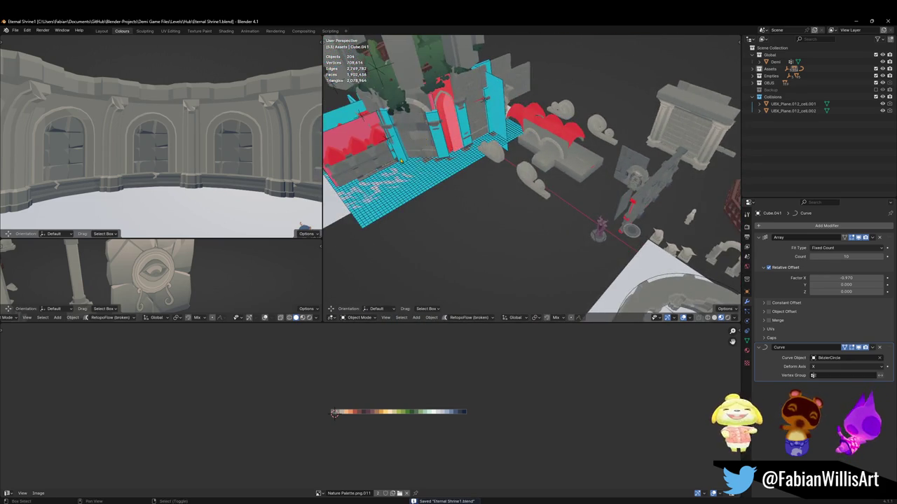
middle_click(412, 180, "alt")
scroll(412, 180, "up", 5)
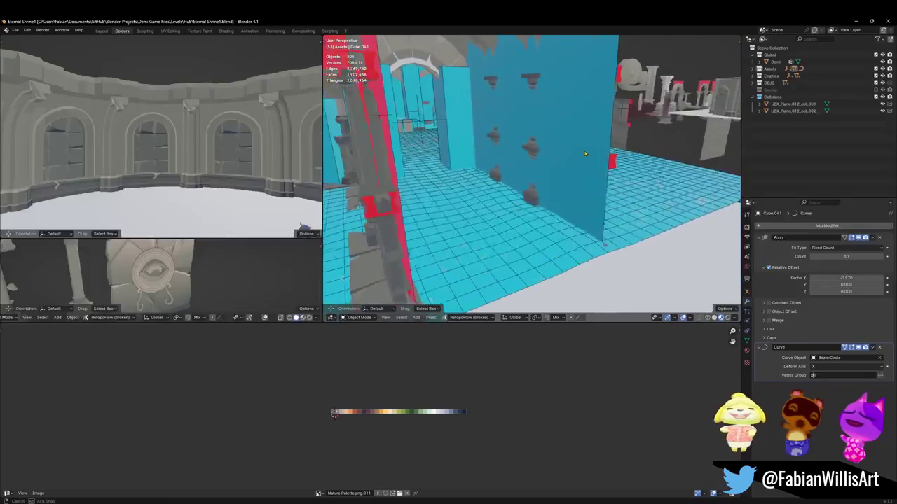
key("KP_Decimal")
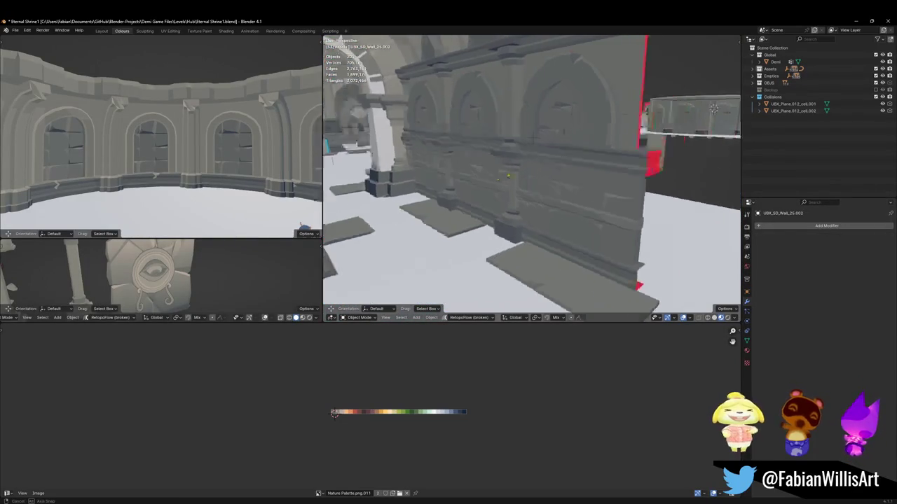
left_click(512, 174)
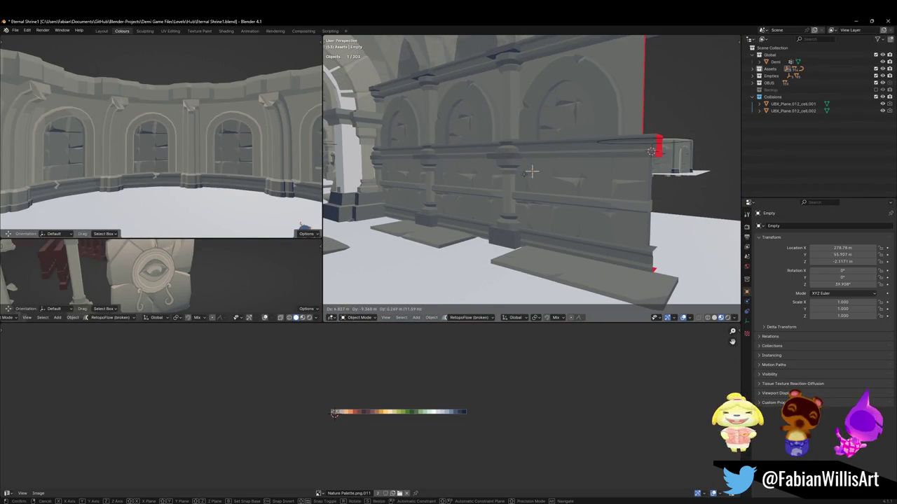
left_click(512, 174)
mouse_move(517, 170)
middle_mouse_down()
mouse_move(571, 95)
mouse_move(610, 152)
middle_mouse_up()
Step: Duplicate the arched wall, snap the copy to the ring's edge, remove its Mirror modifier and clear rotation
key("shift+d")
right_click(571, 93)
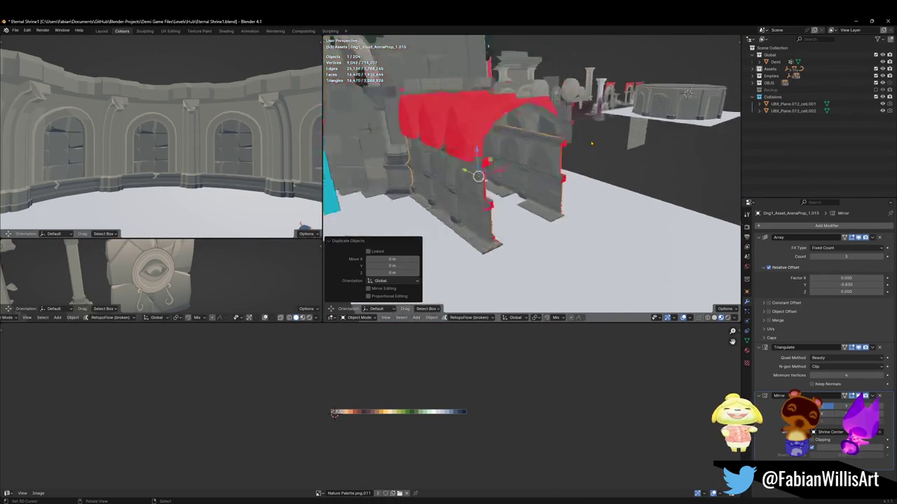
middle_click(646, 135, "alt")
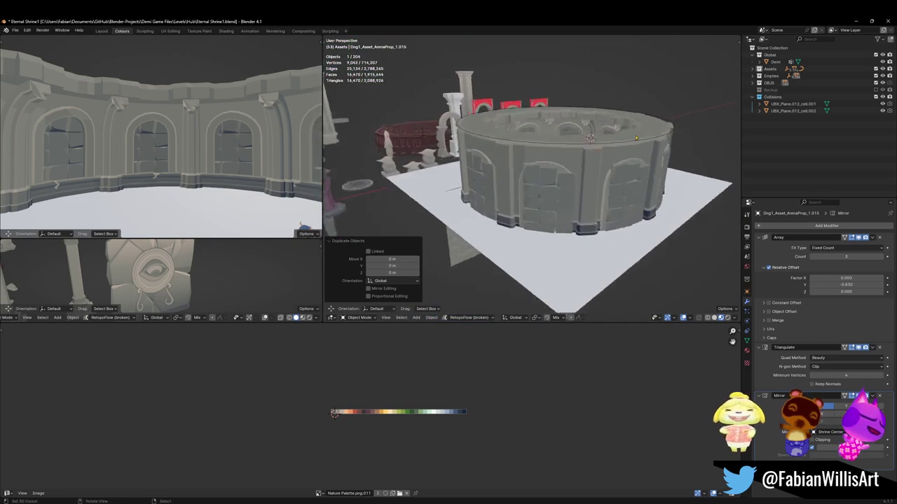
mouse_move(646, 135)
middle_mouse_down()
mouse_move(557, 194)
mouse_move(635, 213)
mouse_move(551, 201)
middle_mouse_up()
right_click(635, 214, "shift")
key("shift+s")
left_click(643, 195)
left_click(880, 396)
key("alt+r")
middle_click_drag(502, 183, 505, 173)
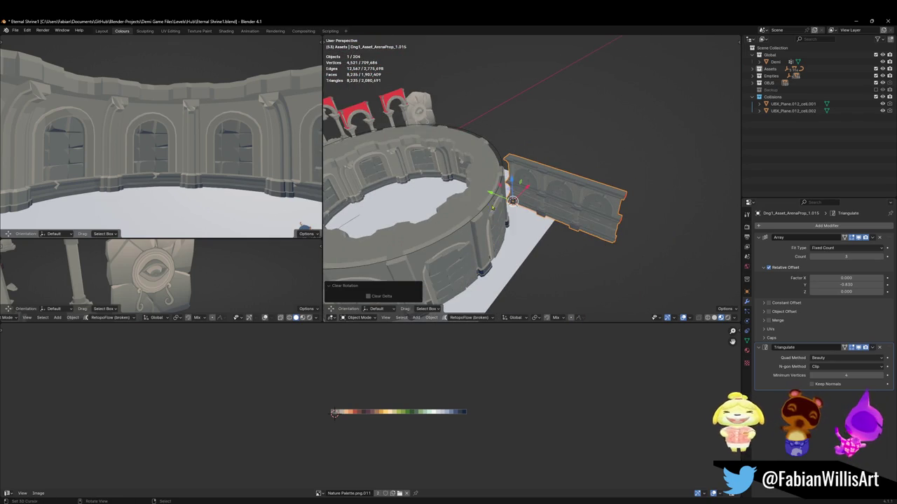
Step: Duplicate the ring's Bezier circle as BezierCircle.001 and move it off to the right
left_click(503, 170)
key("shift+d")
right_click(504, 171)
mouse_move(505, 172)
middle_mouse_down()
mouse_move(519, 191)
mouse_move(533, 184)
middle_mouse_up()
key("g")
Step: Snap the wall copy onto the new circle's edge and reselect it
left_click(562, 195)
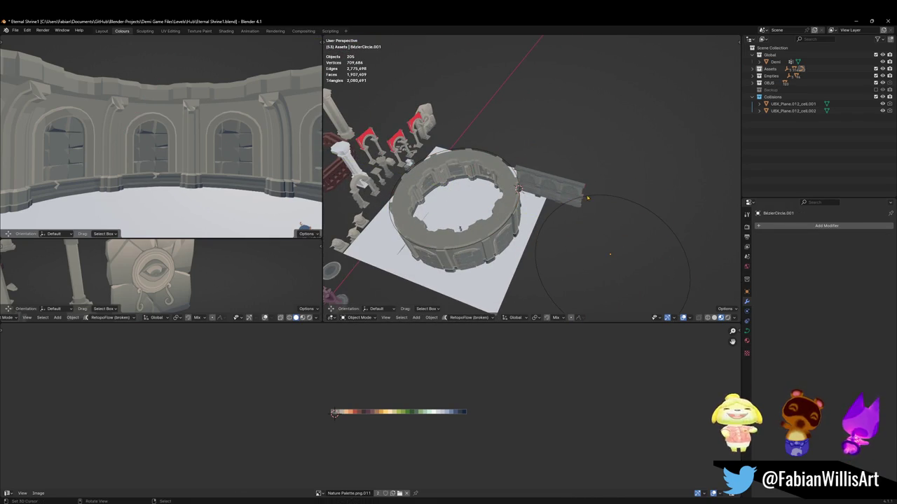
right_click(610, 253, "shift")
key("shift+s")
left_click(543, 140)
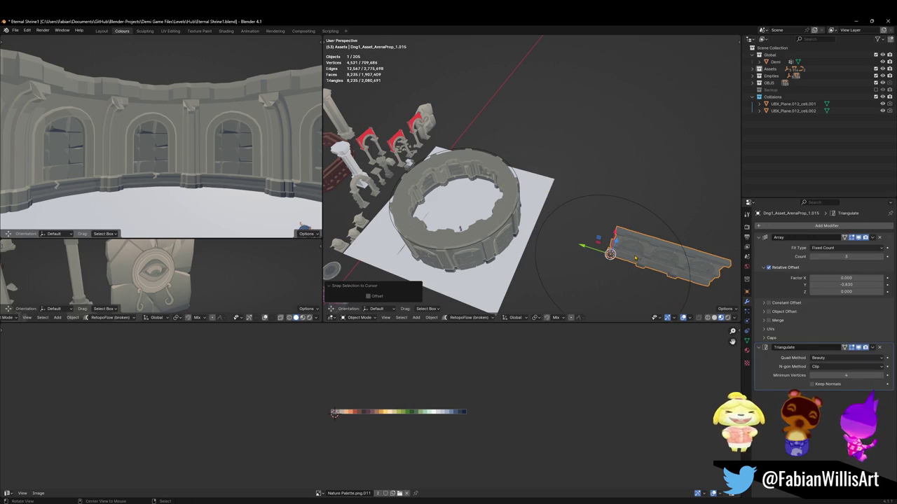
left_click(508, 209)
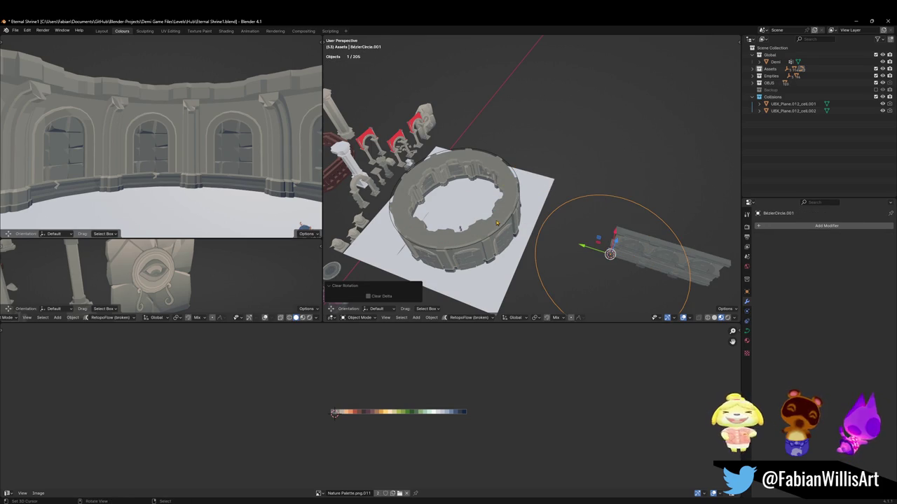
left_click(627, 234)
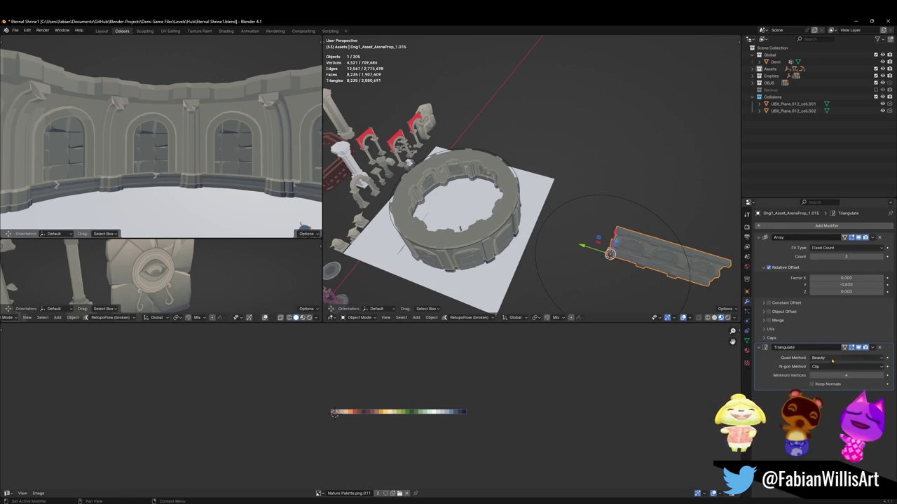
left_click(800, 226)
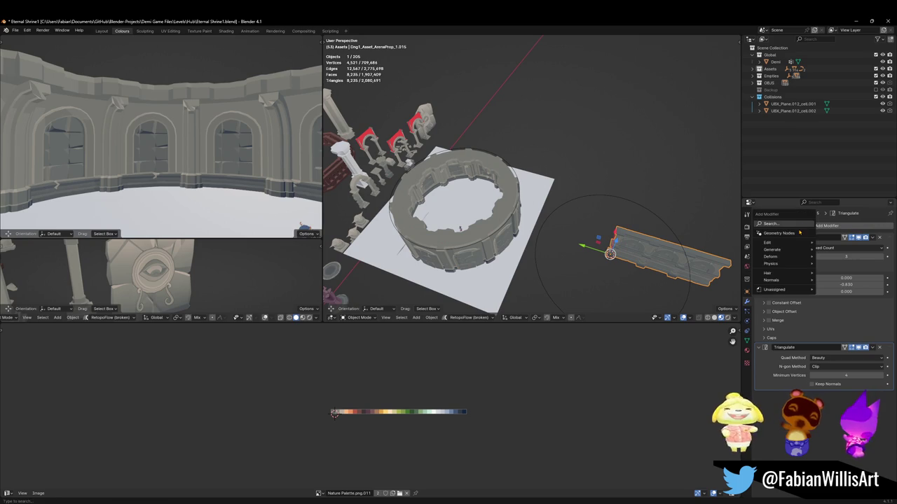
Step: Add a Curve modifier to the wall with BezierCircle.001 as its curve object
type("curve")
key("Return")
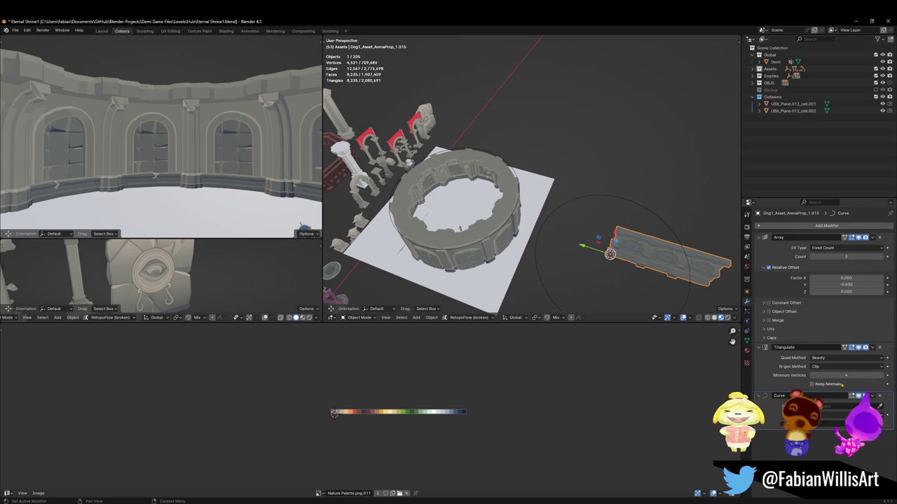
left_click(551, 279)
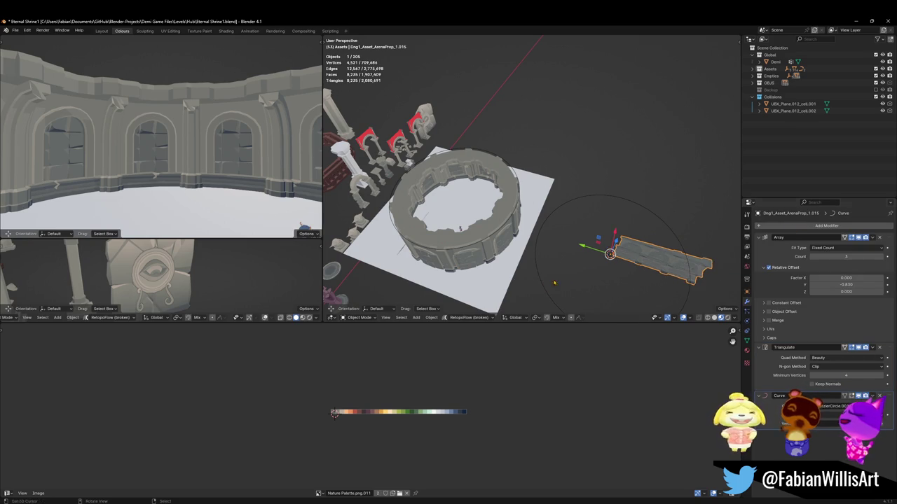
Step: Clear the wall module's rotation and apply its rotation and scale
key("KP_Decimal")
mouse_move(561, 211)
middle_mouse_down()
mouse_move(571, 180)
mouse_move(557, 210)
middle_mouse_up()
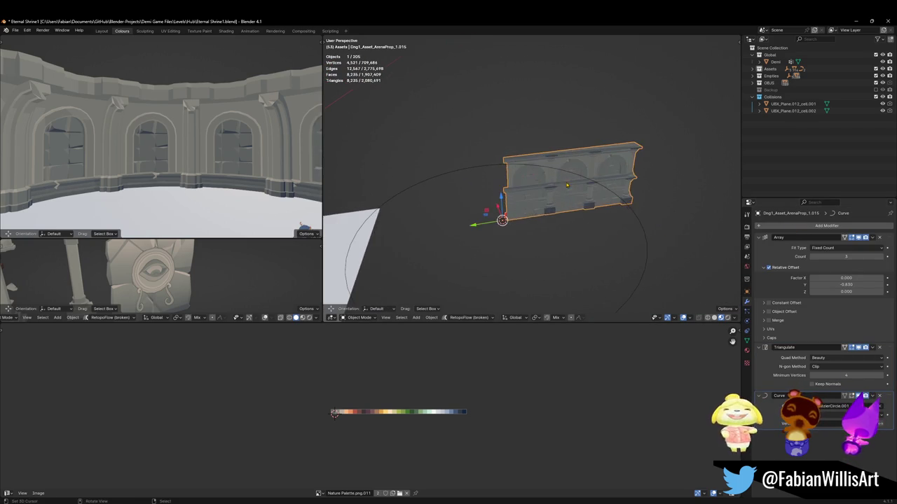
key("alt+r")
key("ctrl+a")
left_click(557, 209)
middle_click_drag(557, 209, 611, 201)
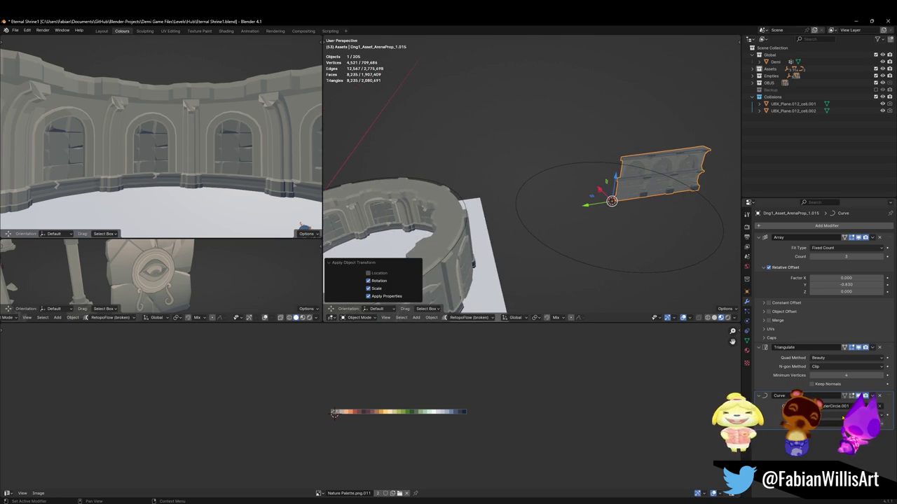
Step: Try moving the Array modifier to the end (undone), then change the Curve deform axis
left_click(872, 238)
left_click(757, 255)
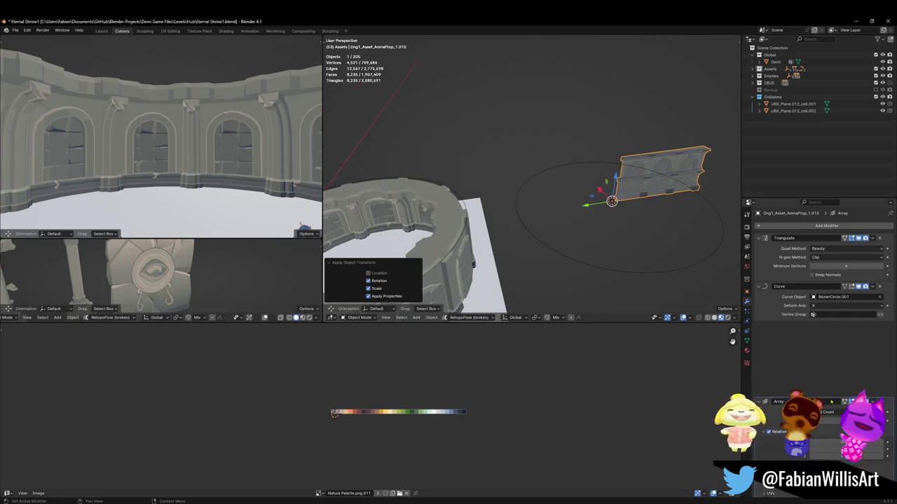
middle_click_drag(672, 204, 649, 205)
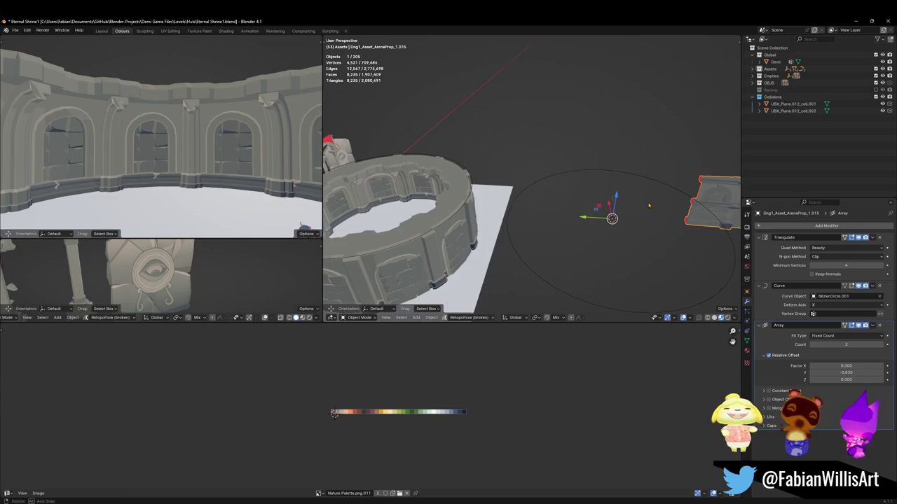
key("ctrl+z")
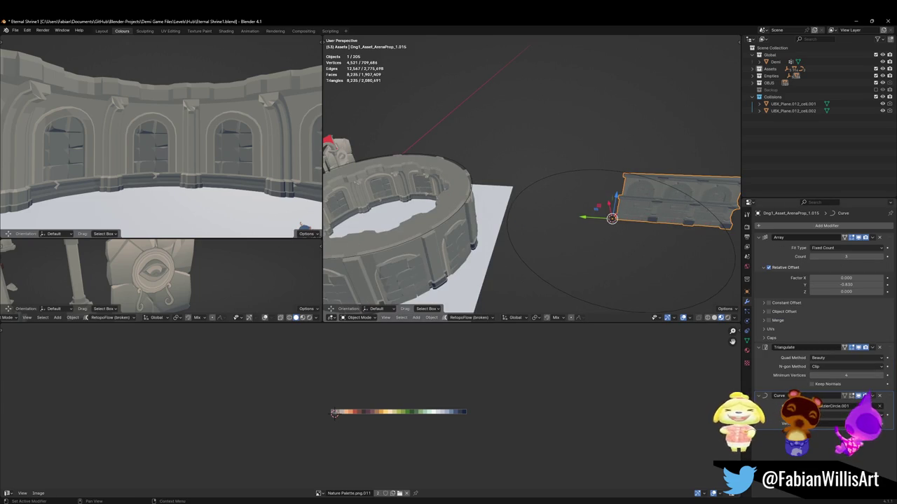
left_click(844, 415)
left_click(827, 432)
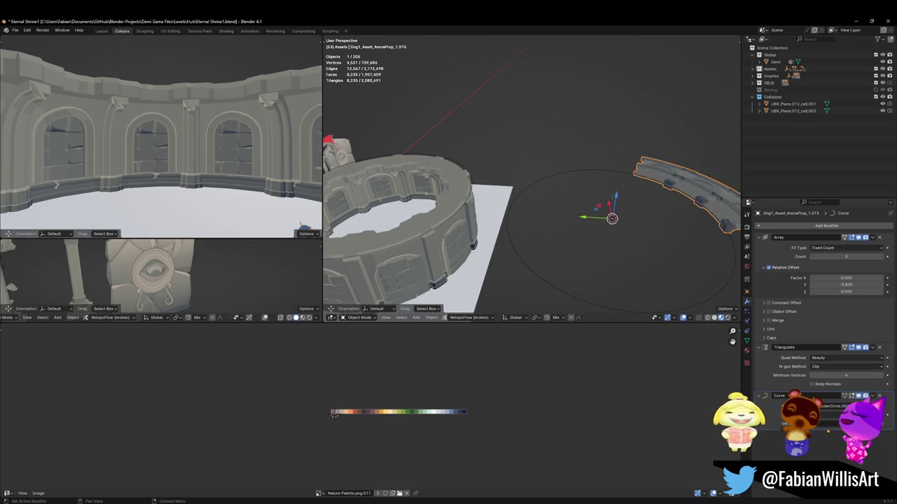
left_click(833, 420)
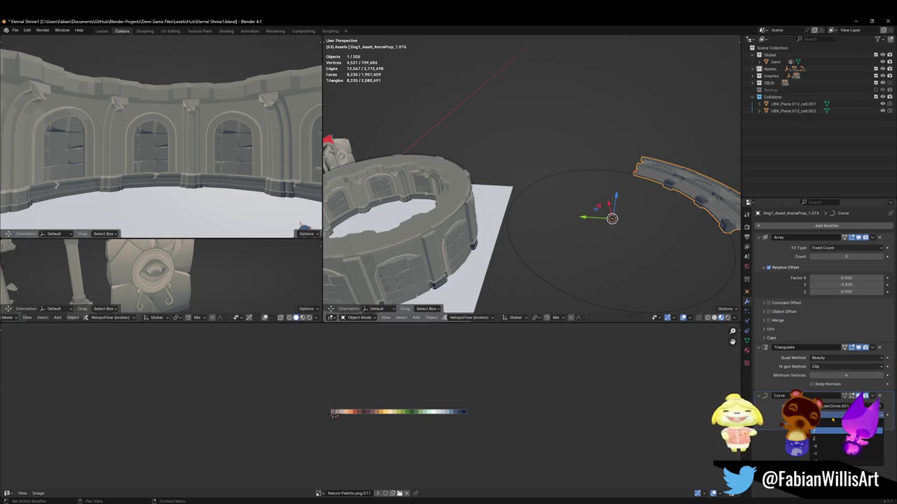
left_click(683, 151)
left_click(685, 173)
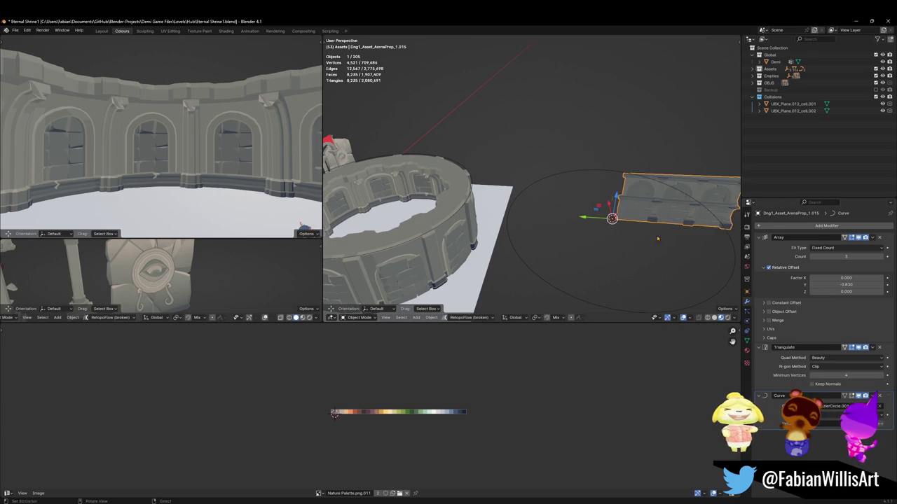
Step: Rotate the wall module 90° about Z and apply rotation and scale
key("r")
middle_click_drag(603, 220, 603, 220)
type("z90")
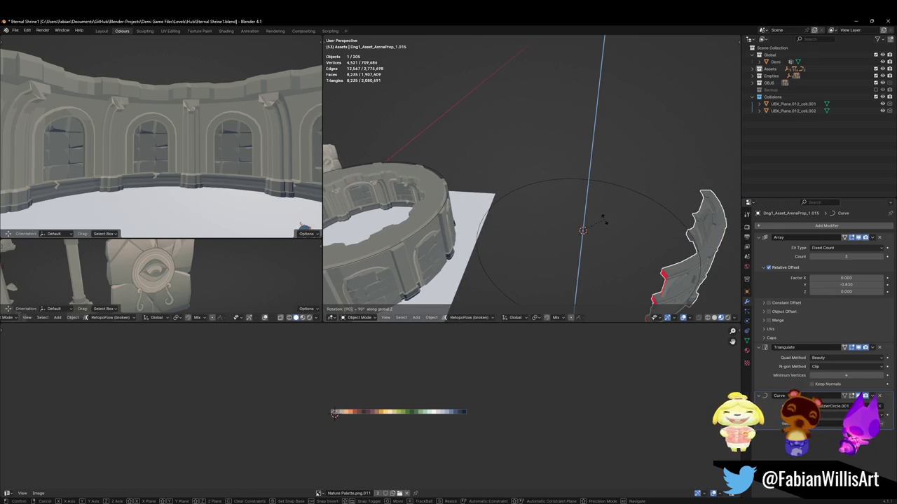
key("Return")
key("ctrl+a")
left_click(619, 241)
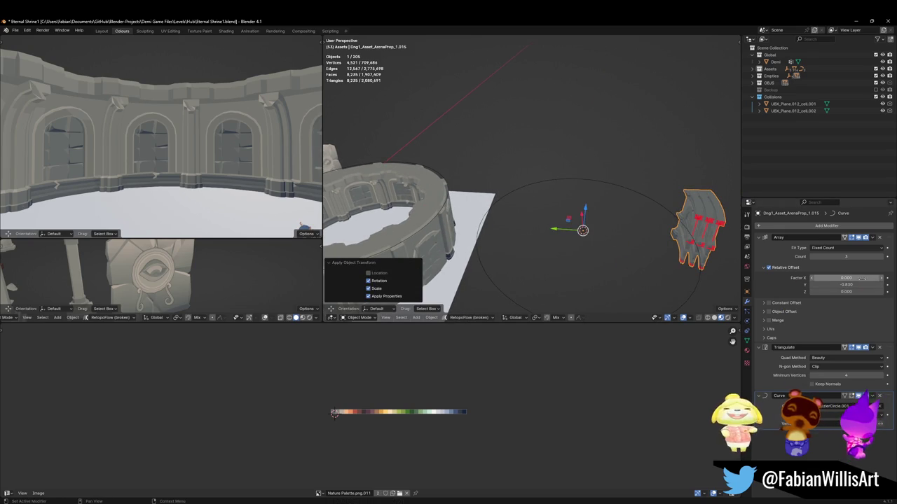
Step: Set the Array relative offset to X -0.830 and Y 0
left_click(850, 284)
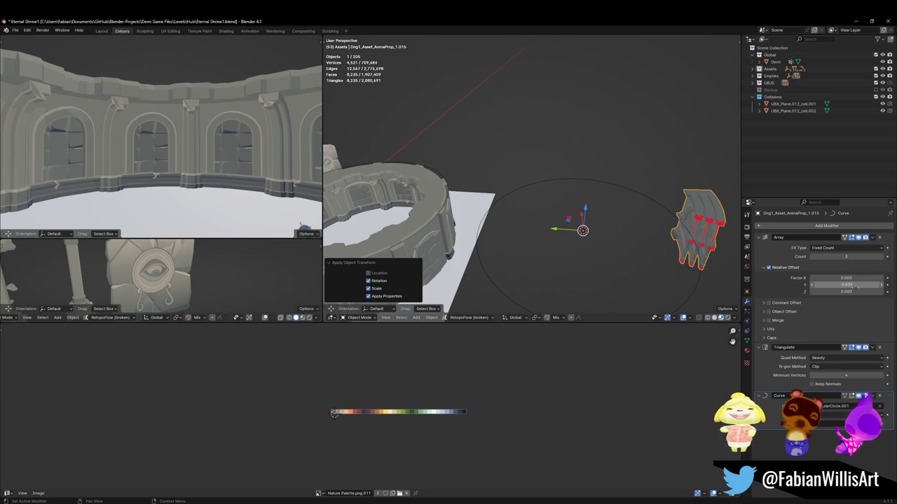
key("Return")
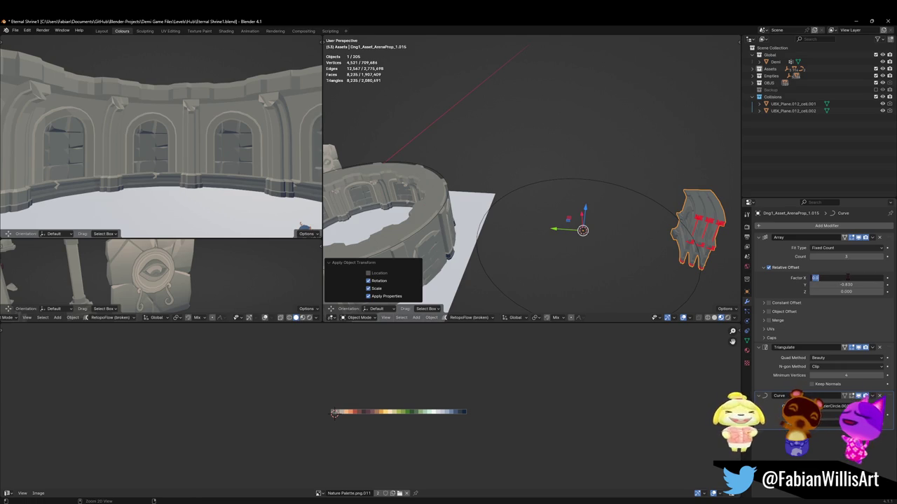
key("ctrl+c")
key("ctrl+v")
left_click(834, 284)
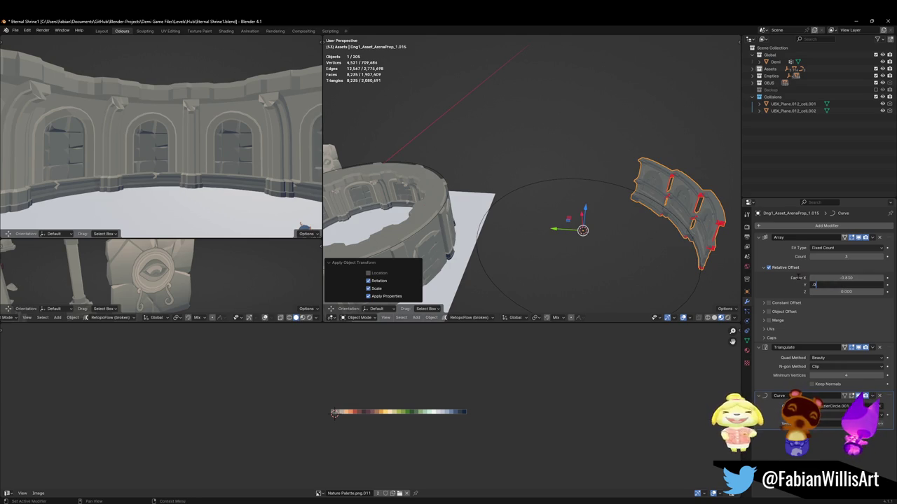
key("Return")
Step: Raise the Array count to 11 and view the wall curving around the circle
middle_click_drag(631, 231, 540, 224)
left_click(532, 210)
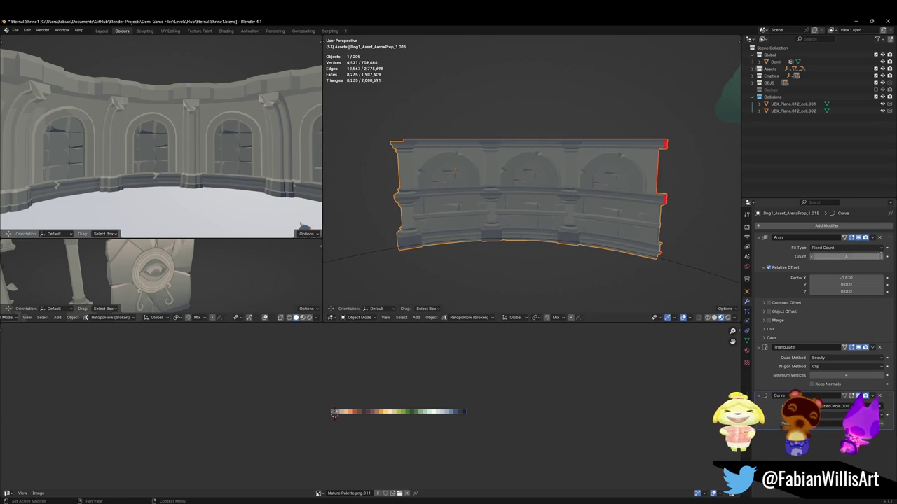
left_click(882, 257)
left_click(882, 257)
left_click(882, 257)
left_click(882, 257)
left_click(882, 257)
left_click(882, 257)
mouse_move(546, 210)
middle_mouse_down()
mouse_move(502, 215)
mouse_move(596, 175)
mouse_move(592, 168)
mouse_move(564, 187)
middle_mouse_up()
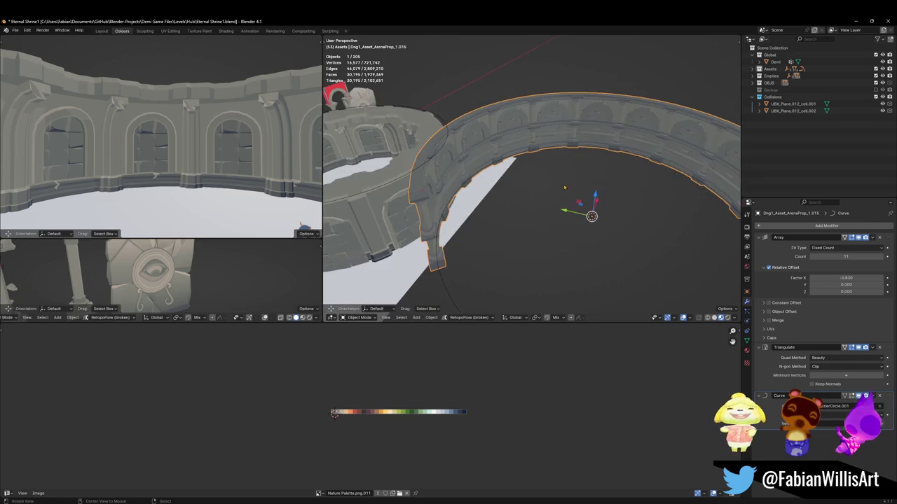
middle_click_drag(456, 278, 483, 226)
left_click(503, 232)
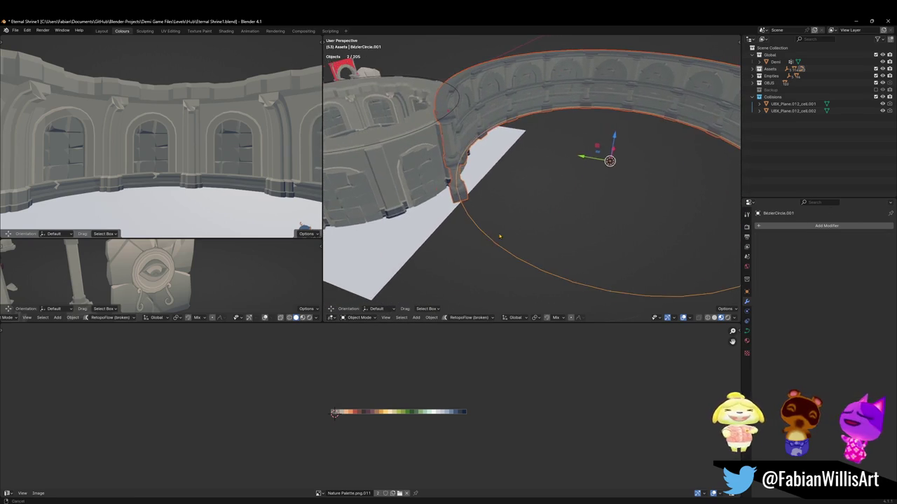
Step: Scale BezierCircle.001 down to 0.683, cancelling a second scale attempt
left_click(411, 262)
key("s")
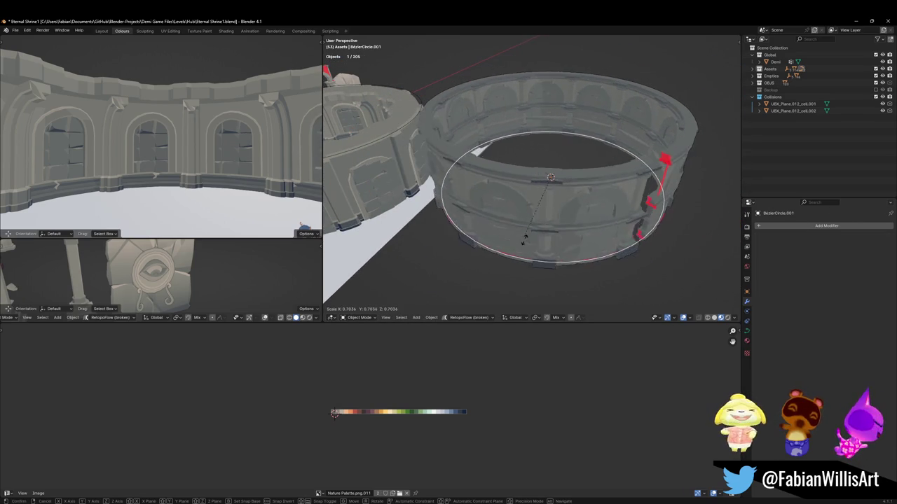
left_click(545, 201)
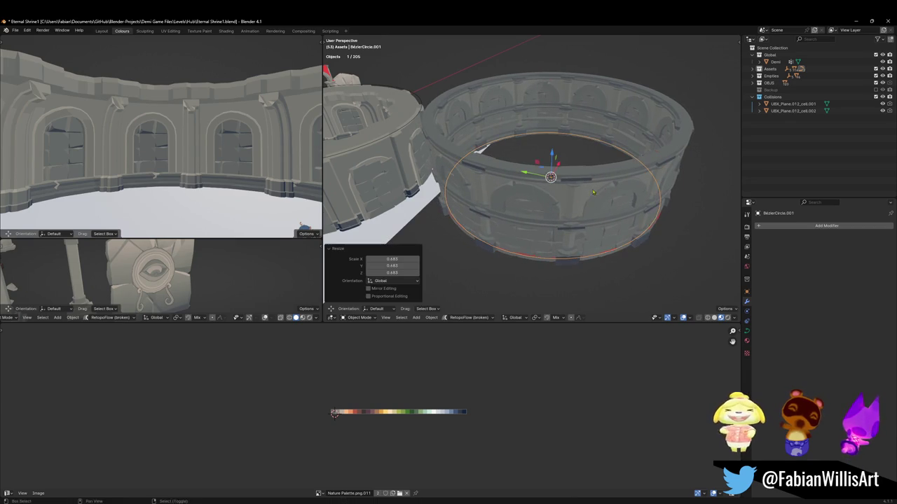
scroll(551, 199, "up", 5)
key("s")
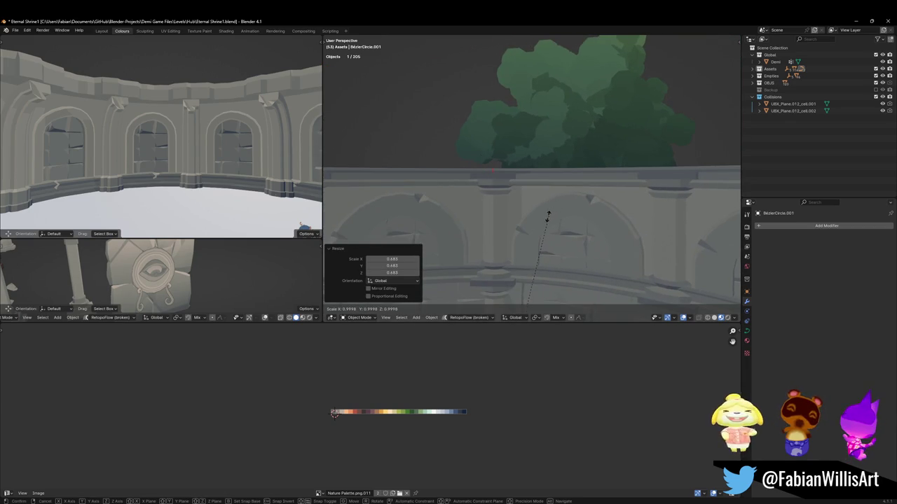
key("Escape")
Step: Deselect everything, then select the curved wall and shade it smooth
mouse_move(543, 228)
middle_mouse_down()
mouse_move(504, 194)
mouse_move(436, 173)
mouse_move(519, 170)
middle_mouse_up()
scroll(504, 194, "down", 4)
key("alt+a")
scroll(518, 175, "up", 4)
left_click(564, 168)
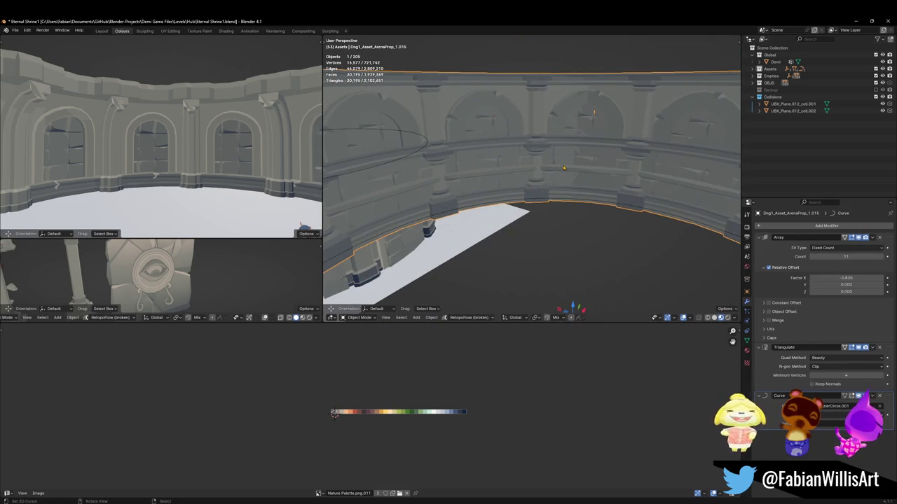